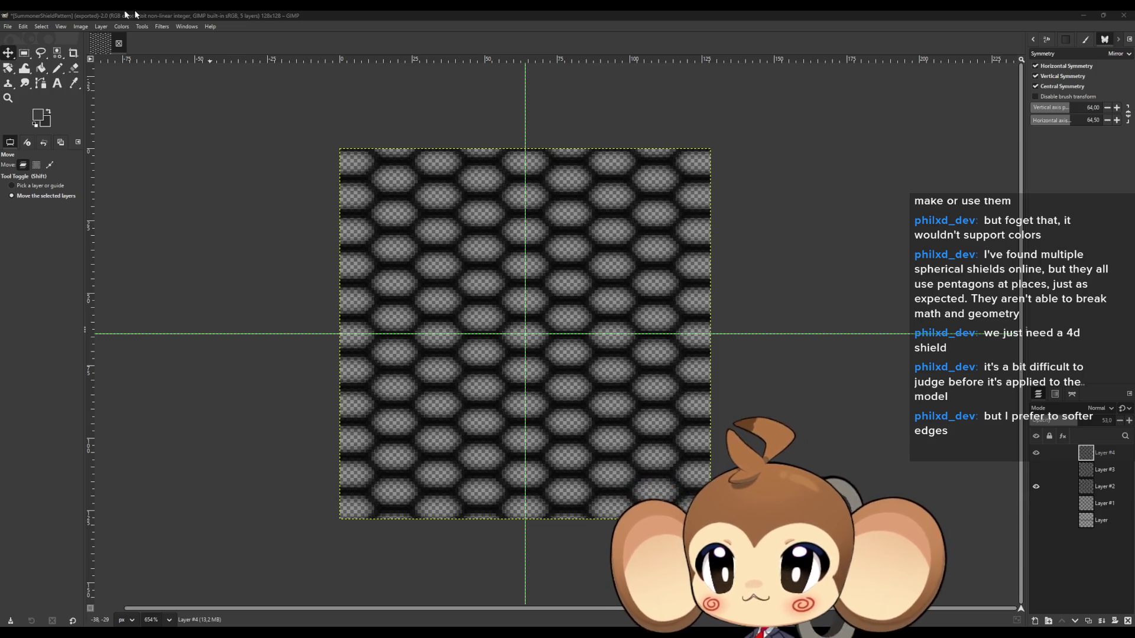
In Save As, browse to D:\Workspace\Projects\Weltenbaum and bookmark the Weltenbaum folder
left_click(7, 27)
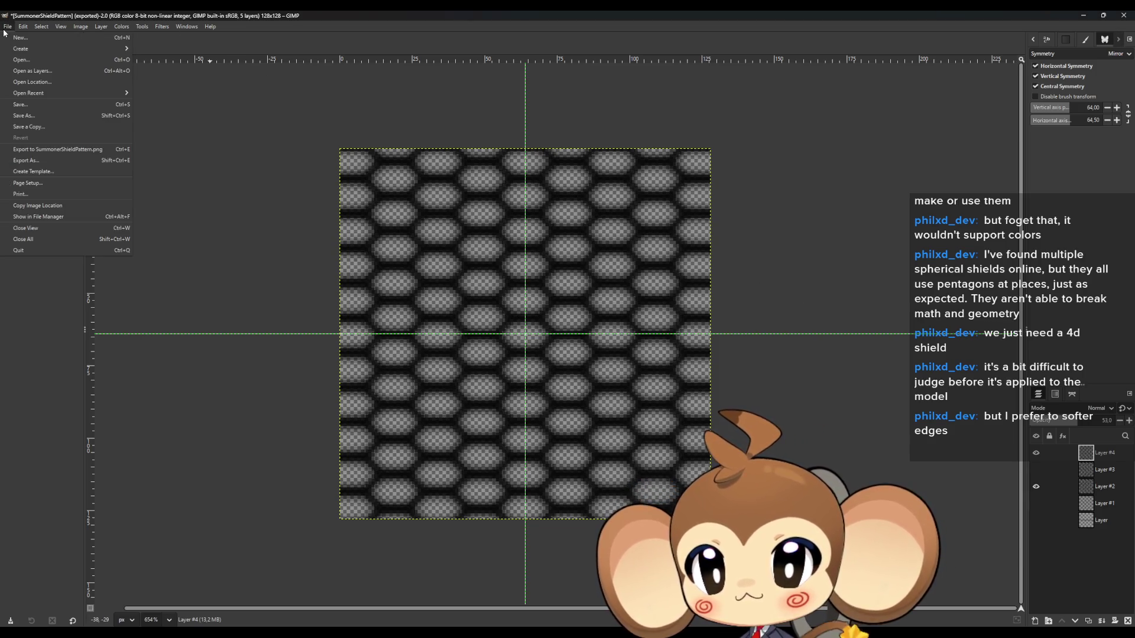
left_click(32, 116)
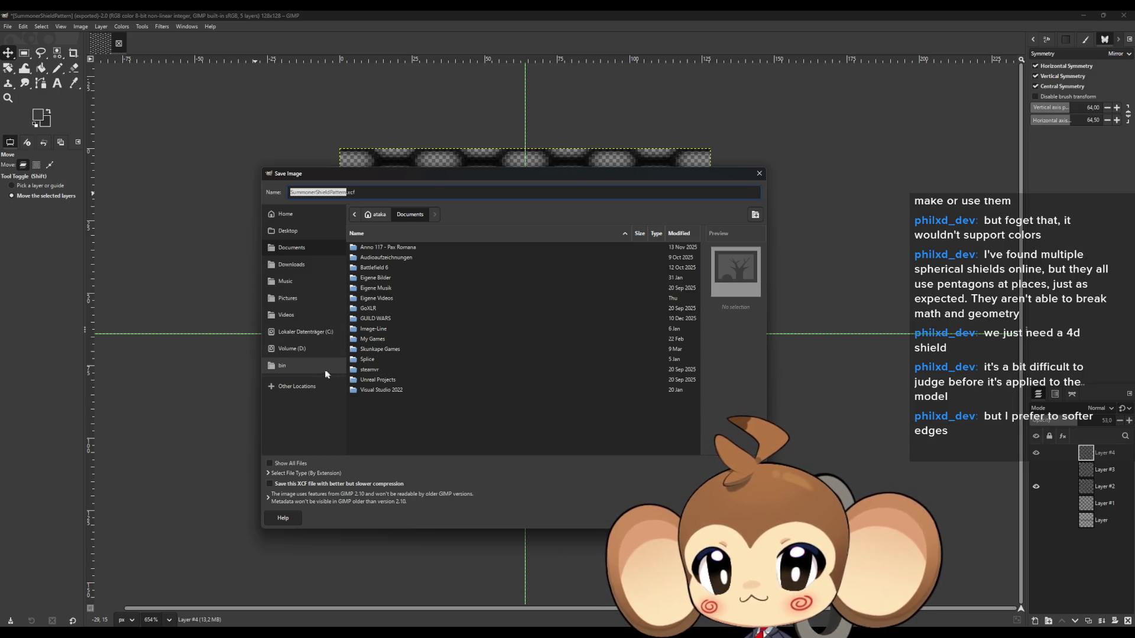
left_click(292, 348)
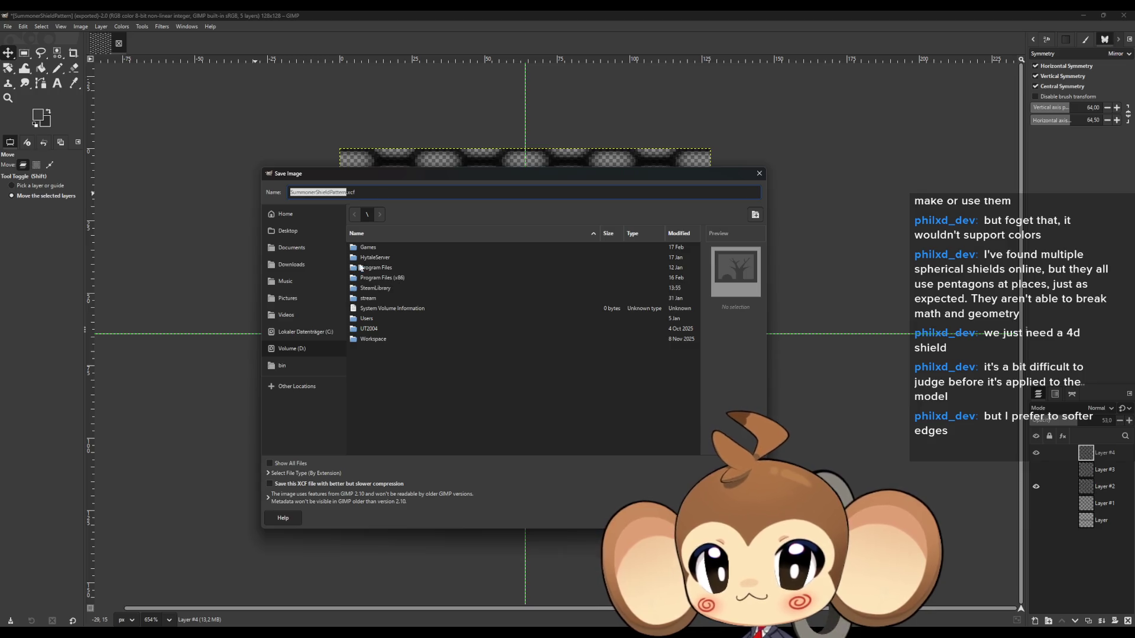
double_click(388, 341)
double_click(369, 250)
double_click(376, 278)
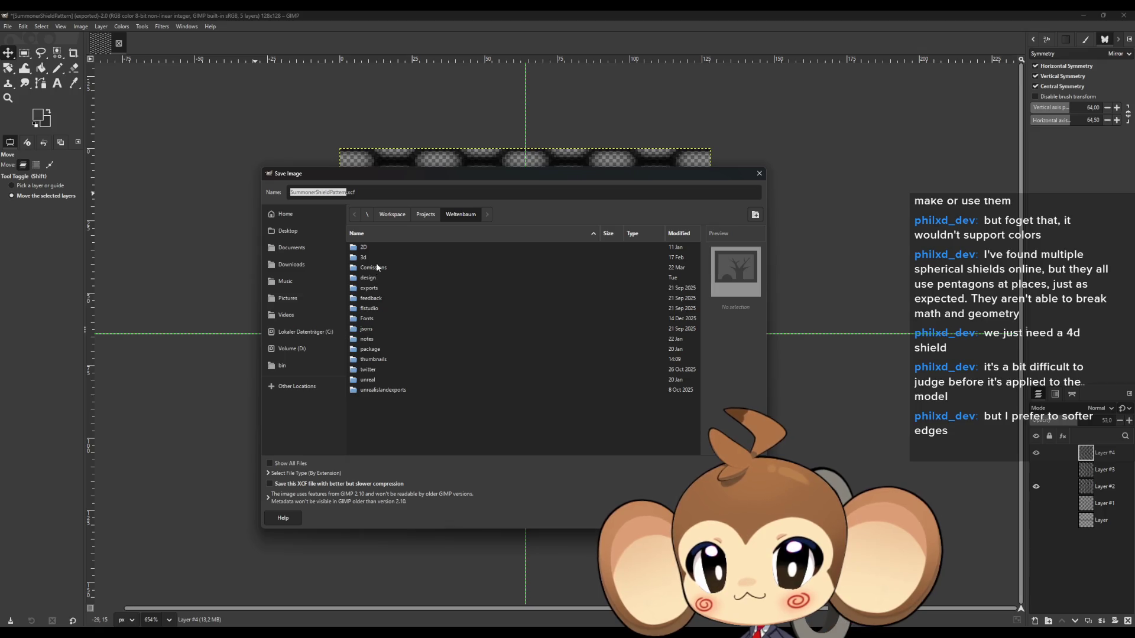
mouse_move(461, 214)
left_mouse_down()
mouse_move(300, 412)
mouse_move(398, 278)
mouse_move(294, 392)
left_mouse_up()
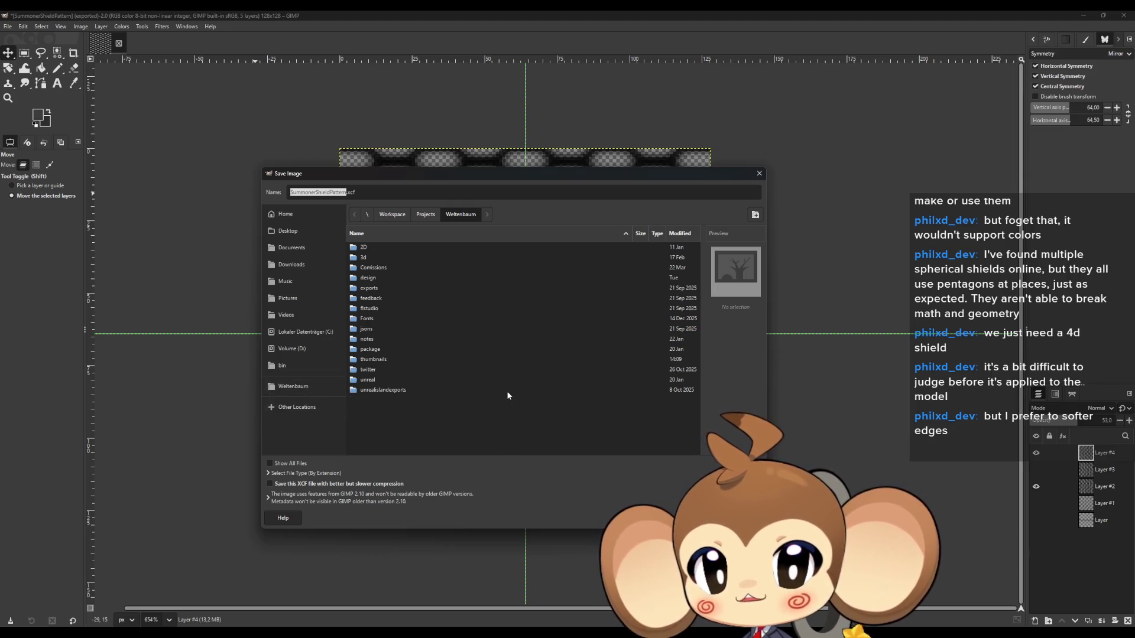
Save the image as SummonerShieldPattern.xcf in Weltenbaum\2D\Effects\Shields
double_click(368, 249)
double_click(372, 278)
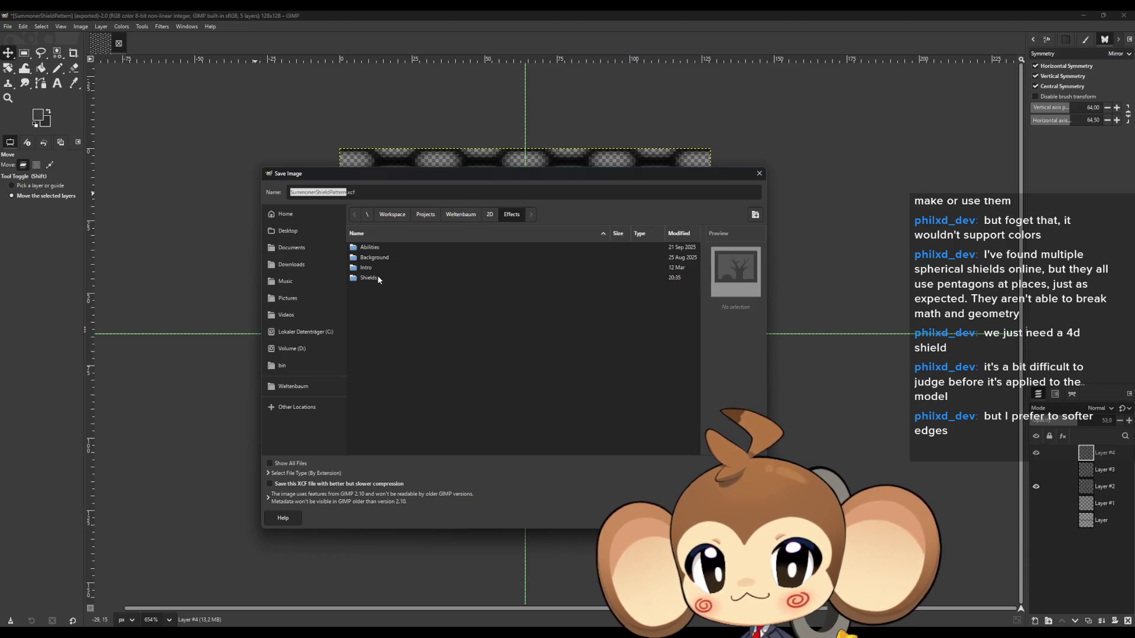
double_click(377, 279)
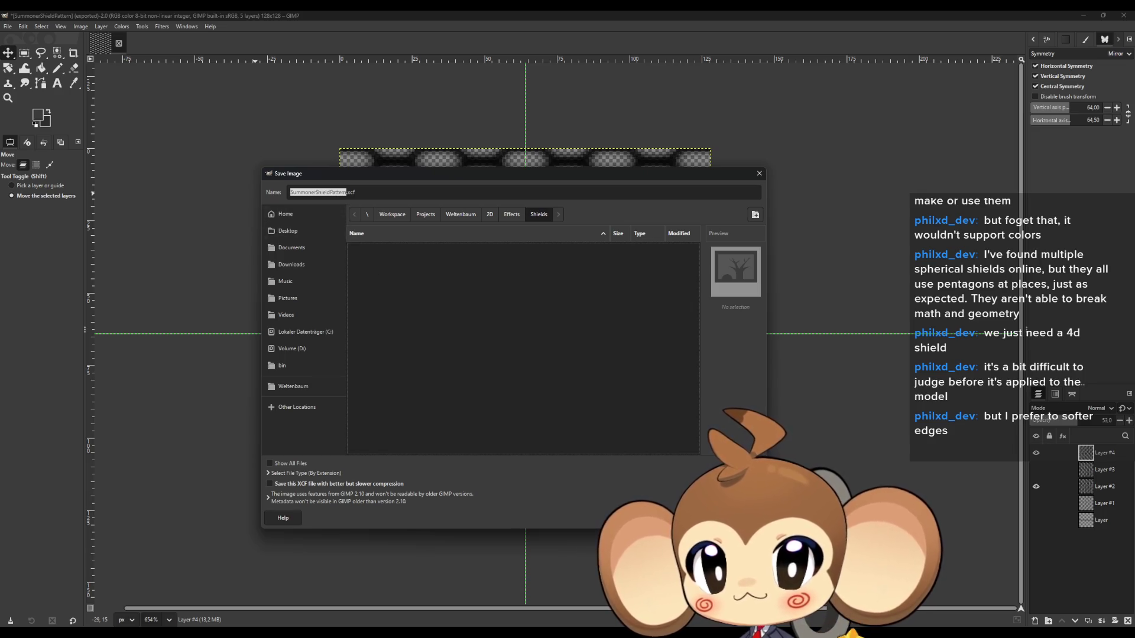
key("Return")
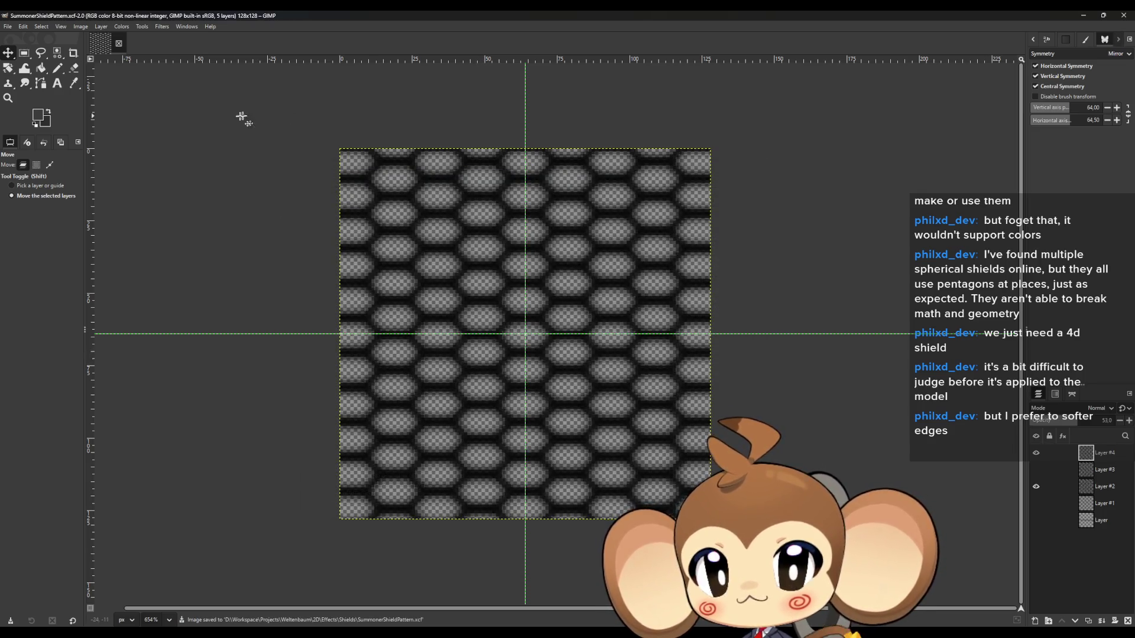
Minimize the GIMP and Blender windows to reveal the Unreal Editor
left_click(1083, 15)
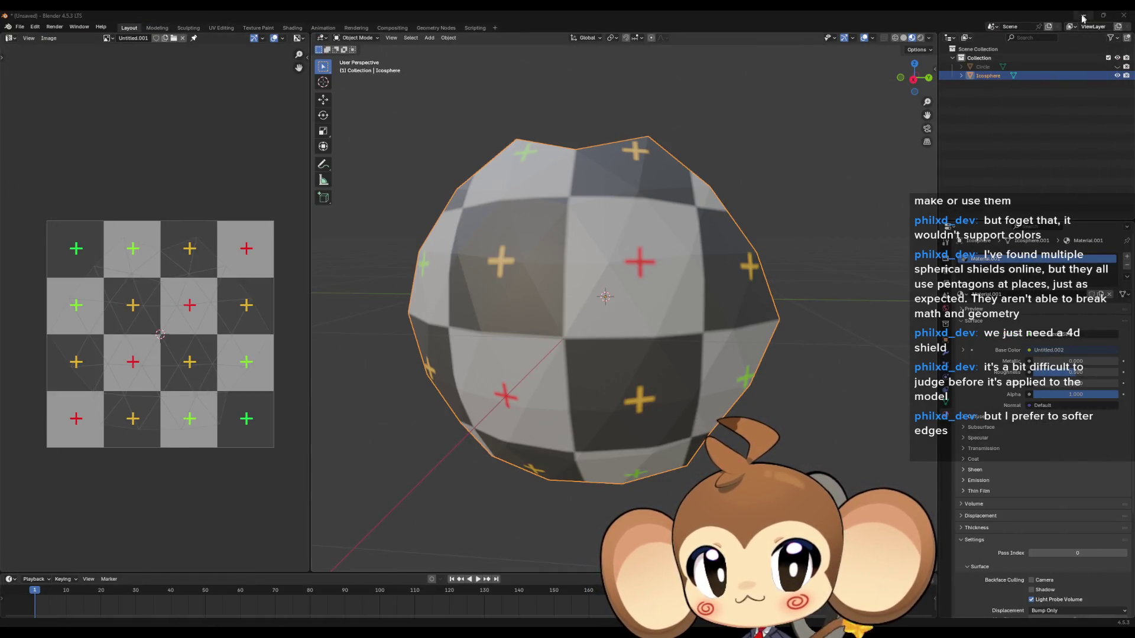
left_click(1084, 16)
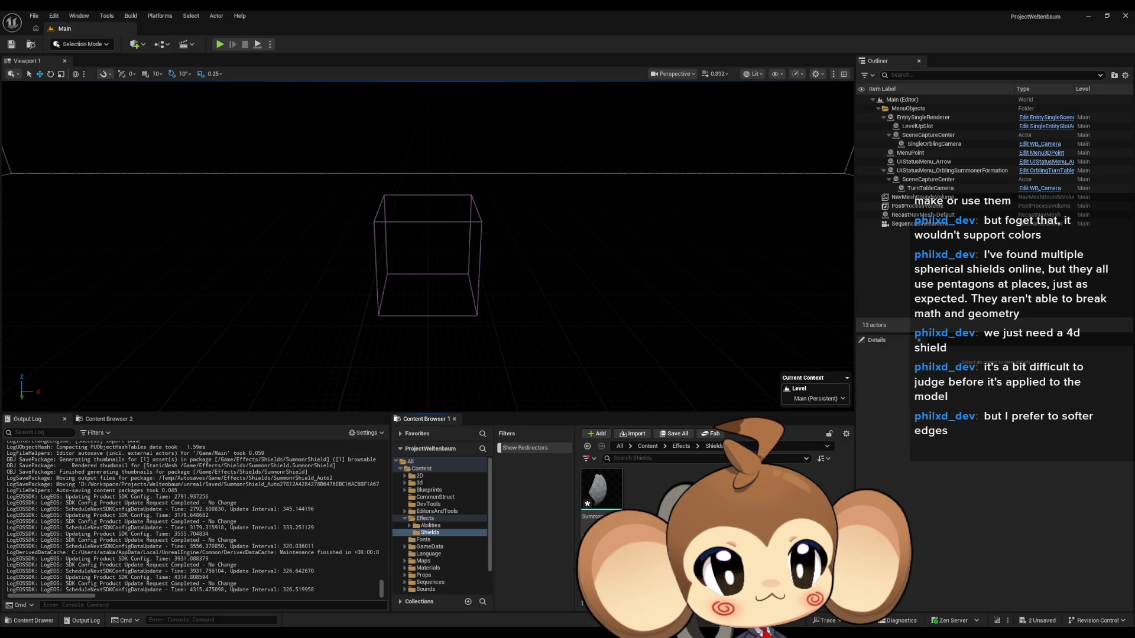
Import SummonerShieldPattern into Shields with NoMipmaps, VectorDisplacementmap compression and Nearest filtering, and save it
mouse_move(601, 489)
left_mouse_down()
mouse_move(1099, 613)
mouse_move(916, 520)
mouse_move(680, 532)
left_mouse_up()
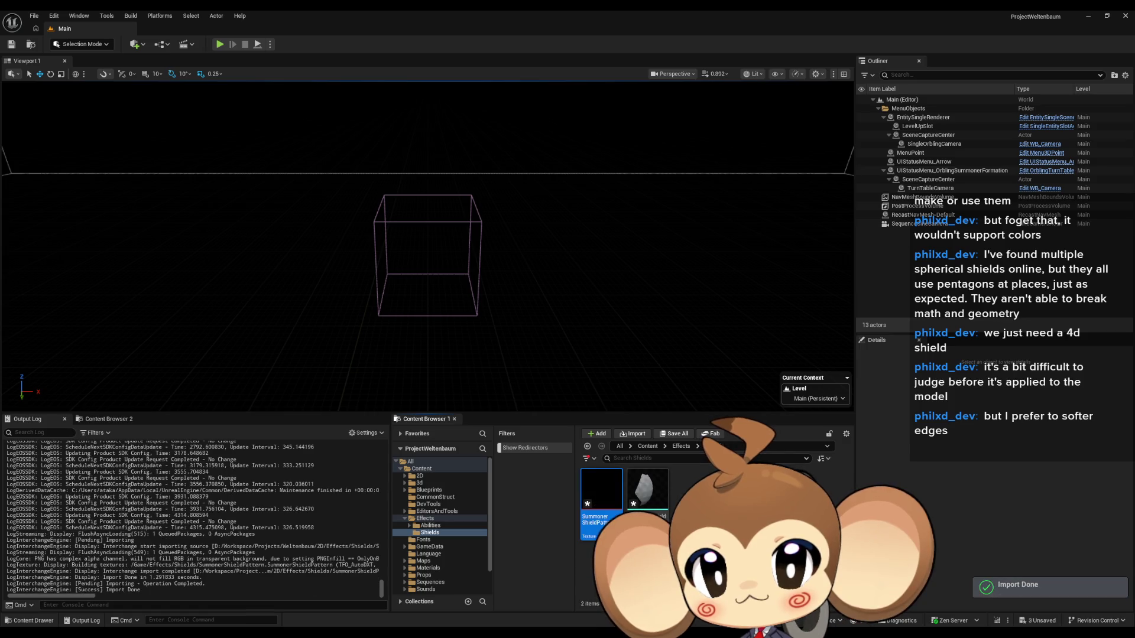
double_click(608, 503)
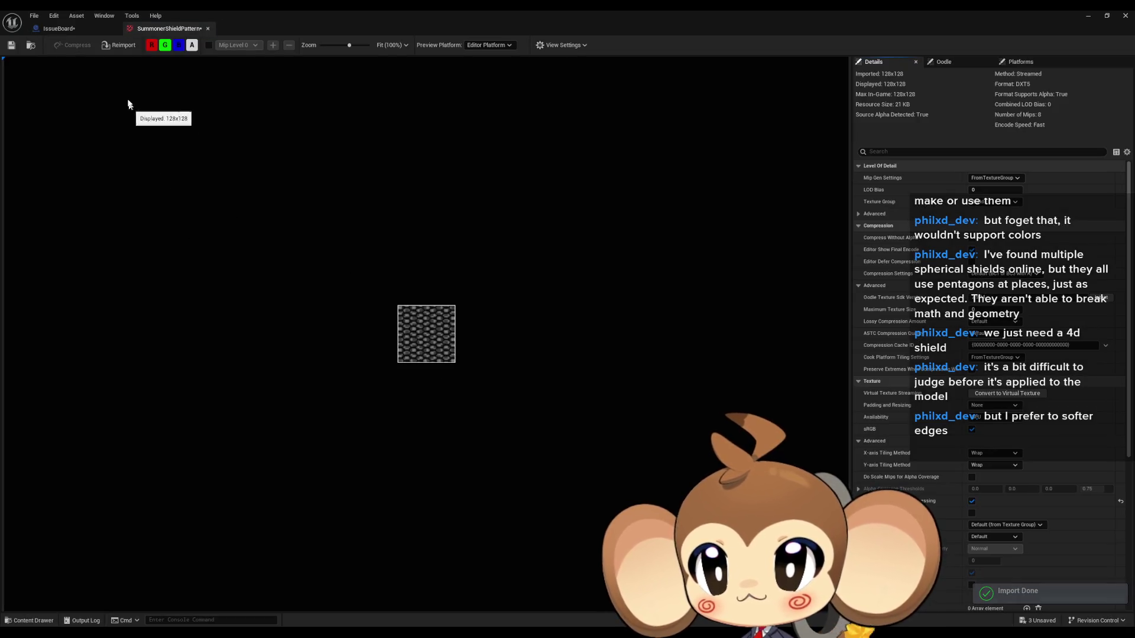
left_click(1002, 179)
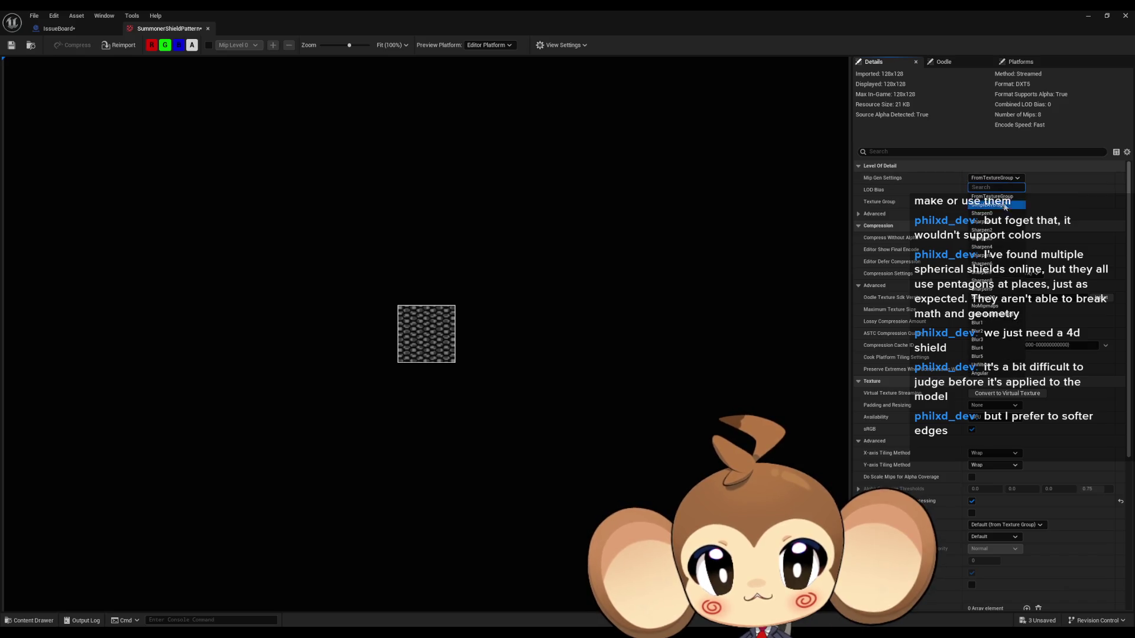
left_click(993, 306)
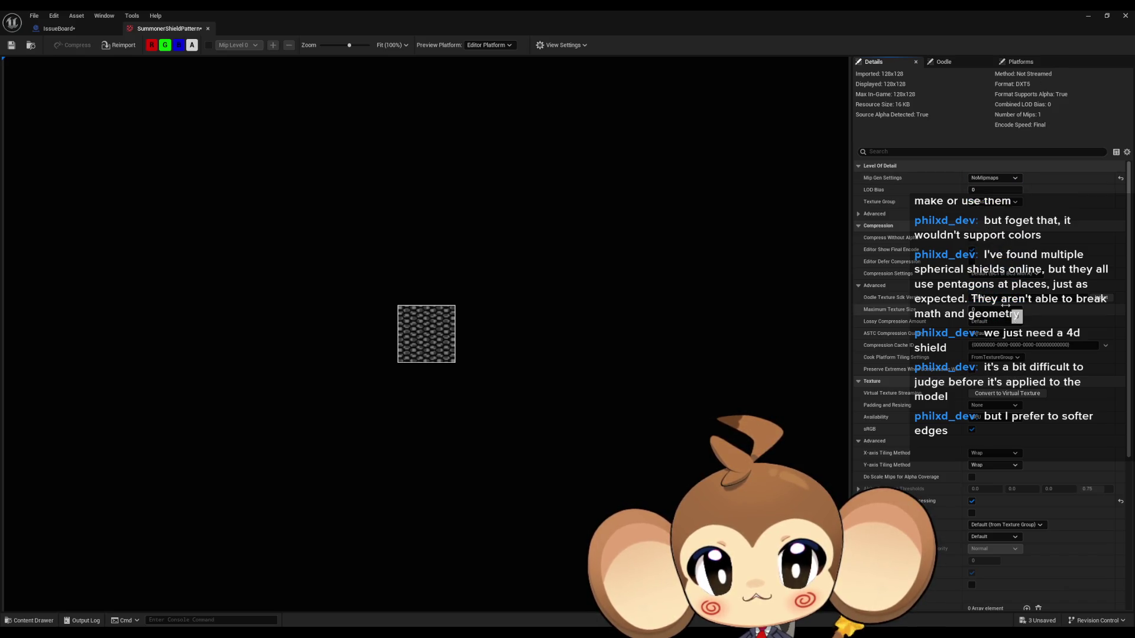
left_click(993, 274)
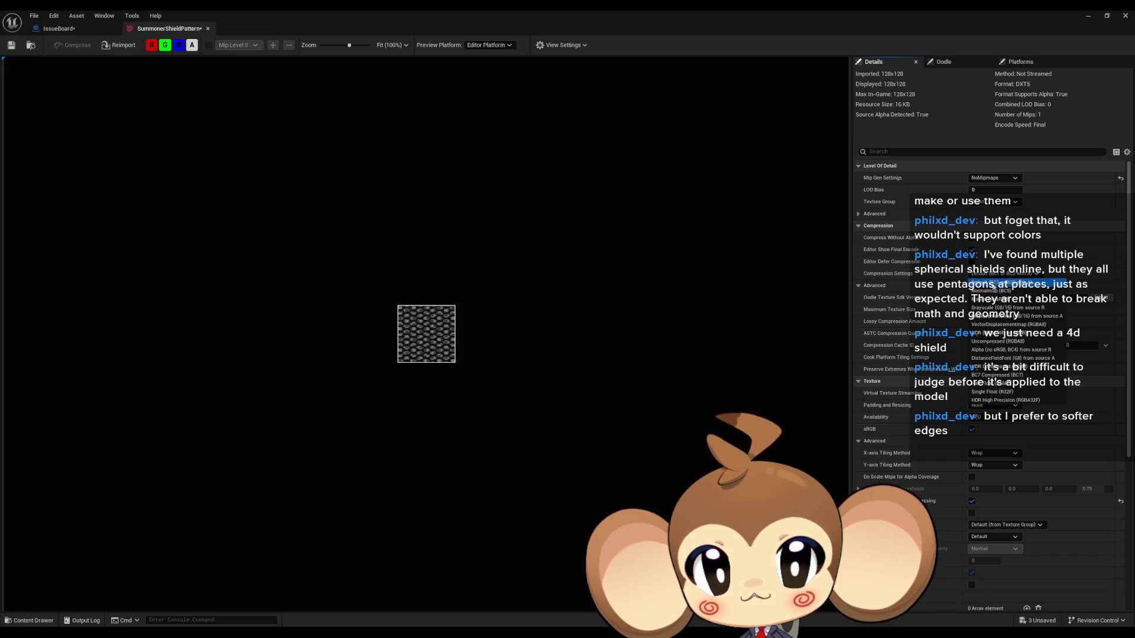
left_click(997, 325)
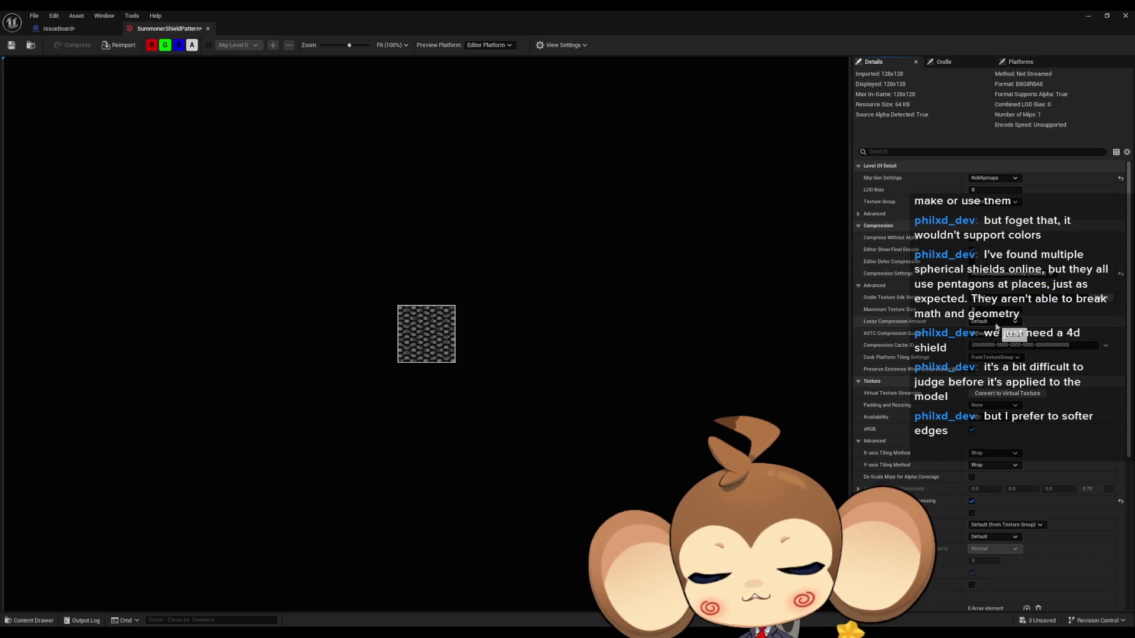
left_click(1005, 525)
left_click(997, 533)
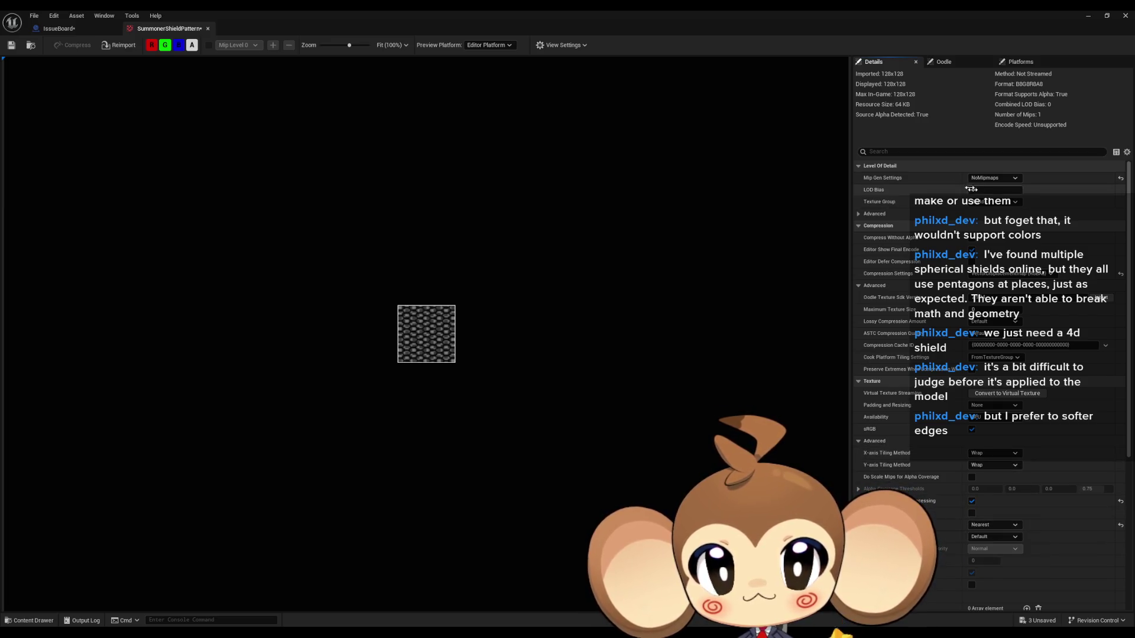
key("ctrl+s")
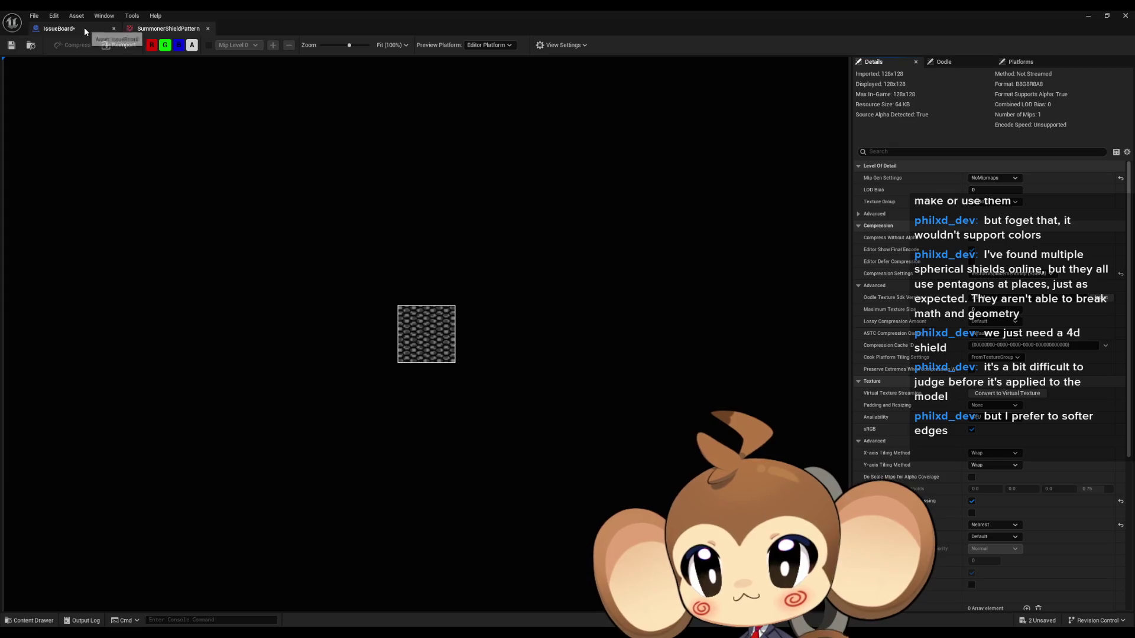
double_click(991, 13)
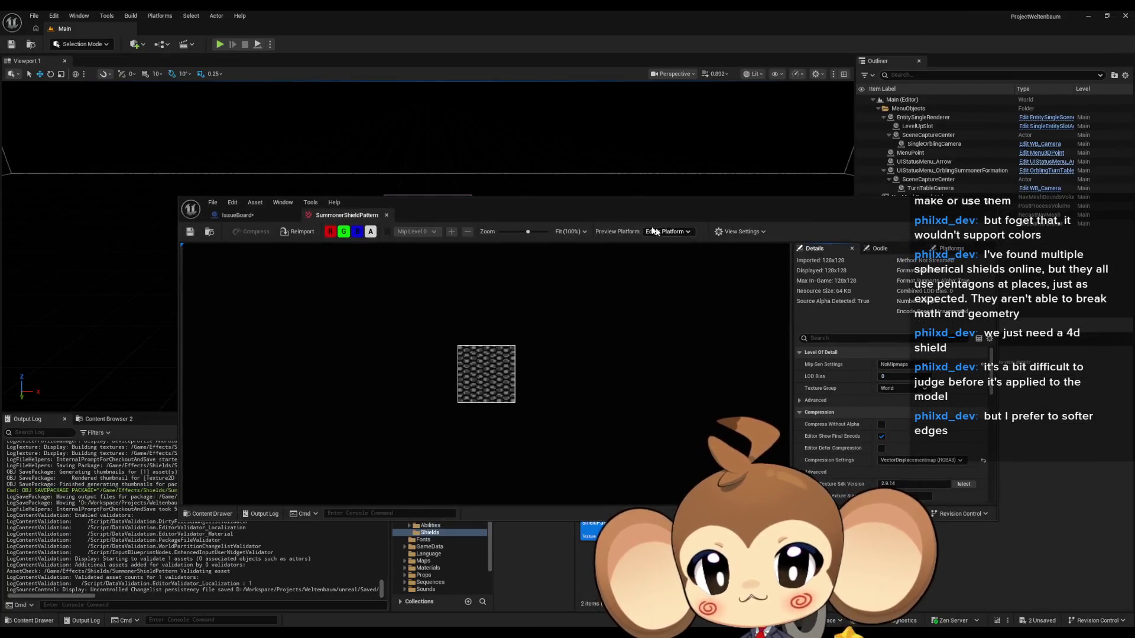
Add a new Material asset in the Shields folder named SummonerShieldEffectMaterial
mouse_move(633, 208)
left_mouse_down()
mouse_move(566, 116)
mouse_move(564, 87)
left_mouse_up()
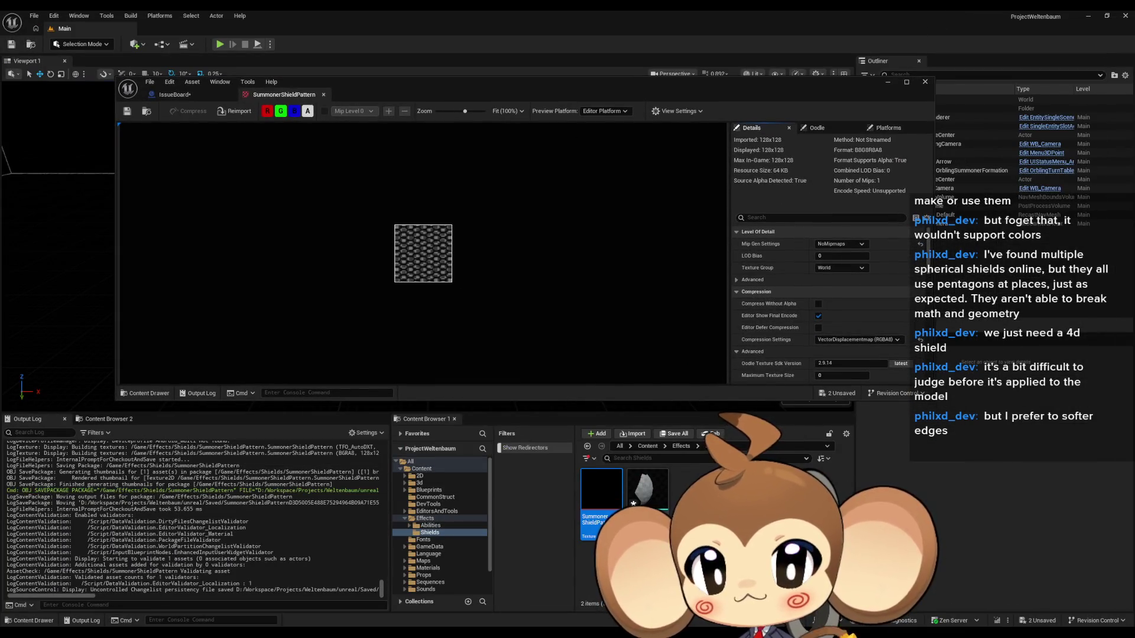
right_click(707, 501)
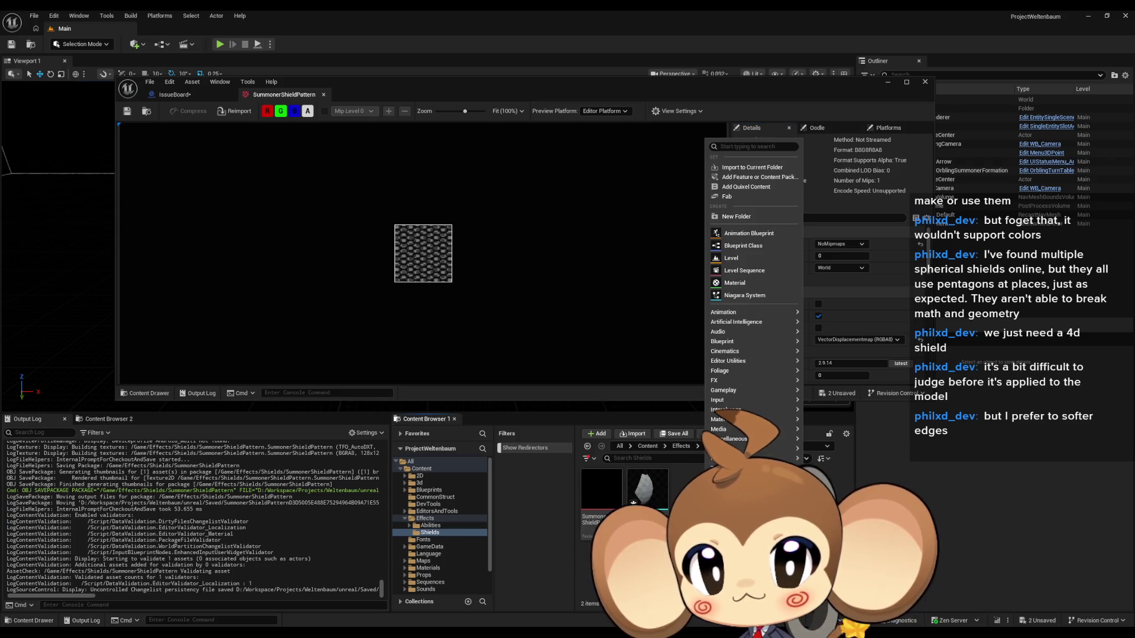
left_click(735, 283)
type("Summo")
type("nerShieldEl")
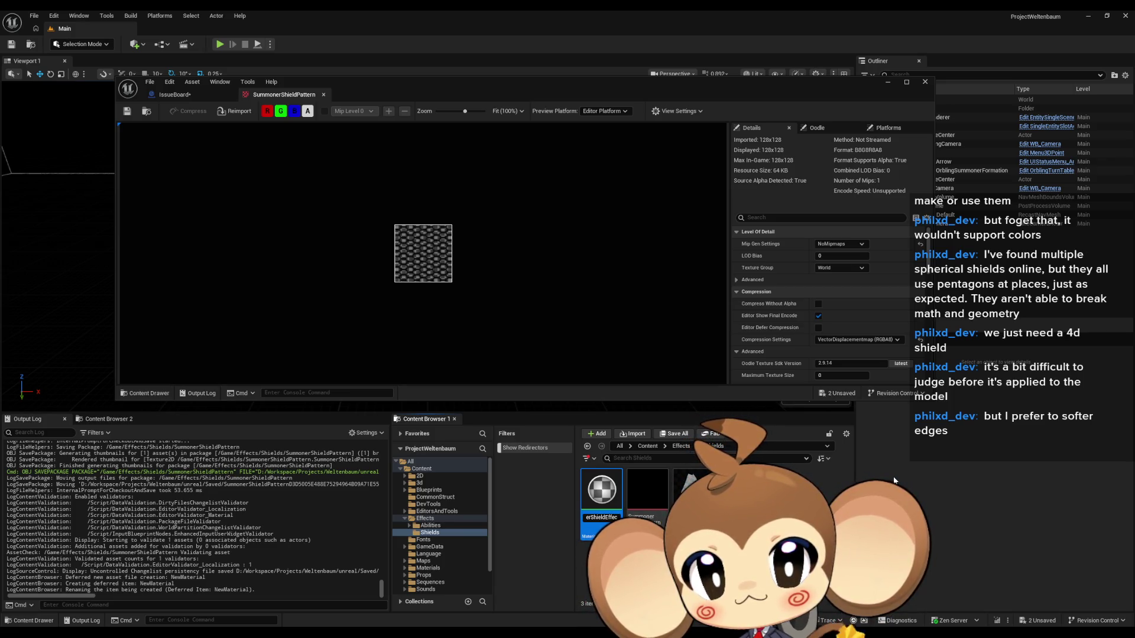
type("Material")
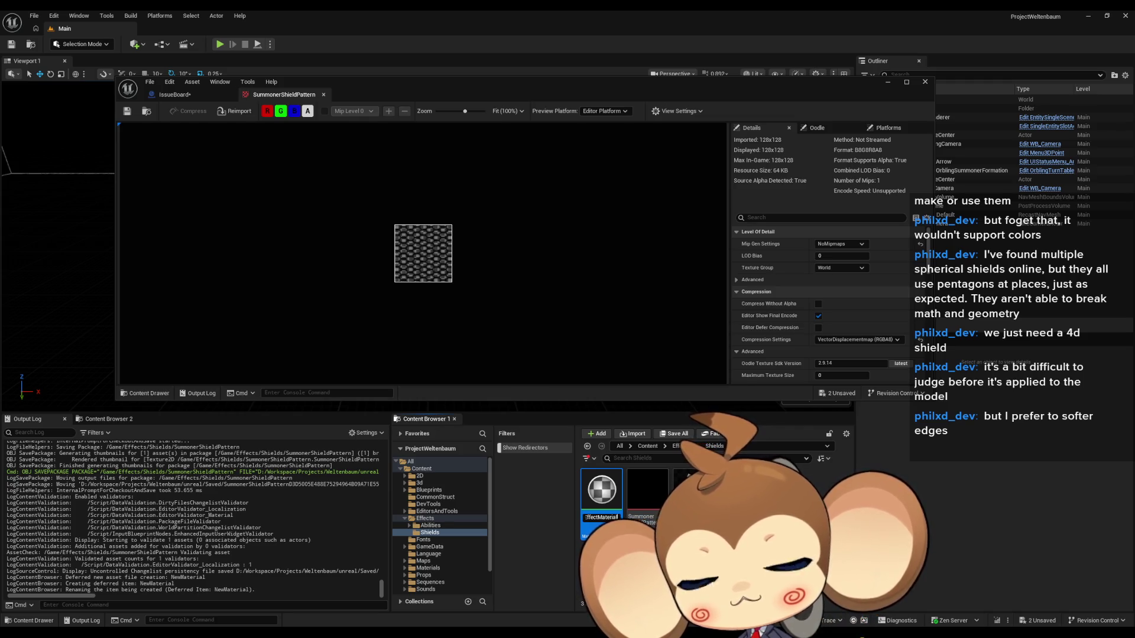
key("Return")
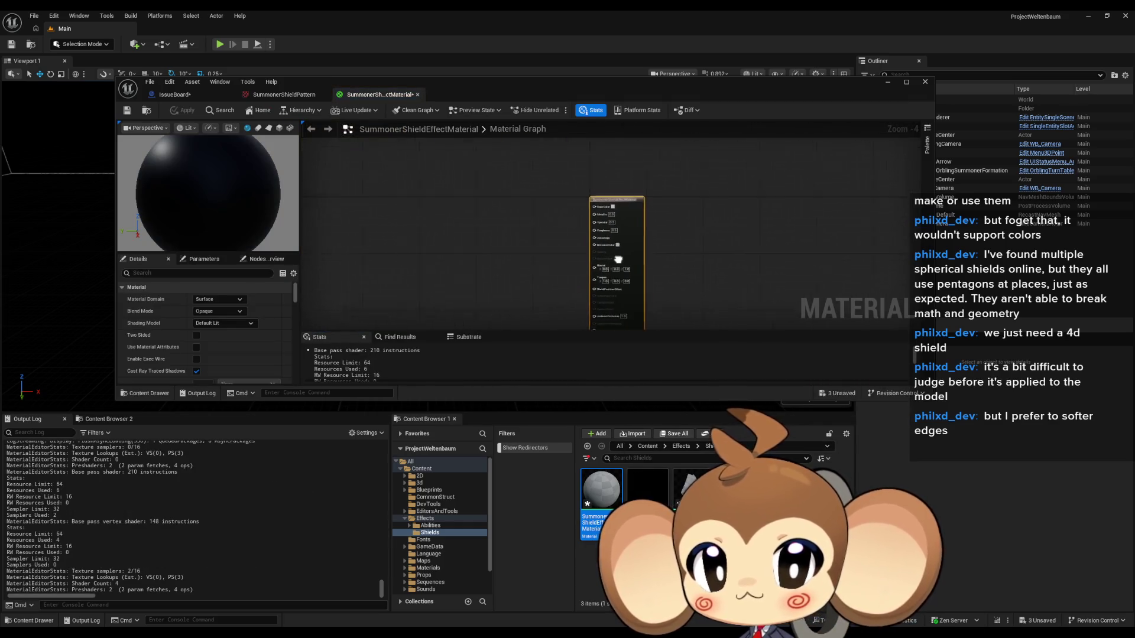
Keep the material domain as Surface and set the blend mode to Translucent
scroll(520, 240, "up", 3)
left_click(216, 299)
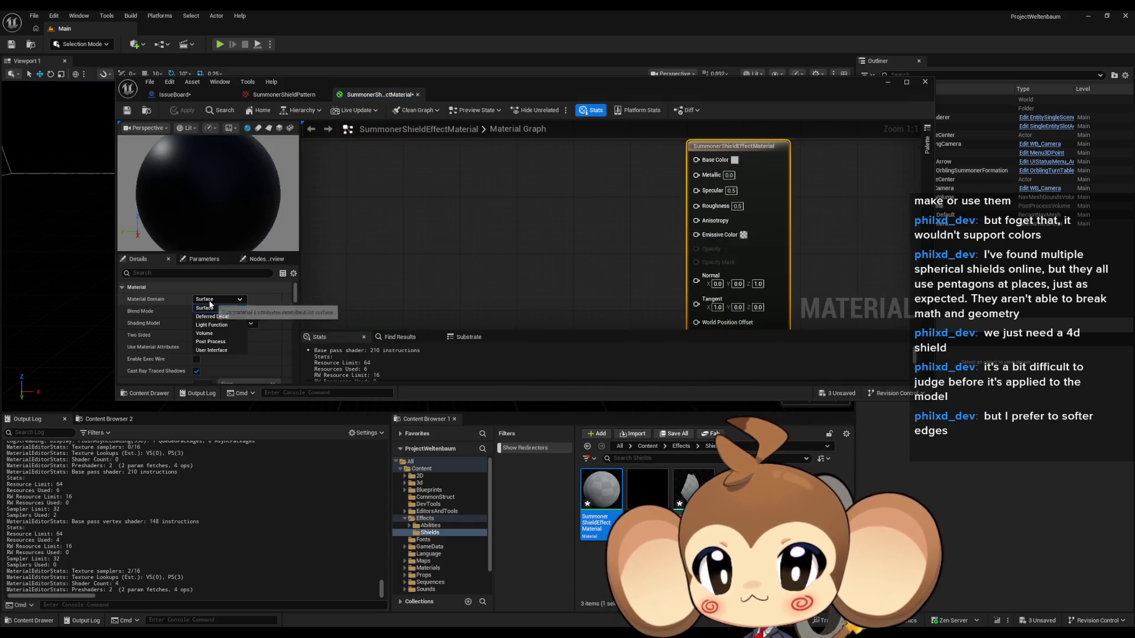
left_click(207, 308)
left_click(217, 311)
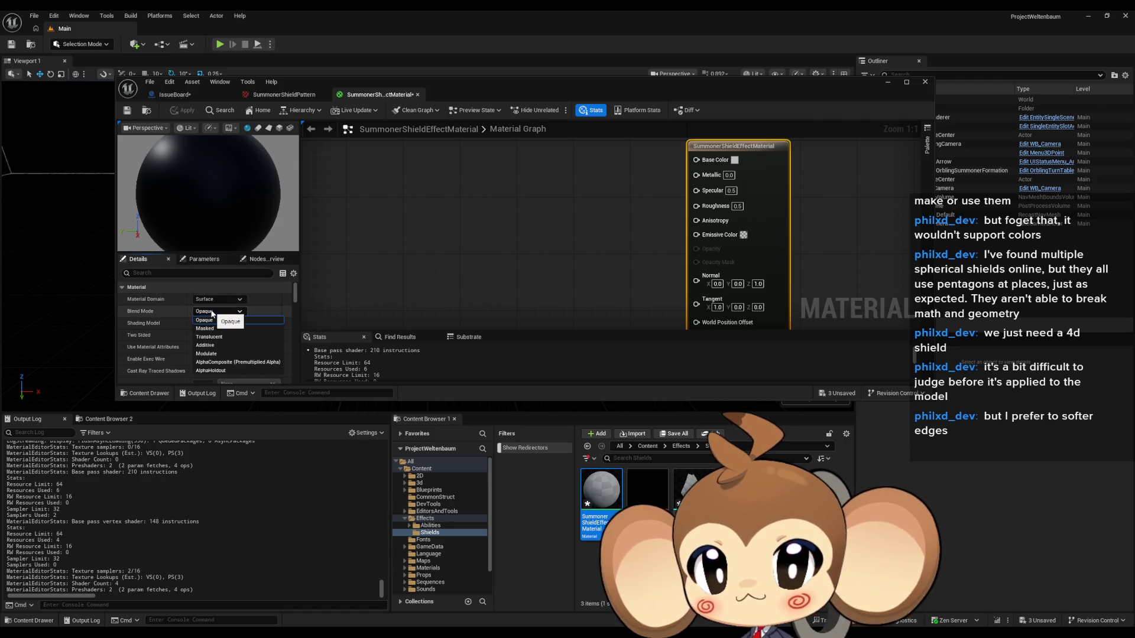
left_click(215, 337)
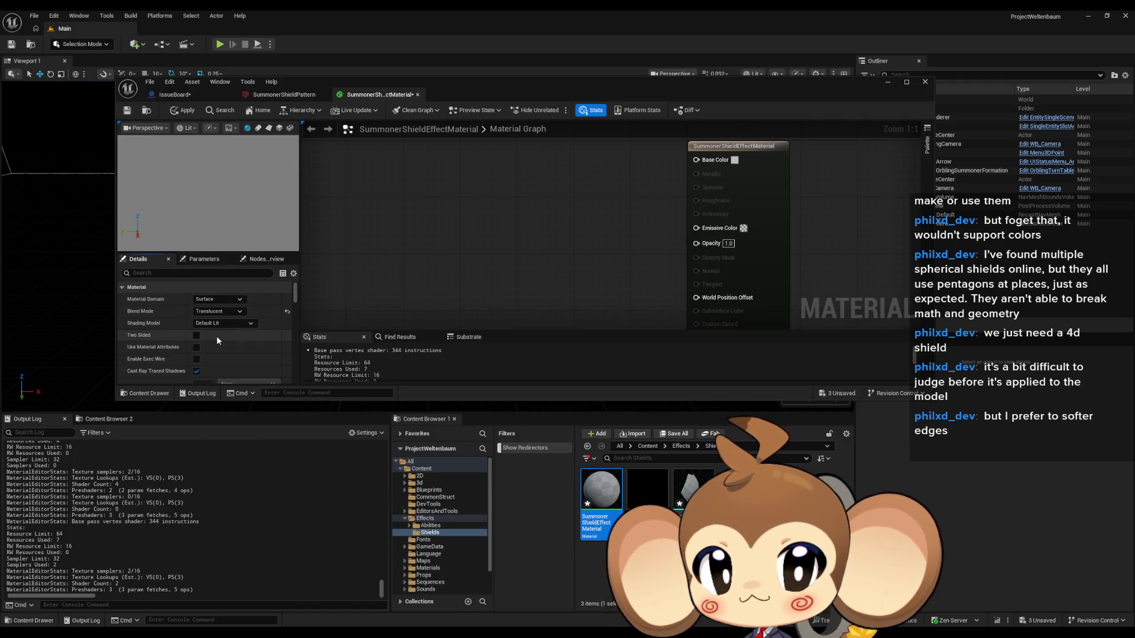
Drop the shield pattern in as a Texture Sample node and wire its alpha to Opacity
left_click_drag(481, 184, 484, 235)
mouse_move(646, 490)
left_mouse_down()
mouse_move(421, 234)
mouse_move(530, 204)
mouse_move(509, 211)
left_mouse_up()
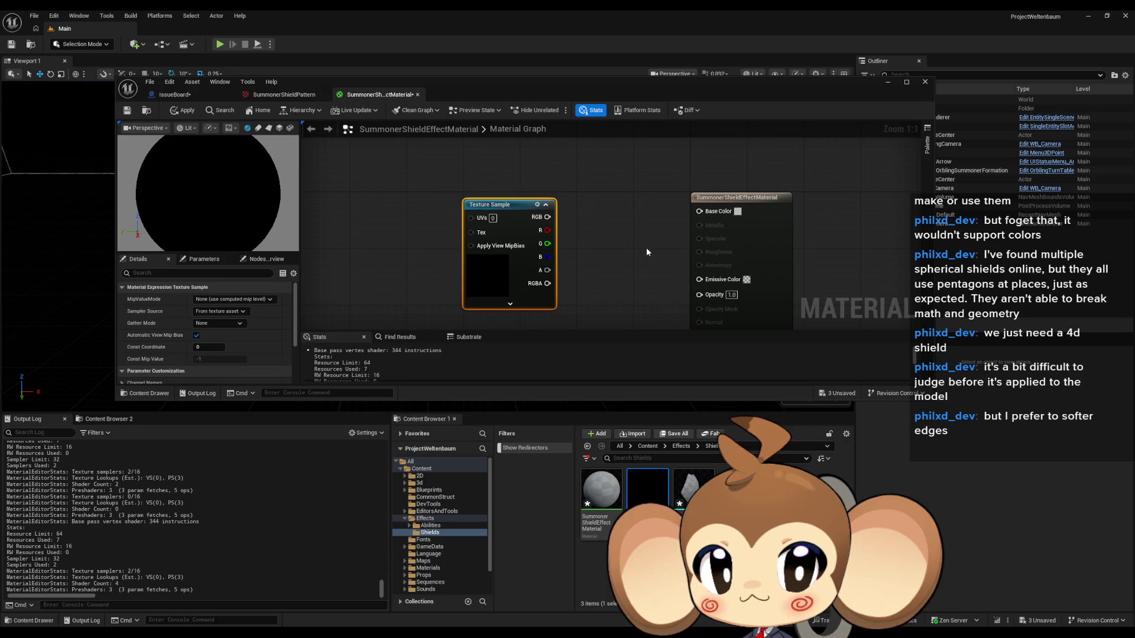
left_click_drag(647, 252, 609, 237)
mouse_move(509, 254)
left_mouse_down()
mouse_move(583, 277)
mouse_move(695, 285)
mouse_move(668, 283)
left_mouse_up()
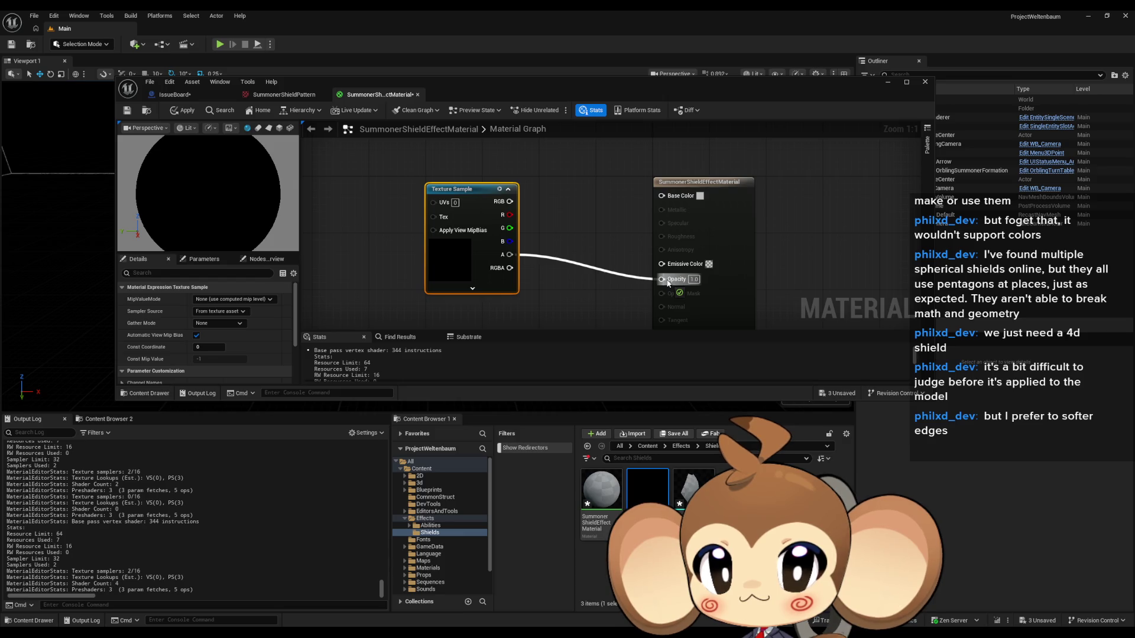
left_click_drag(668, 283, 680, 286)
Set the shading model to Unlit and reconnect the Texture Sample's alpha to Opacity
left_click_drag(588, 186, 659, 248)
left_click(218, 324)
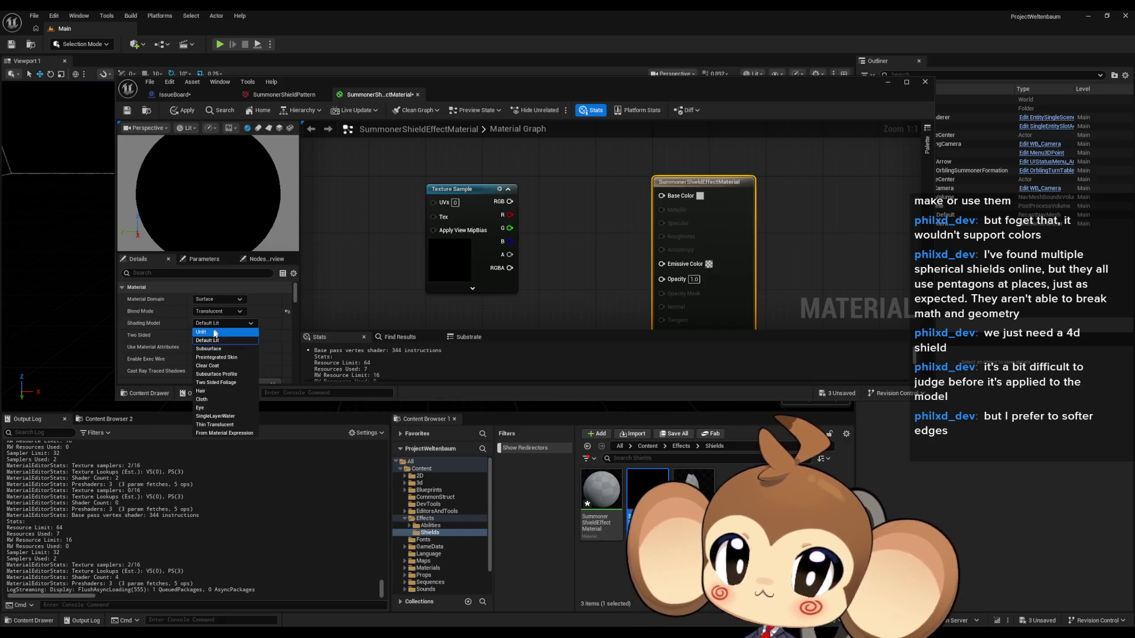
left_click(212, 332)
mouse_move(509, 254)
left_mouse_down()
mouse_move(665, 282)
mouse_move(509, 202)
left_mouse_up()
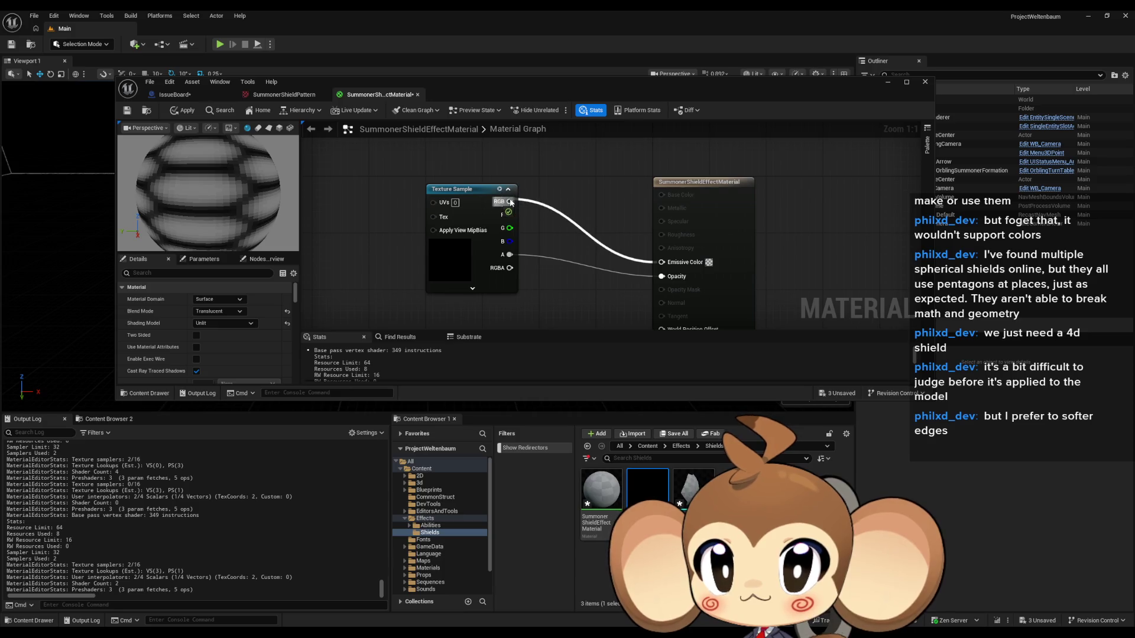
scroll(387, 243, "down", 3)
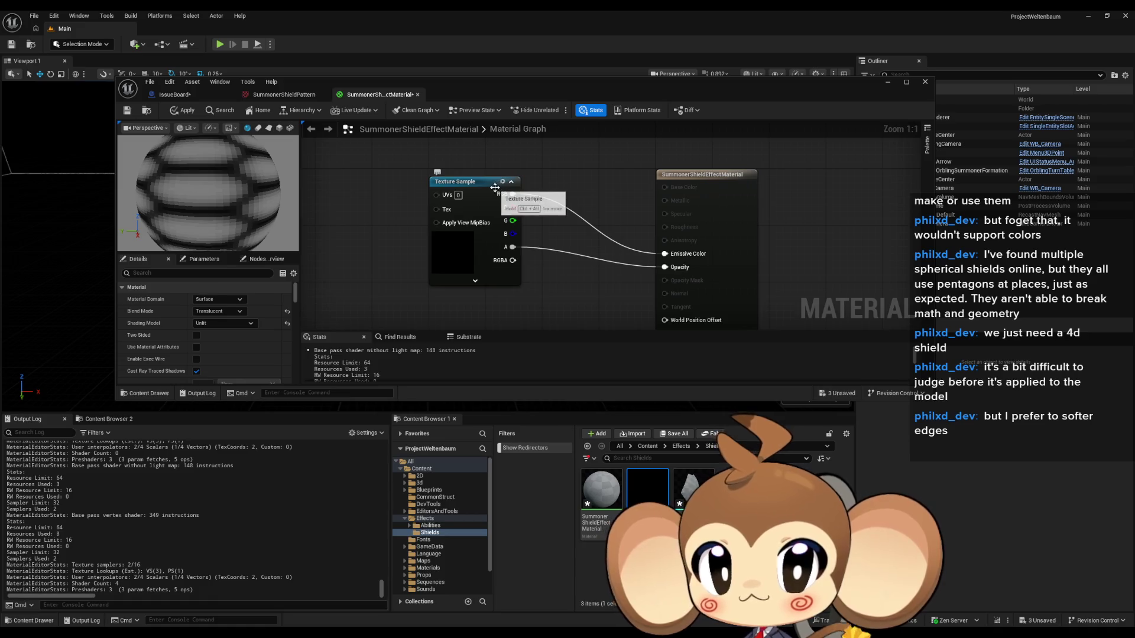
Nudge the Texture Sample node slightly lower and reframe the graph view
left_click(480, 198)
scroll(485, 224, "up", 3)
left_click_drag(489, 248, 489, 256)
left_click(523, 211)
left_click_drag(523, 201, 559, 151)
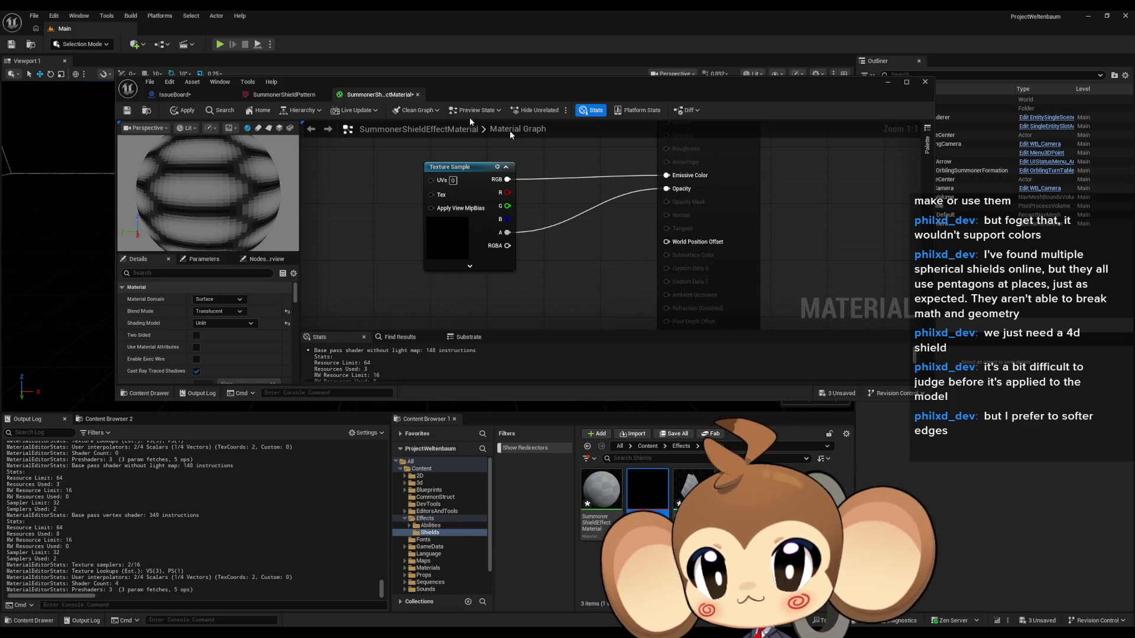
Apply the material changes and open the SummonrShield mesh
left_click(184, 110)
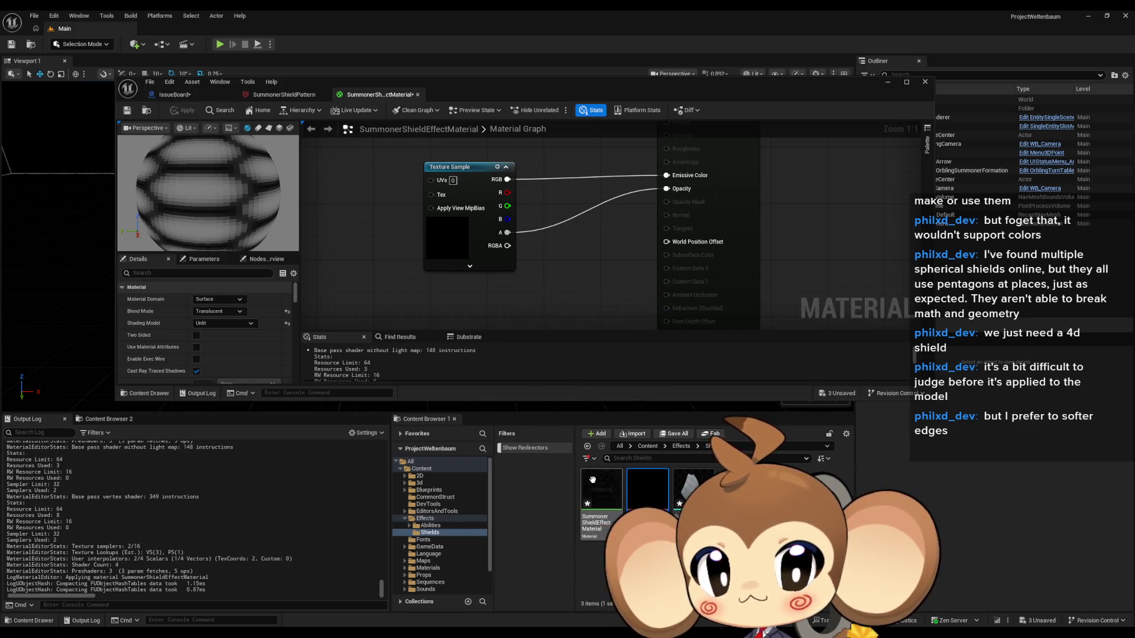
left_click(689, 481)
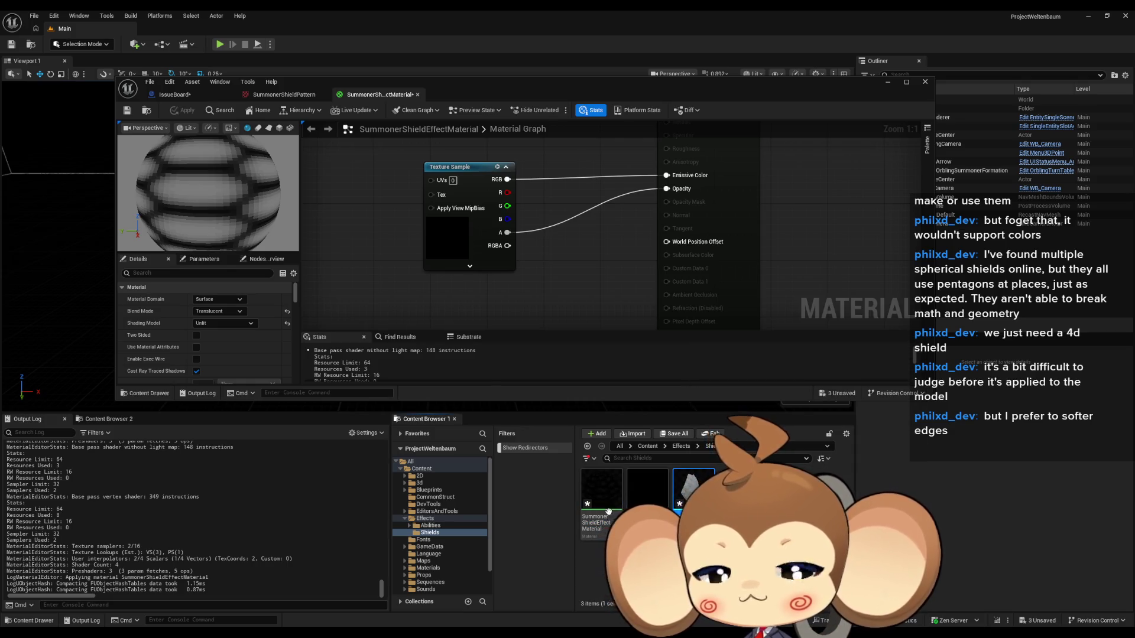
double_click(688, 482)
scroll(807, 323, "down", 5)
scroll(813, 322, "down", 5)
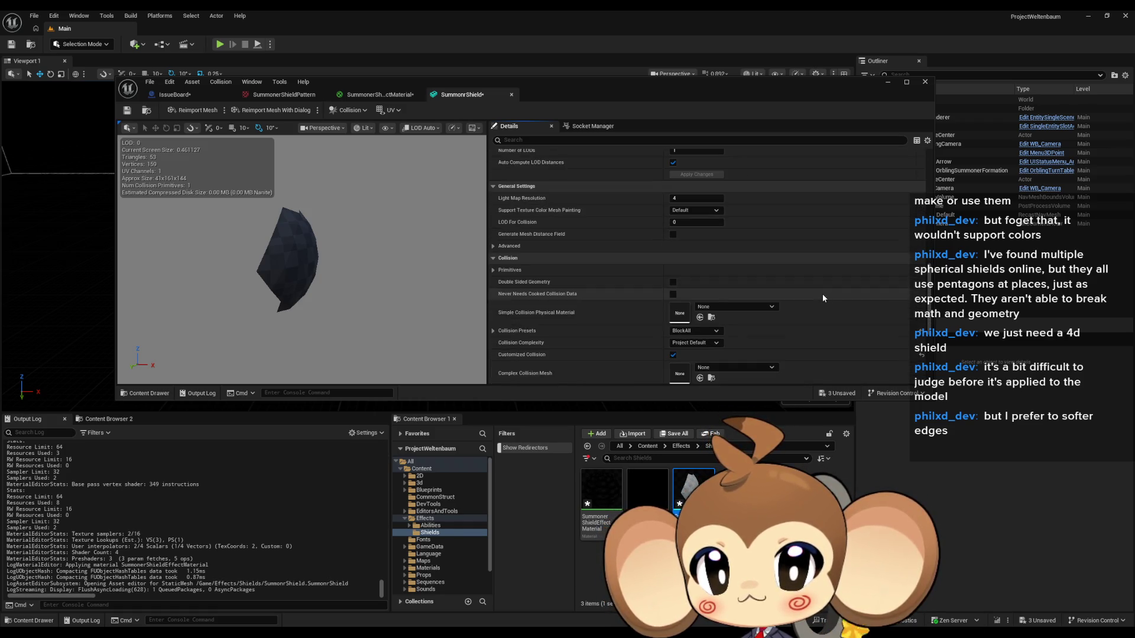
scroll(821, 294, "down", 3)
Set the mesh to NoCollision with Use Simple Collision As Complex, and save it
left_click(688, 246)
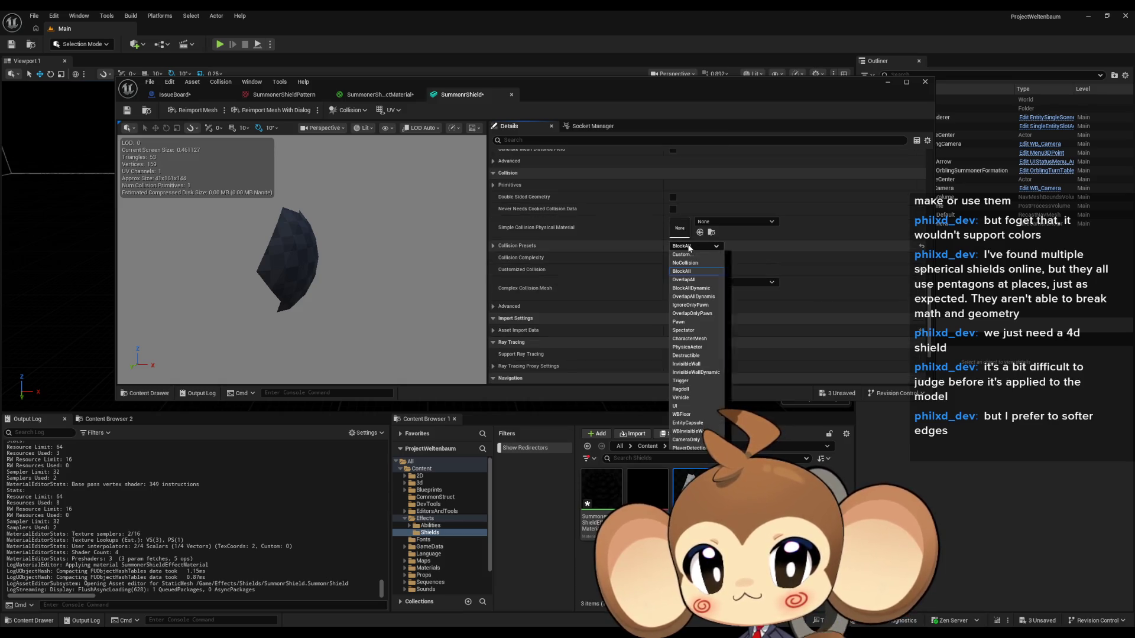
left_click(691, 263)
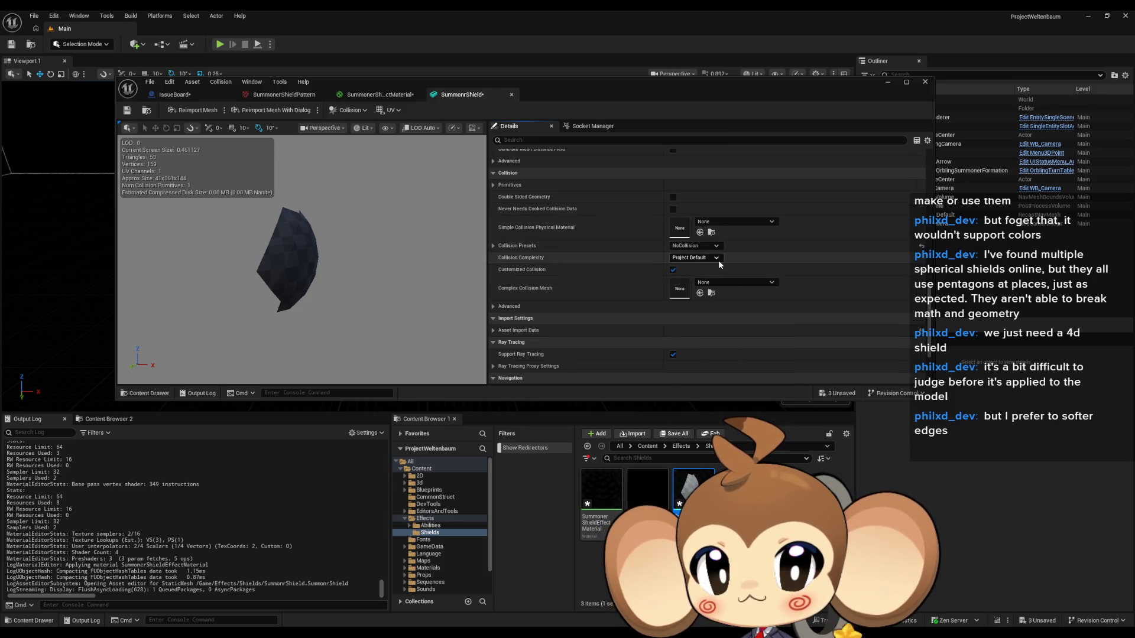
left_click(709, 259)
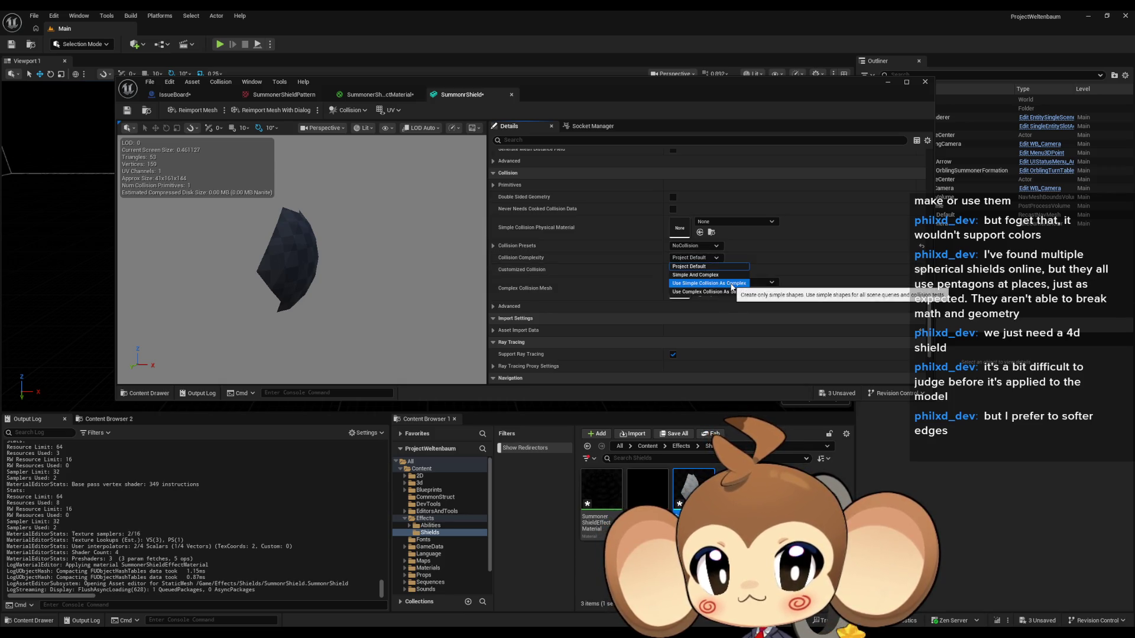
left_click(733, 286)
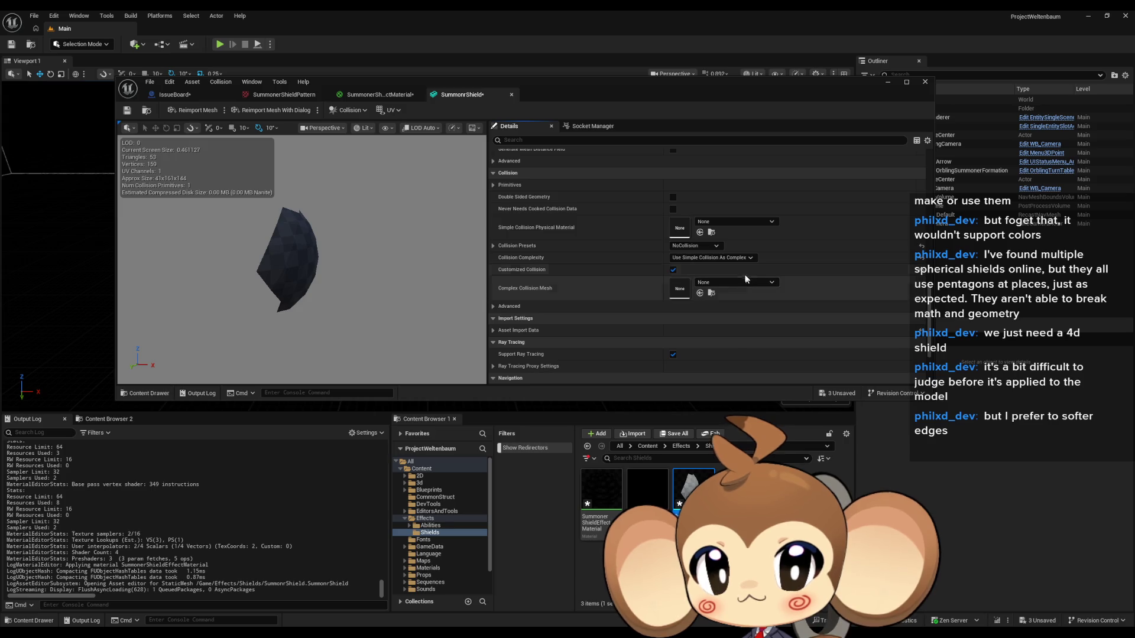
scroll(745, 277, "up", 1)
left_click_drag(397, 195, 334, 197)
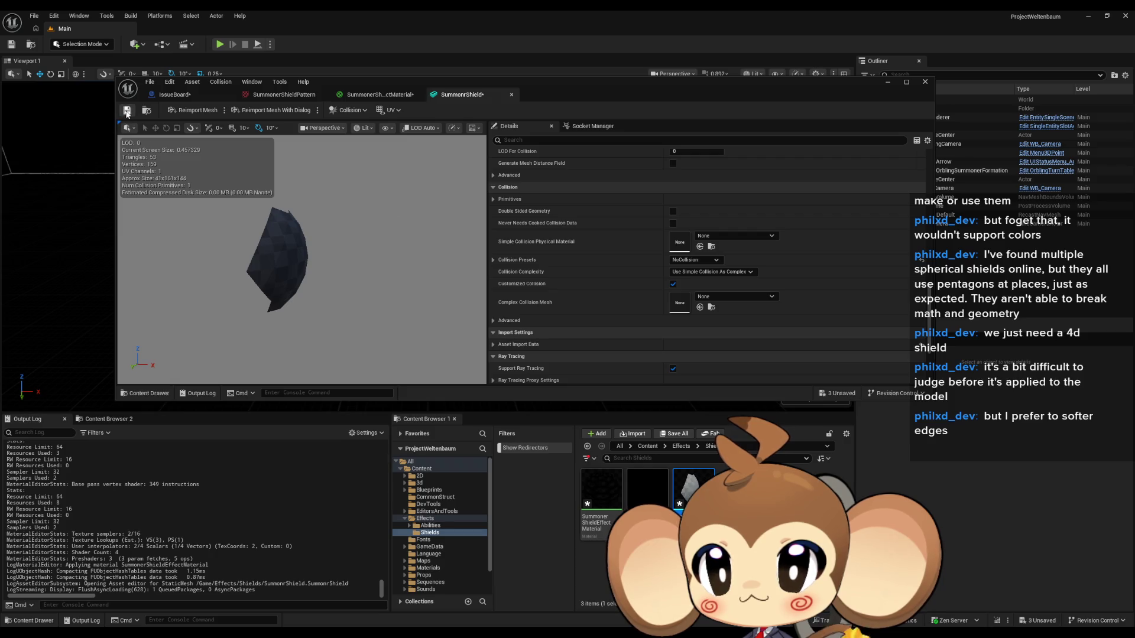
left_click(127, 109)
Assign SummonerShieldEffectMaterial to the mesh's Element 0 material slot
scroll(679, 258, "down", 10)
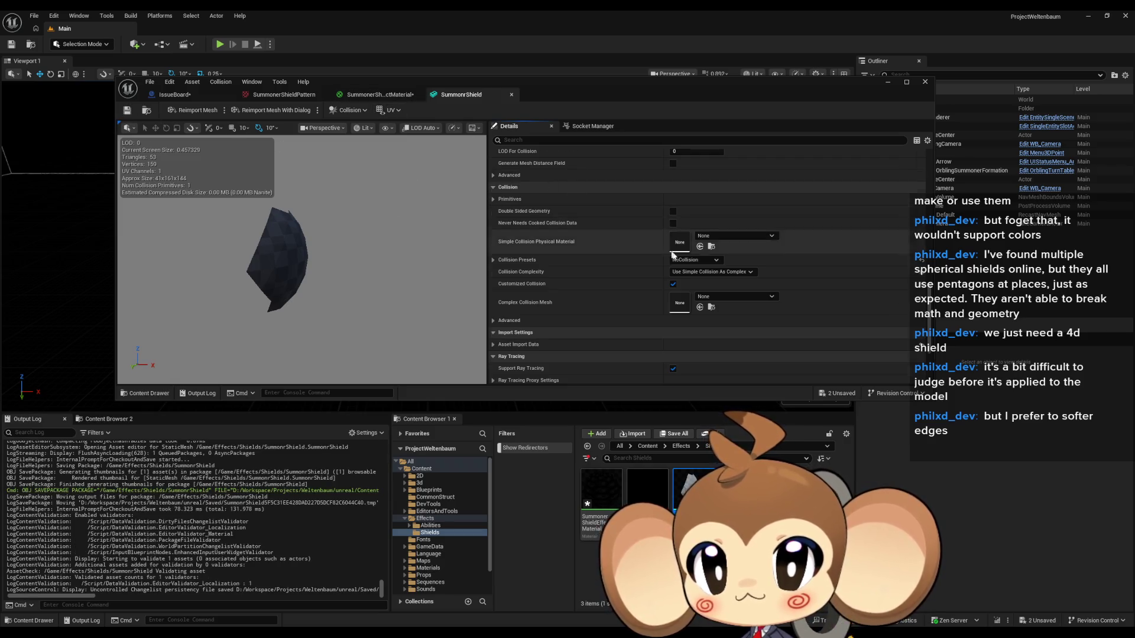
scroll(678, 259, "up", 1)
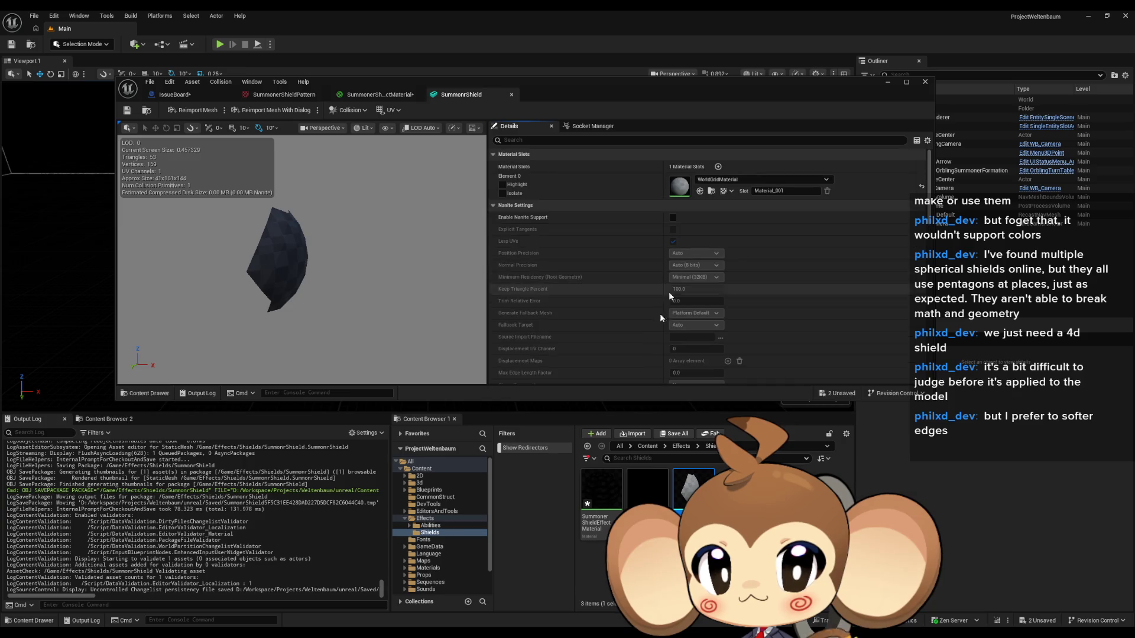
left_click_drag(611, 490, 680, 186)
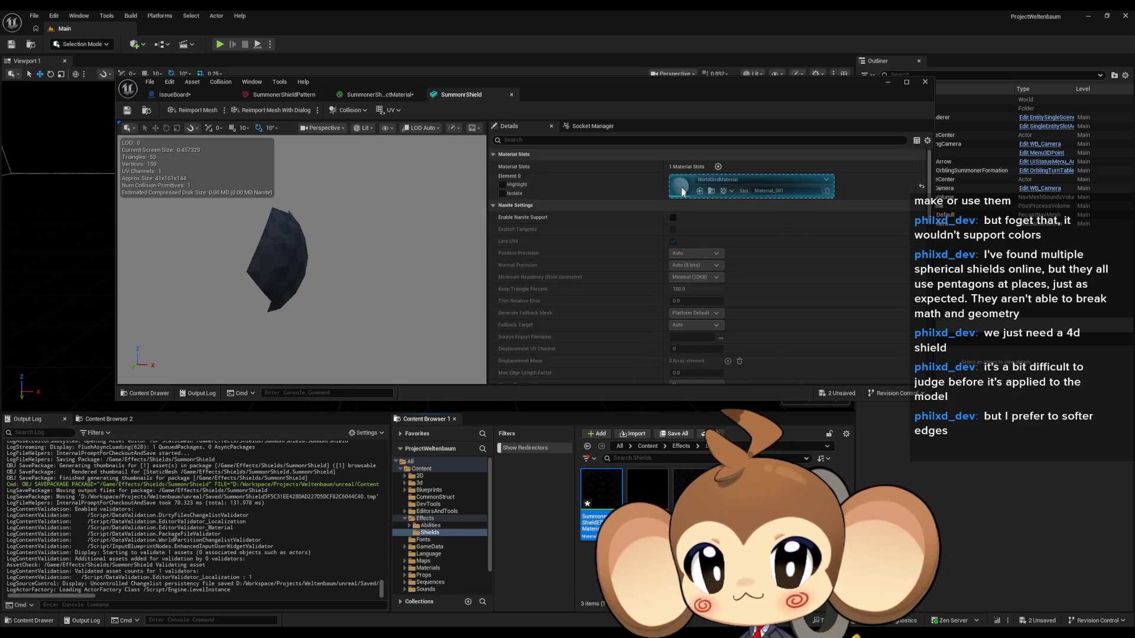
mouse_move(302, 260)
left_mouse_down()
mouse_move(373, 260)
mouse_move(349, 272)
mouse_move(356, 251)
mouse_move(355, 268)
left_mouse_up()
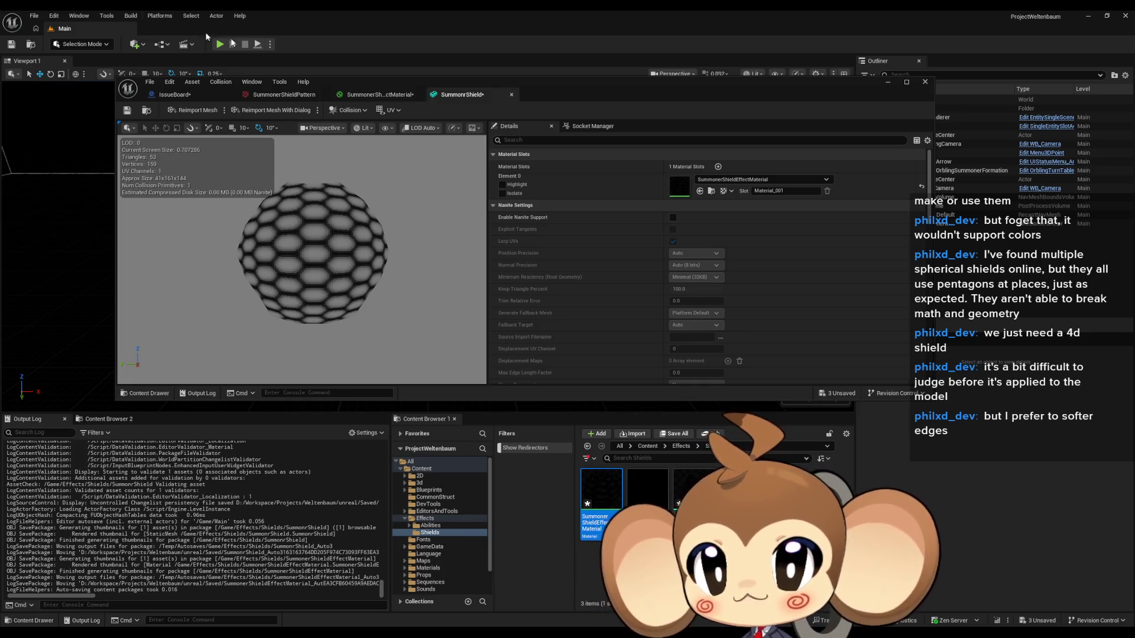
Maximize the shield material editor, reframe its graph, and switch to the sphere reference image
left_click(381, 94)
left_click_drag(399, 86, 437, 171)
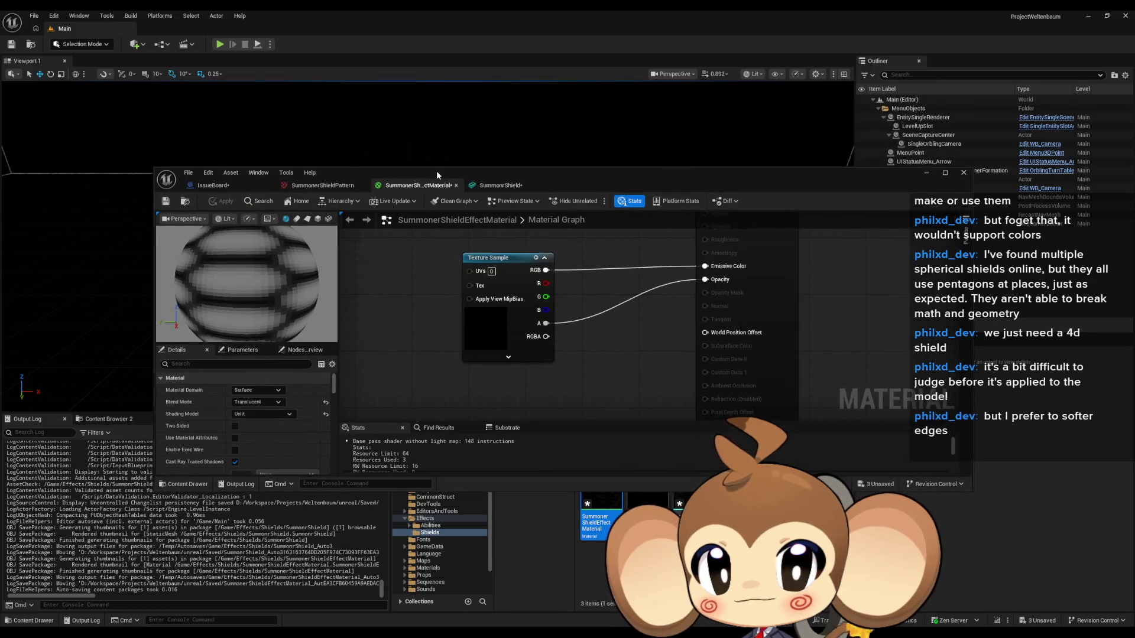
double_click(436, 170)
mouse_move(287, 96)
left_mouse_down()
mouse_move(410, 282)
mouse_move(497, 233)
left_mouse_up()
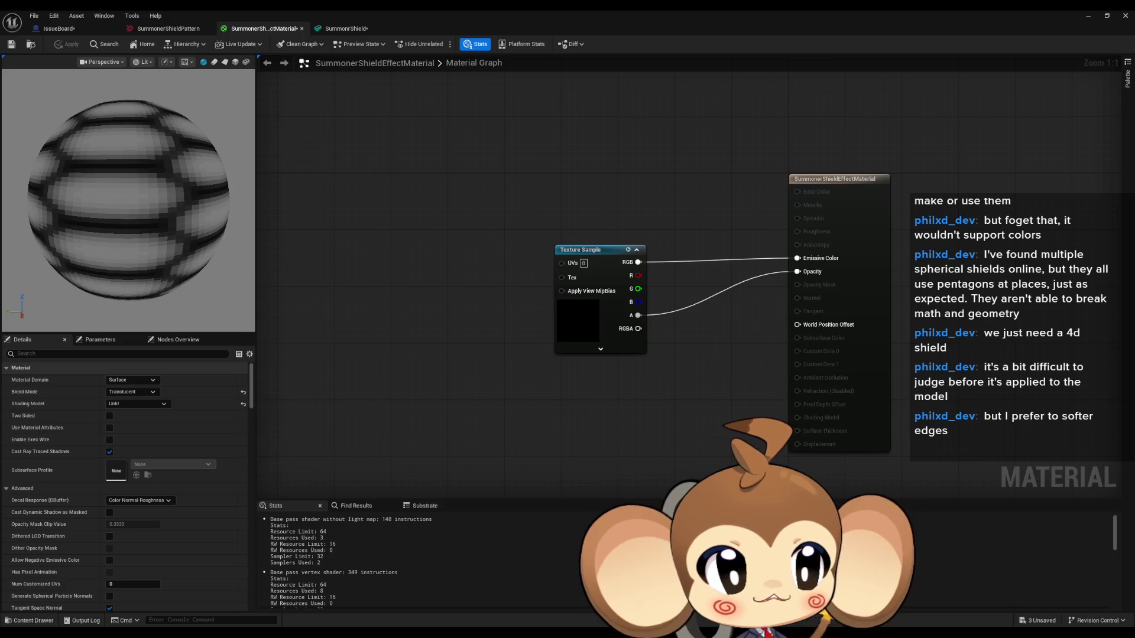
key("alt+Tab")
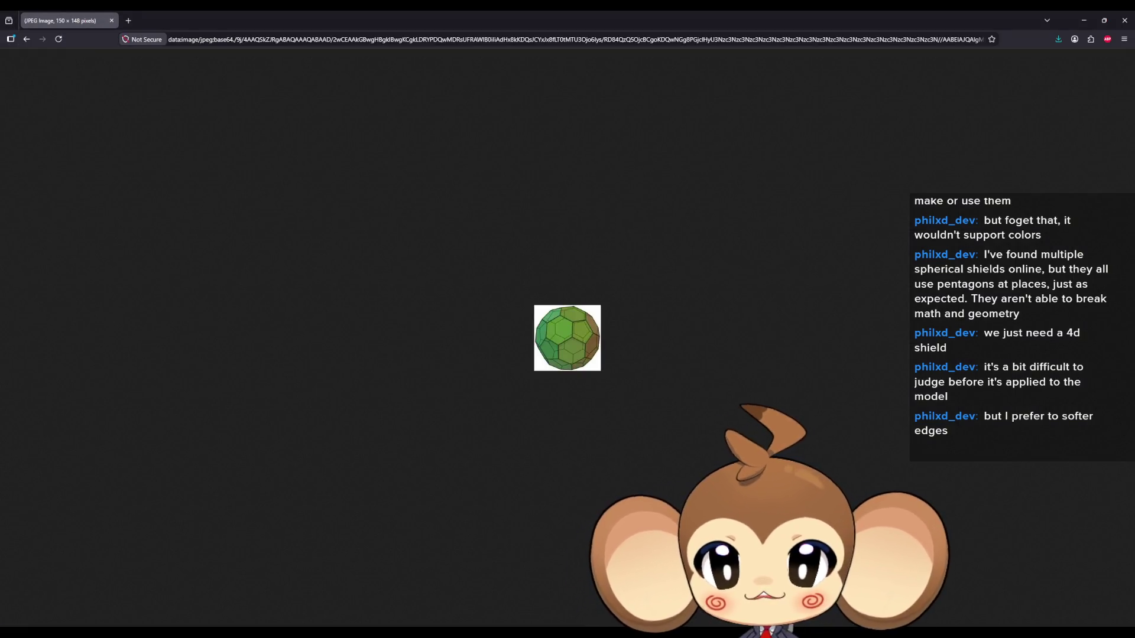
Load the techarthub force field article, then the YouTube Shield Impact VFX tutorial
key("ctrl+t")
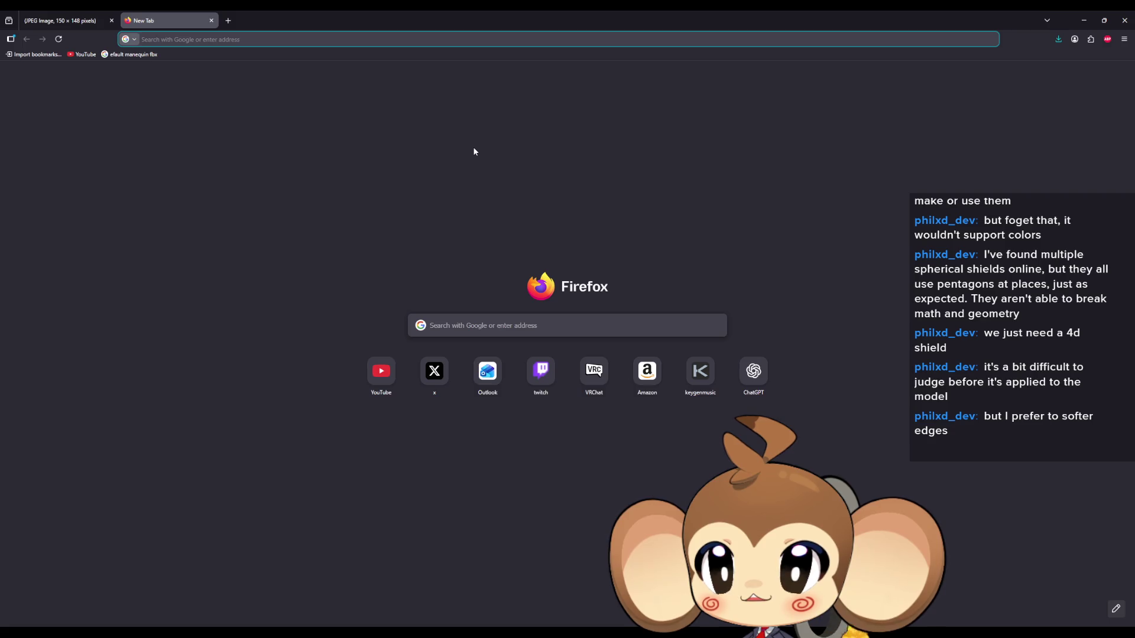
key("ctrl+v")
key("Return")
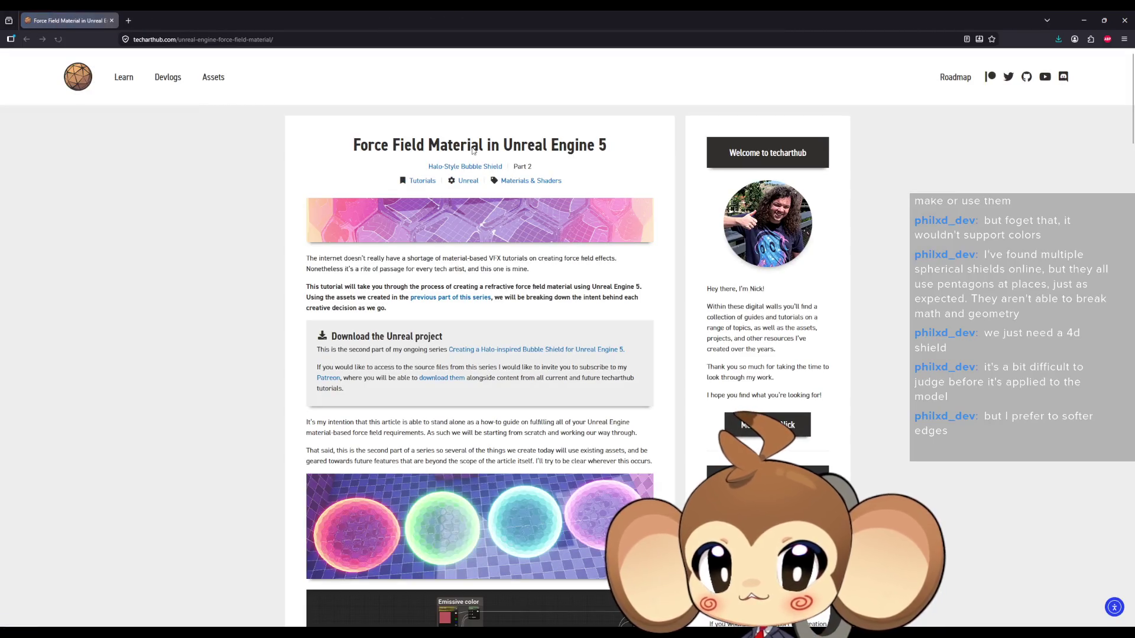
key("ctrl+n")
key("ctrl+v")
key("Return")
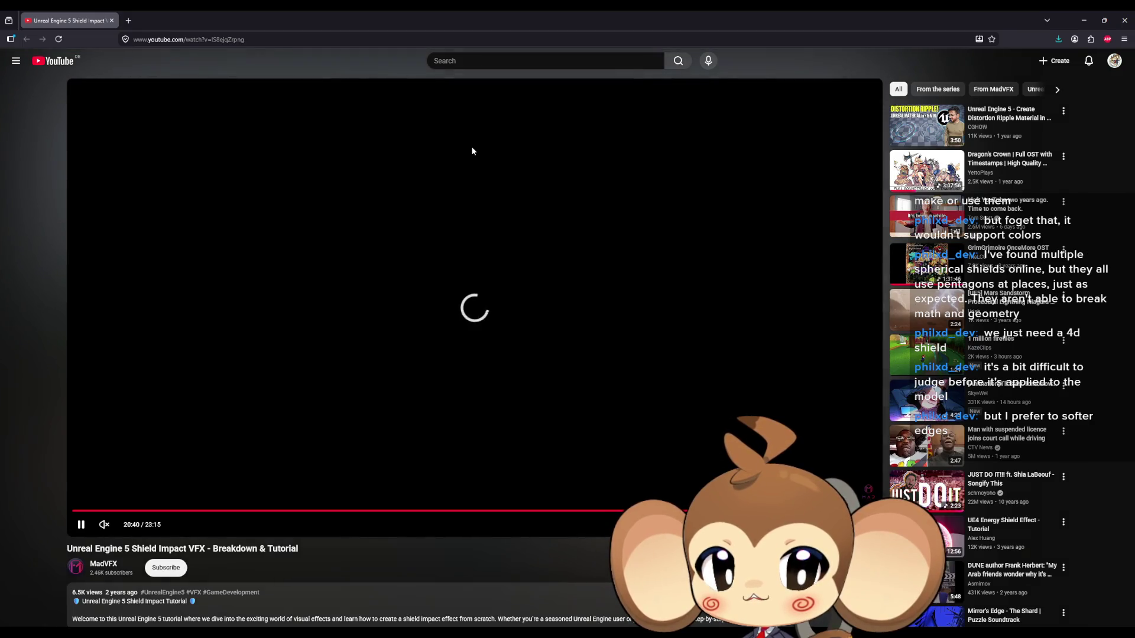
Scrub the tutorial from about 1:55 through 5:19 and 6:33 to the Multiply node
left_click(139, 512)
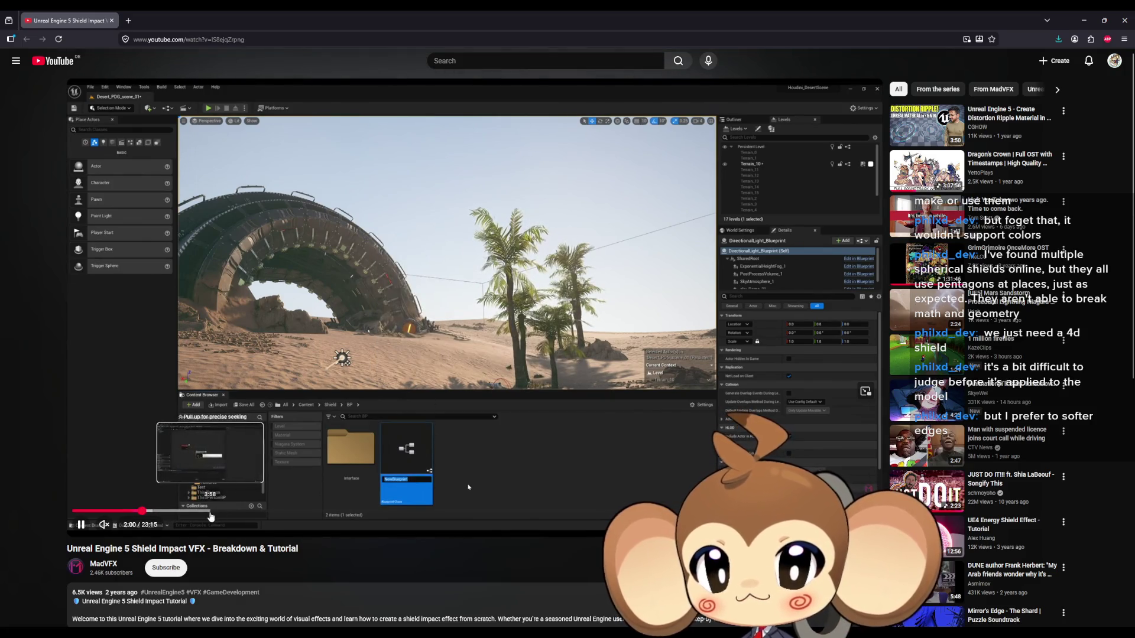
left_click(258, 513)
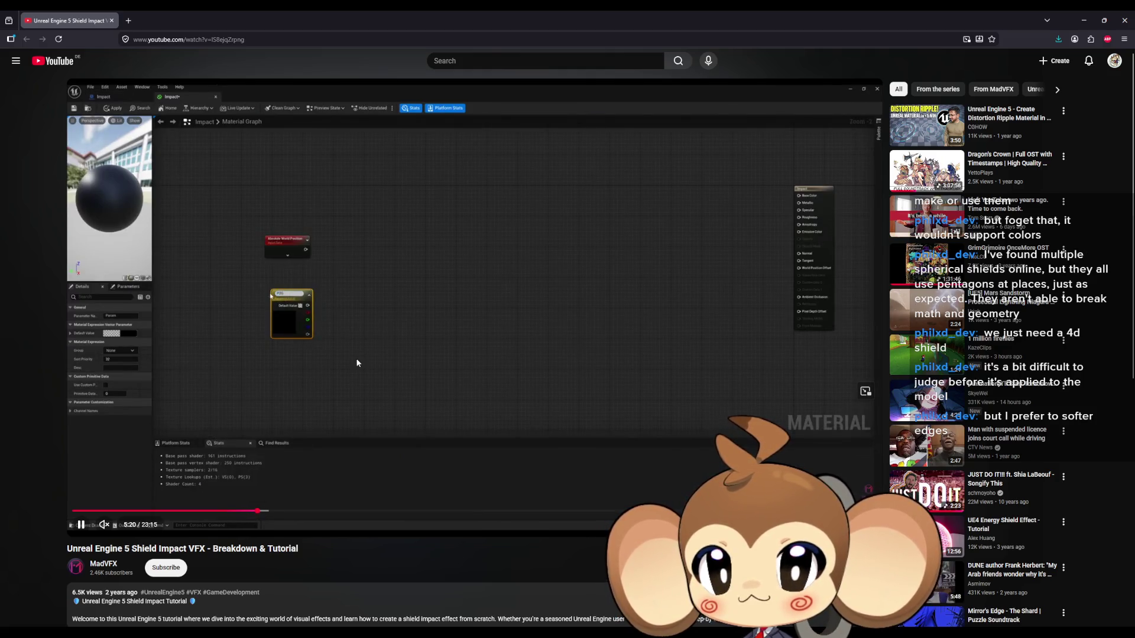
key("l")
key("l")
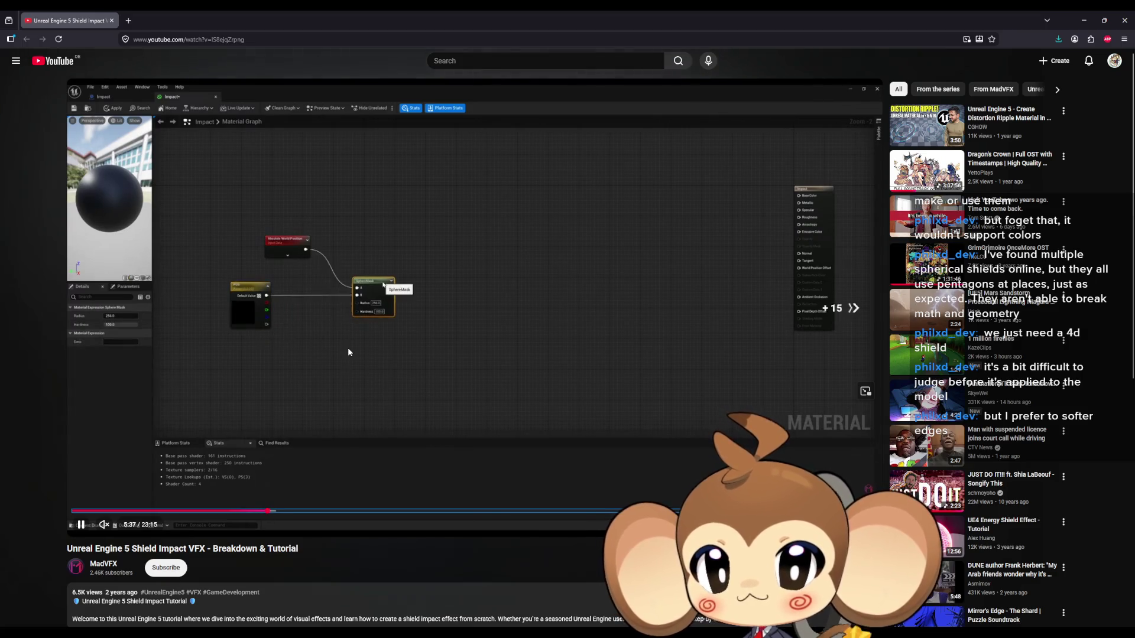
key("l")
key("l")
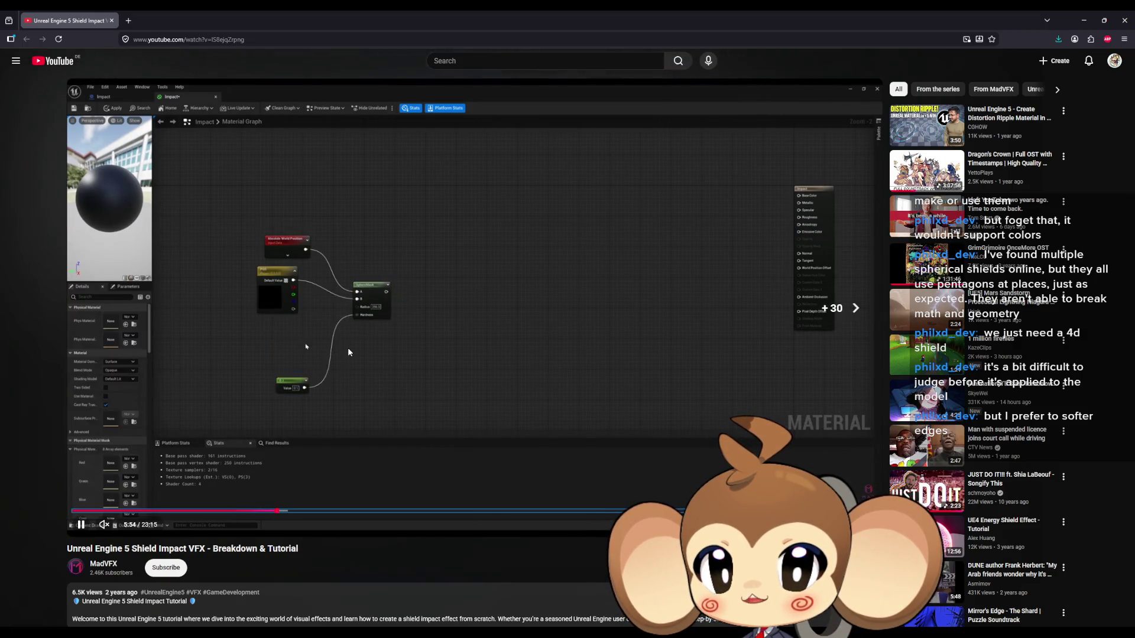
key("l")
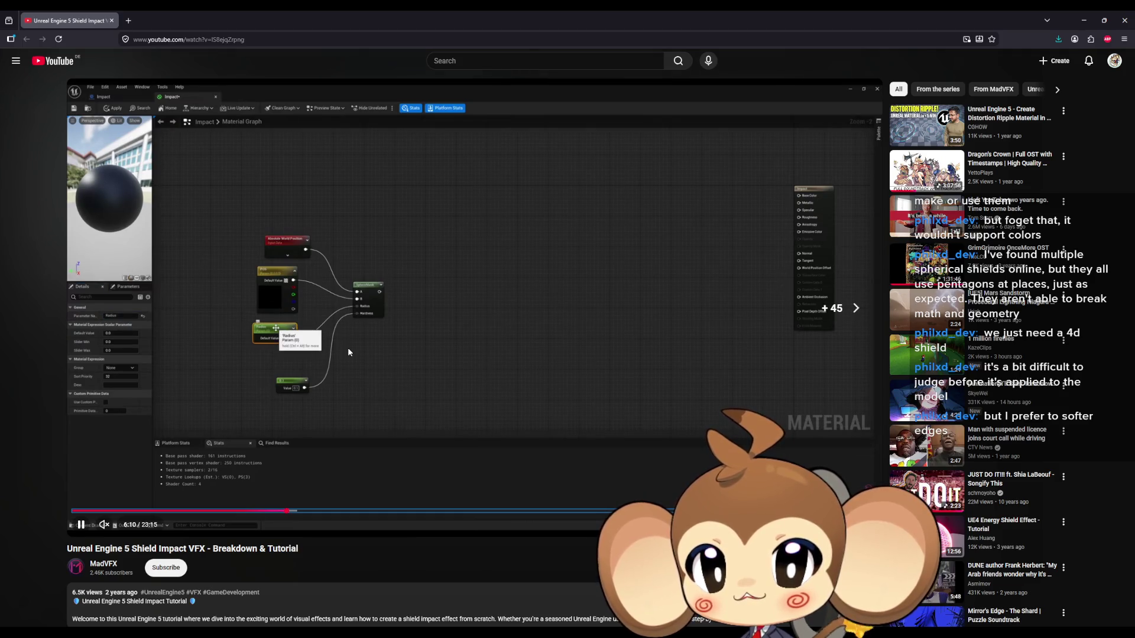
key("Right")
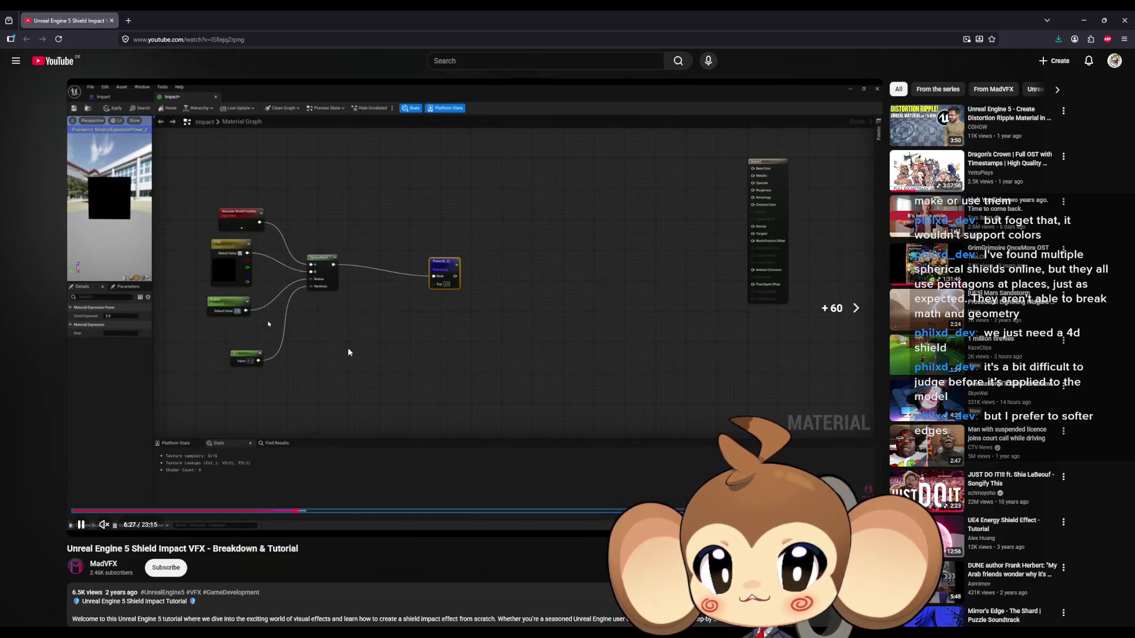
key("l")
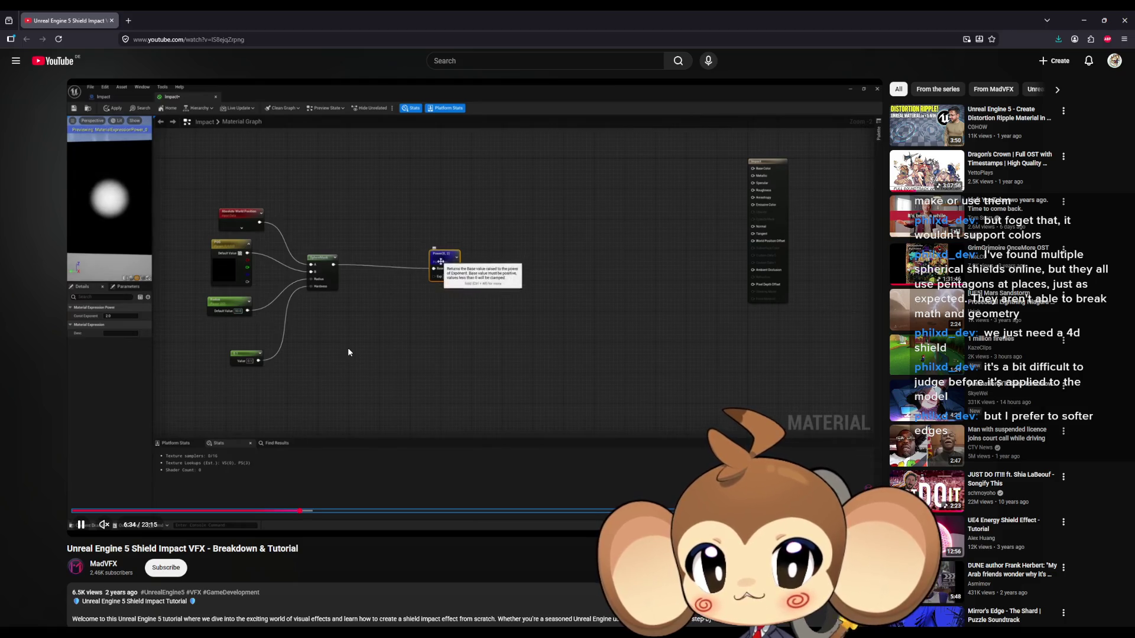
key("l")
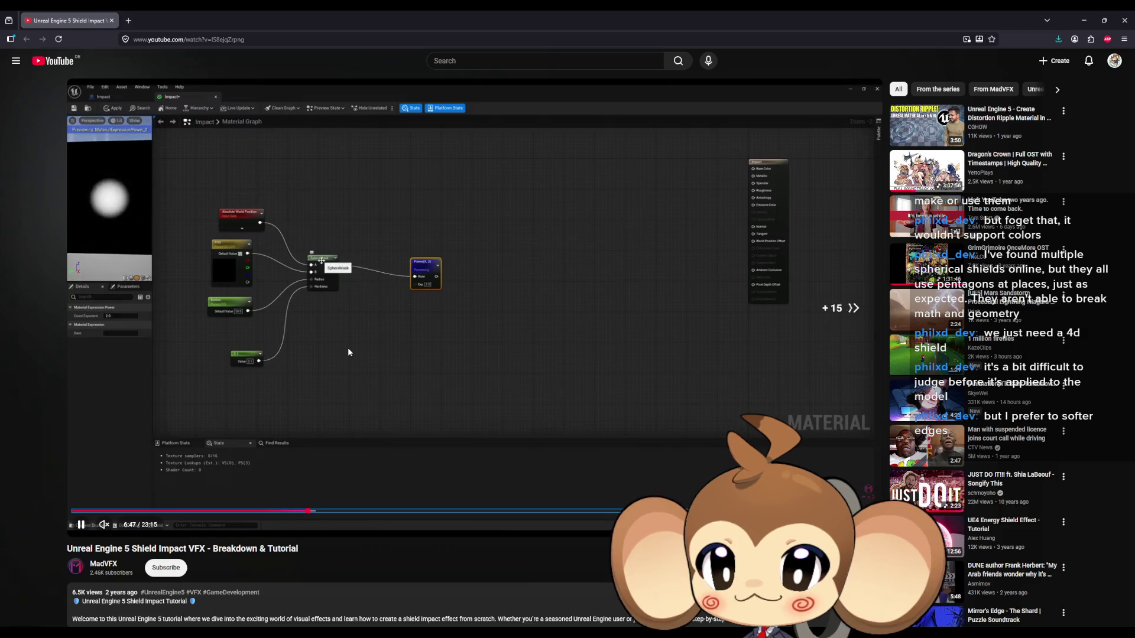
key("l")
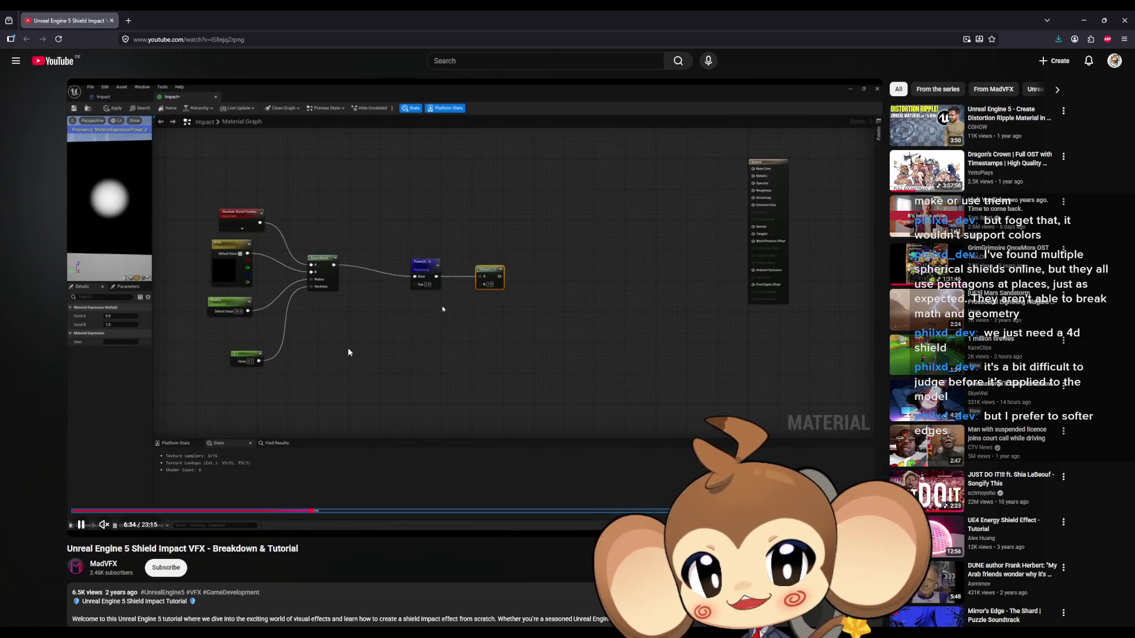
Skip ahead past the Param node additions, pause at 7:49, and minimize the YouTube window
key("Right")
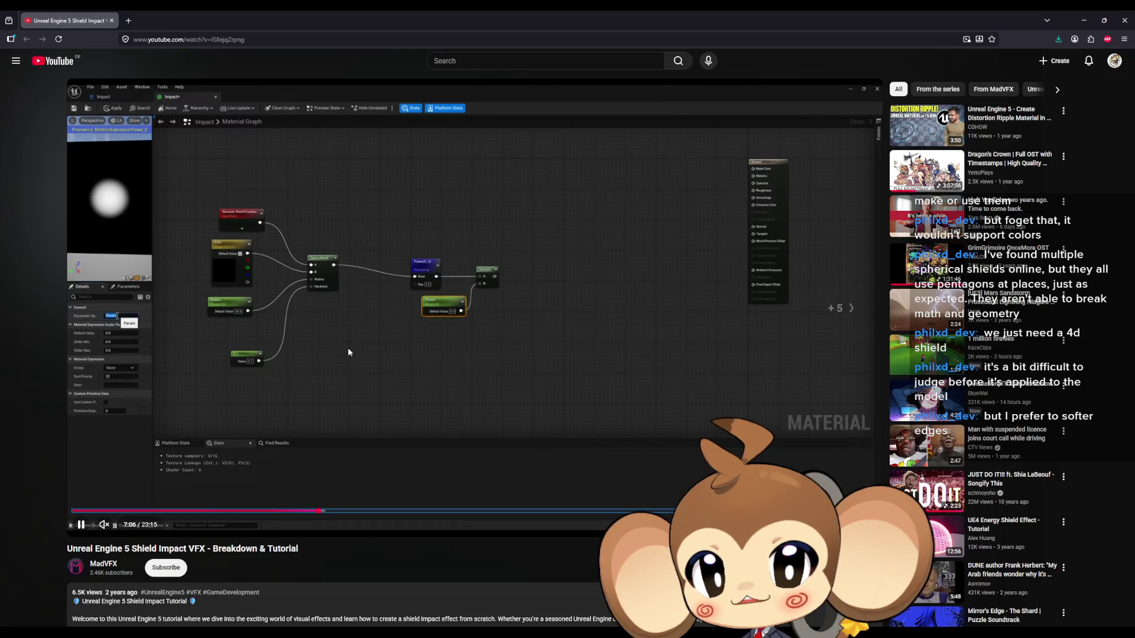
key("l")
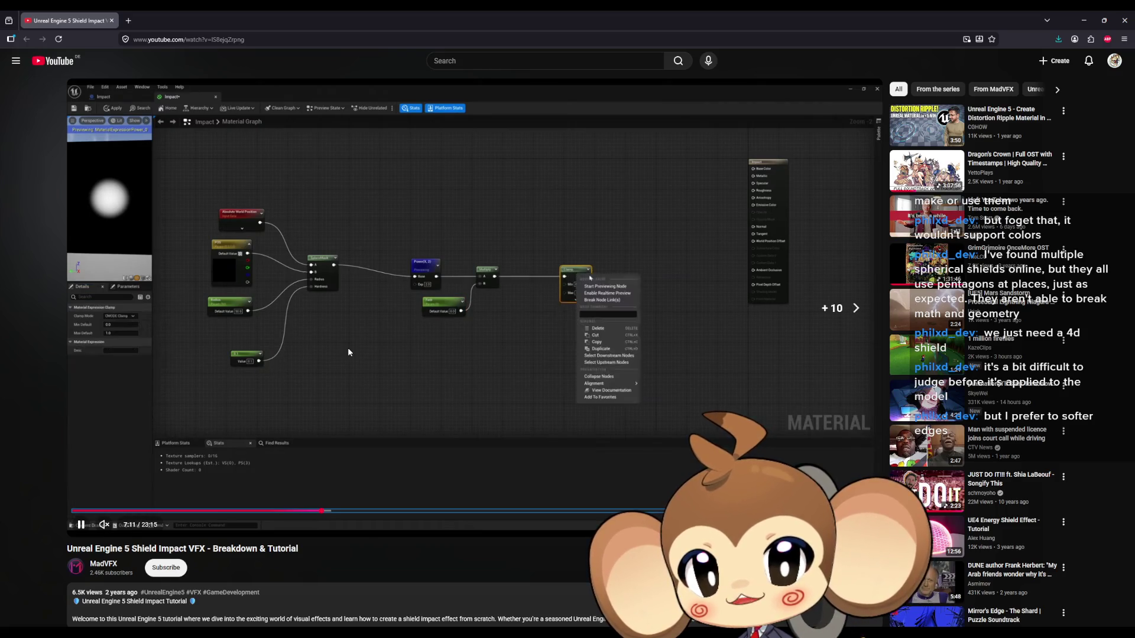
key("l")
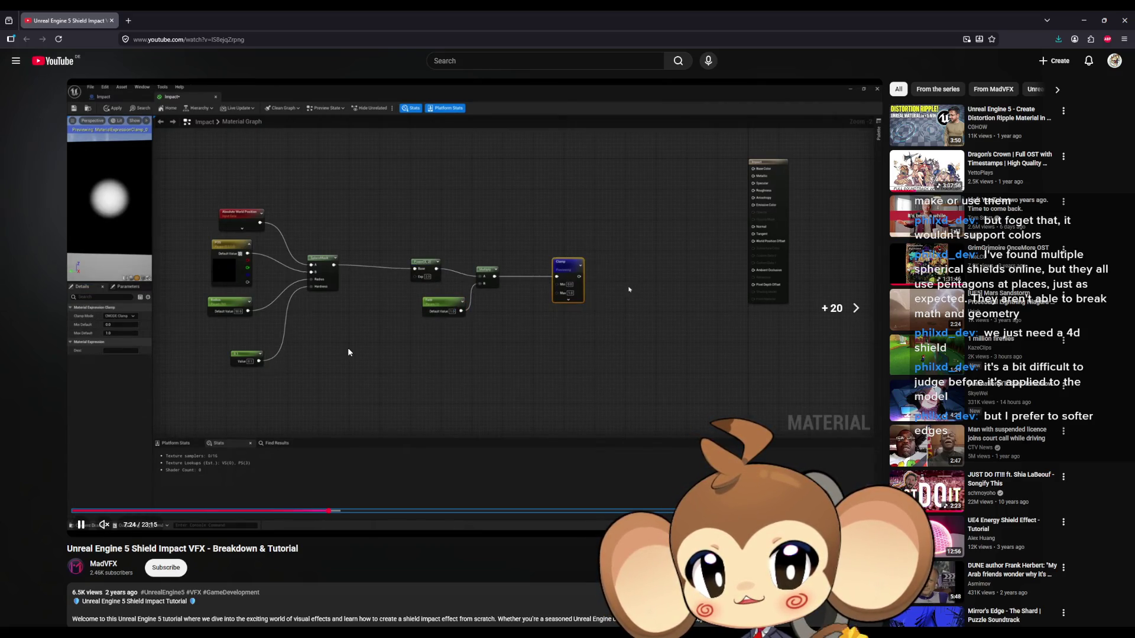
key("Right")
key("l")
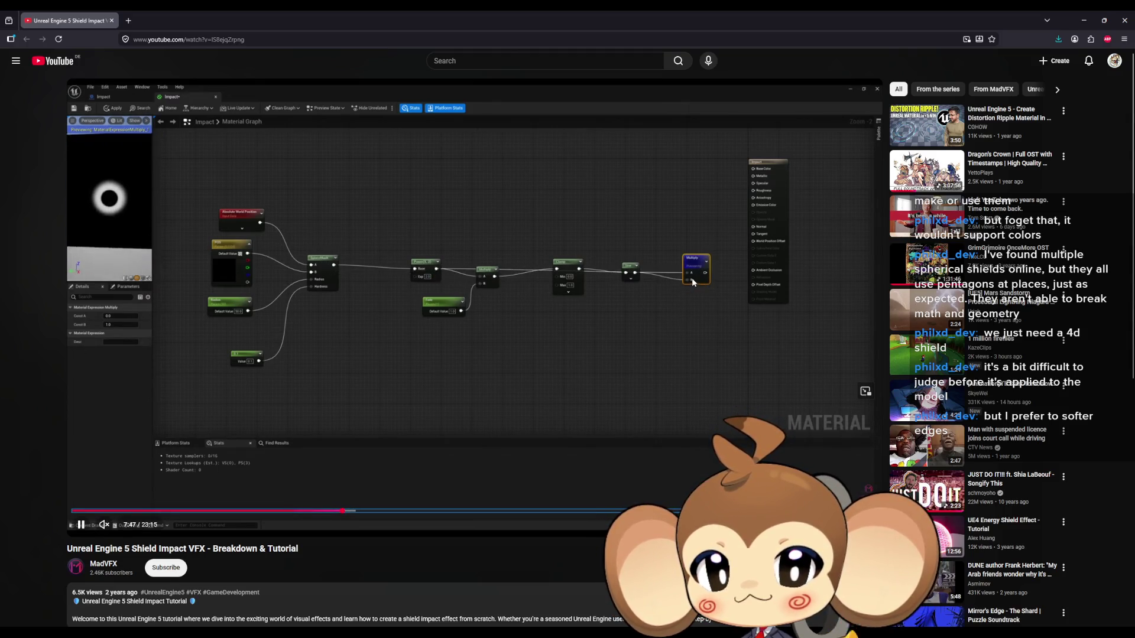
left_click(422, 223)
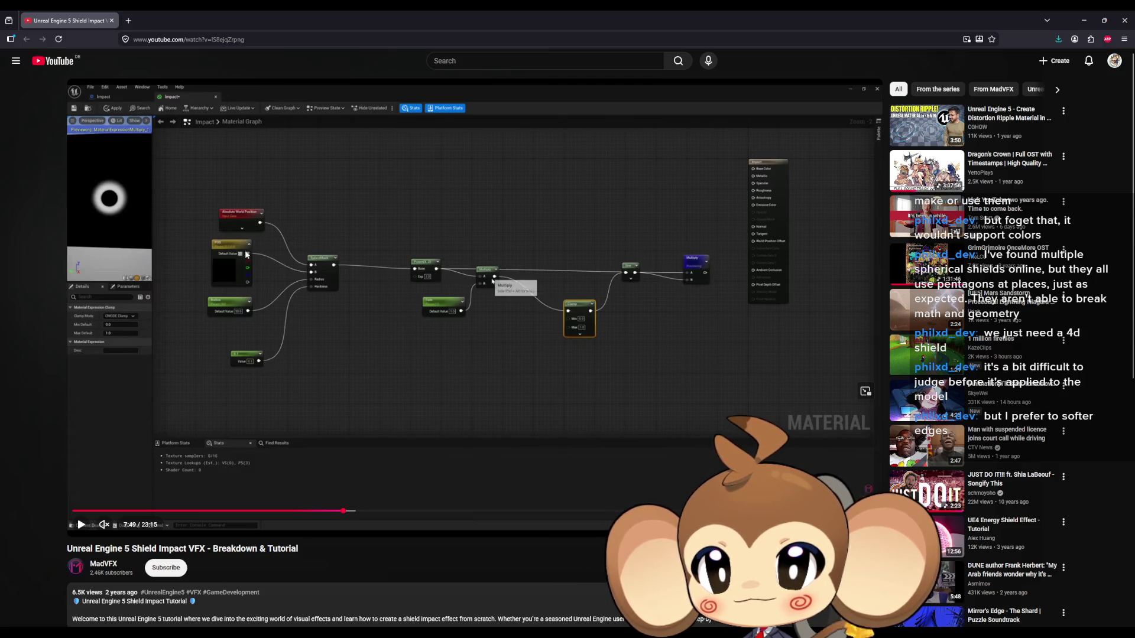
left_click(1079, 23)
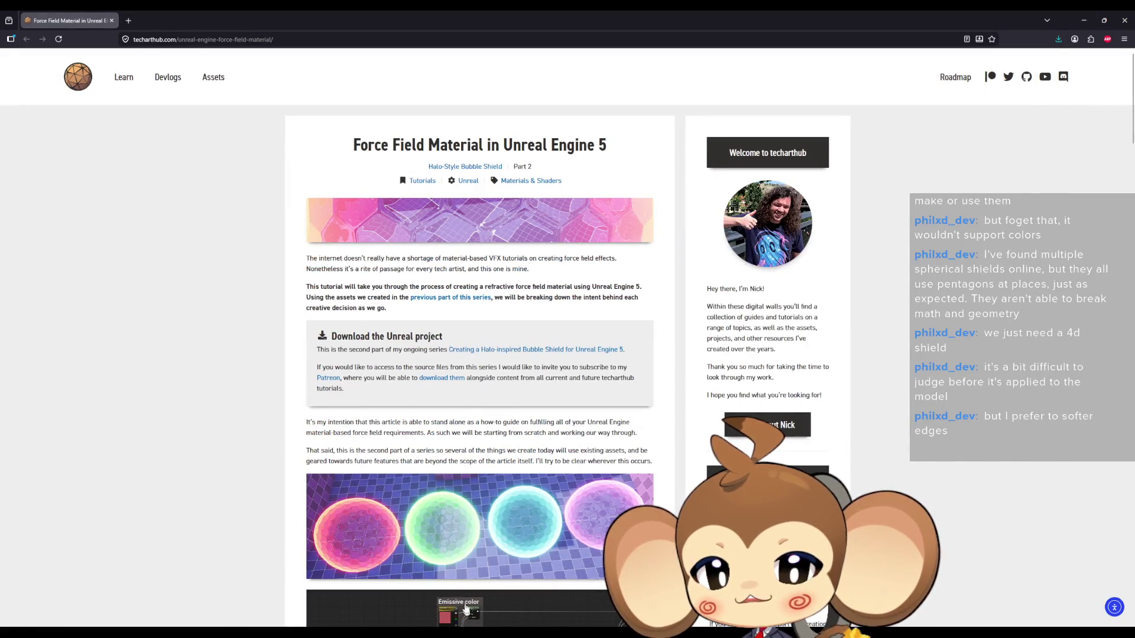
Search 'sphere mask' to add a SphereMask, connect it to Emissive Color, then return to YouTube
key("alt+Tab")
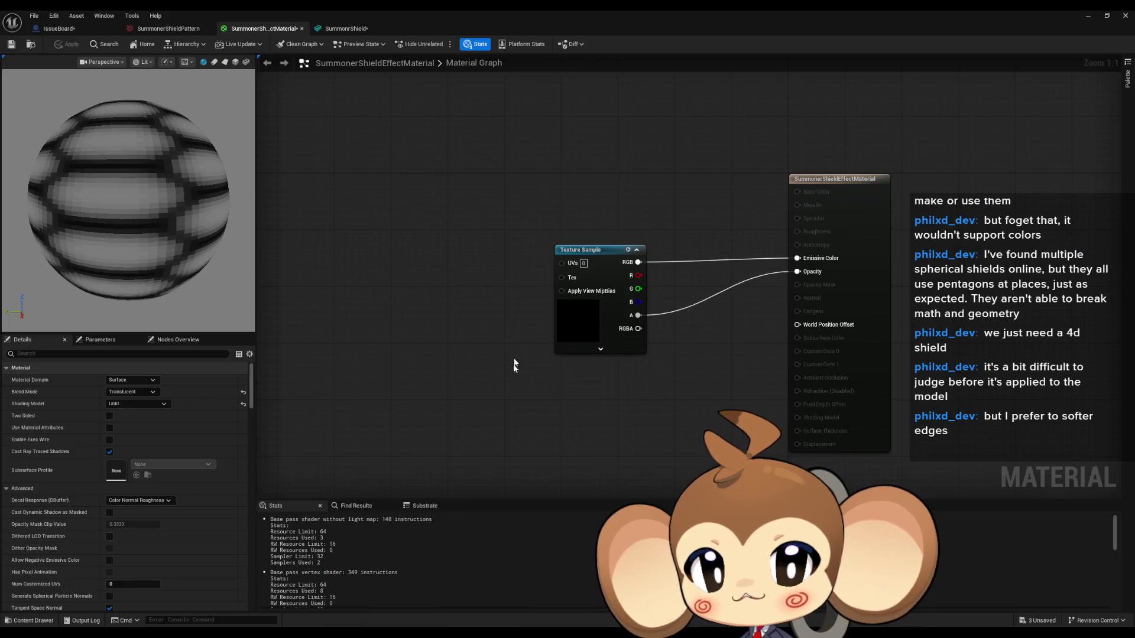
right_click(491, 222)
type("sphere mask")
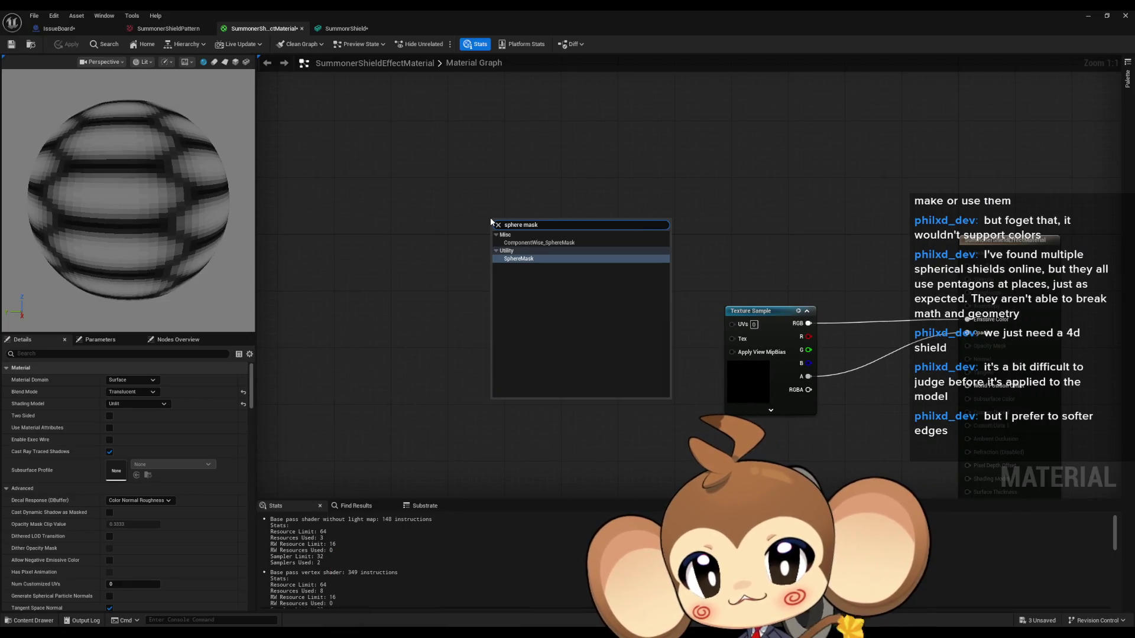
key("Return")
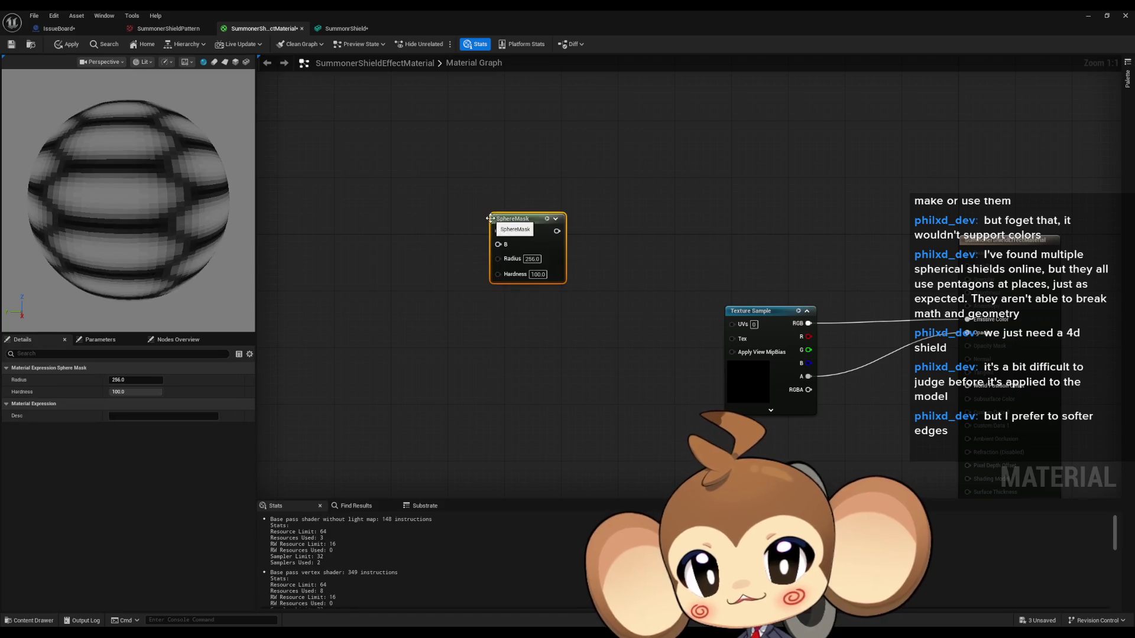
mouse_move(557, 231)
left_mouse_down()
mouse_move(664, 246)
mouse_move(979, 328)
mouse_move(970, 336)
left_mouse_up()
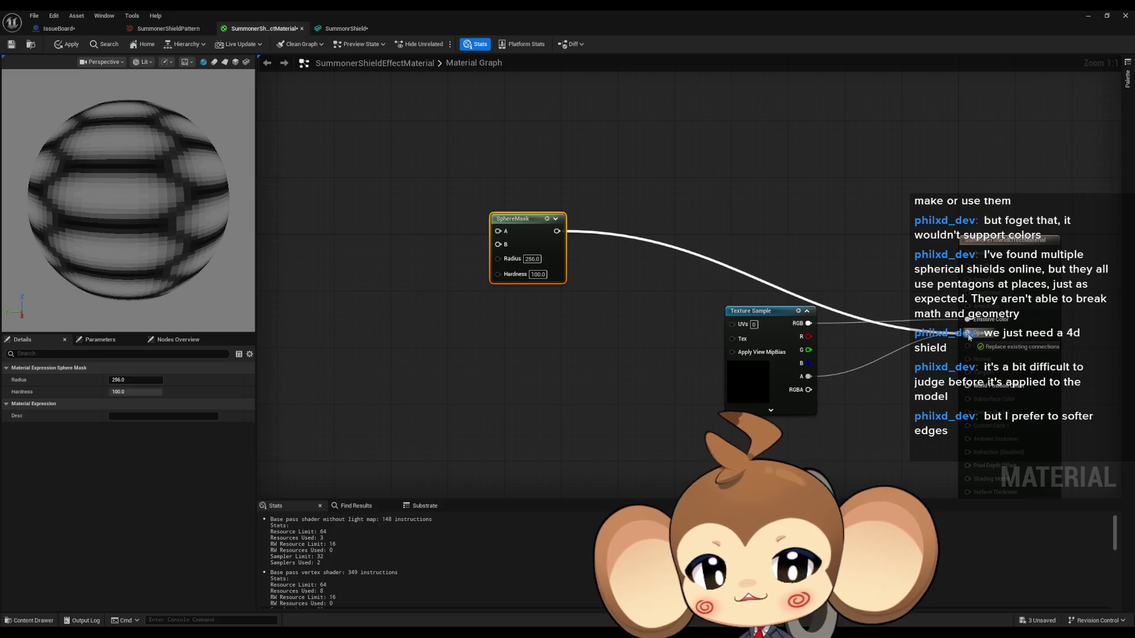
left_click_drag(969, 336, 970, 336)
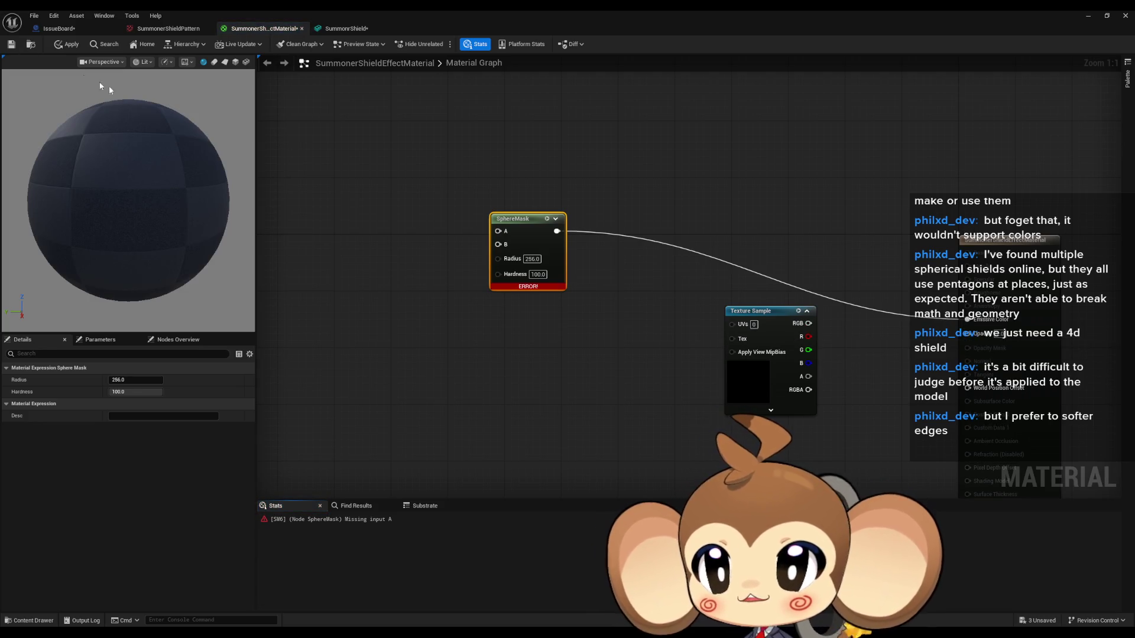
left_click(554, 361)
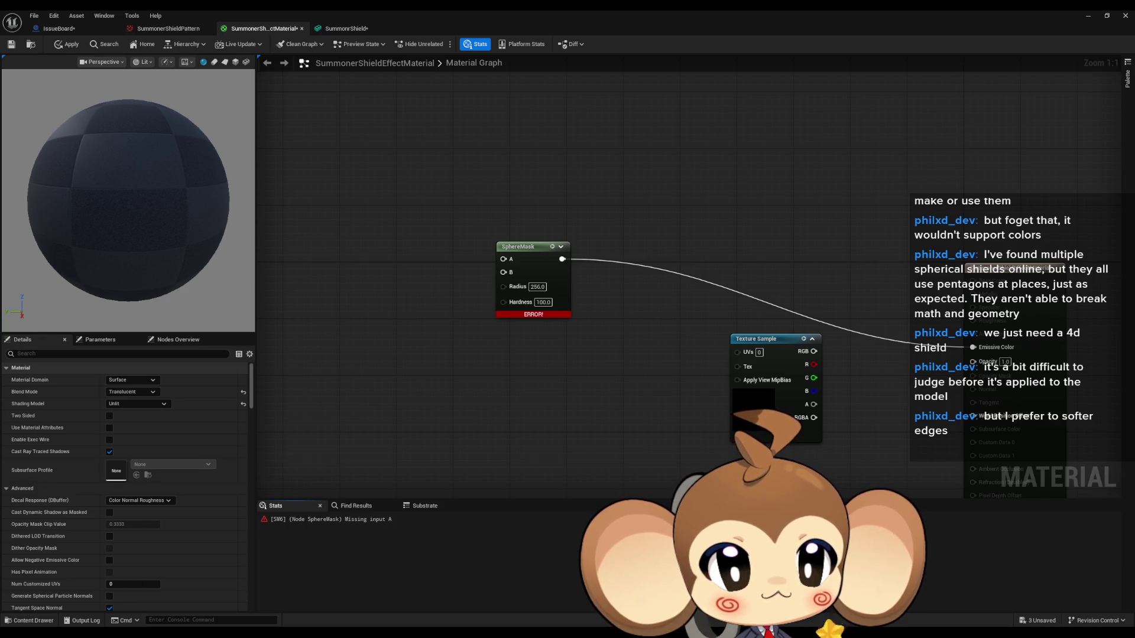
key("alt+Tab")
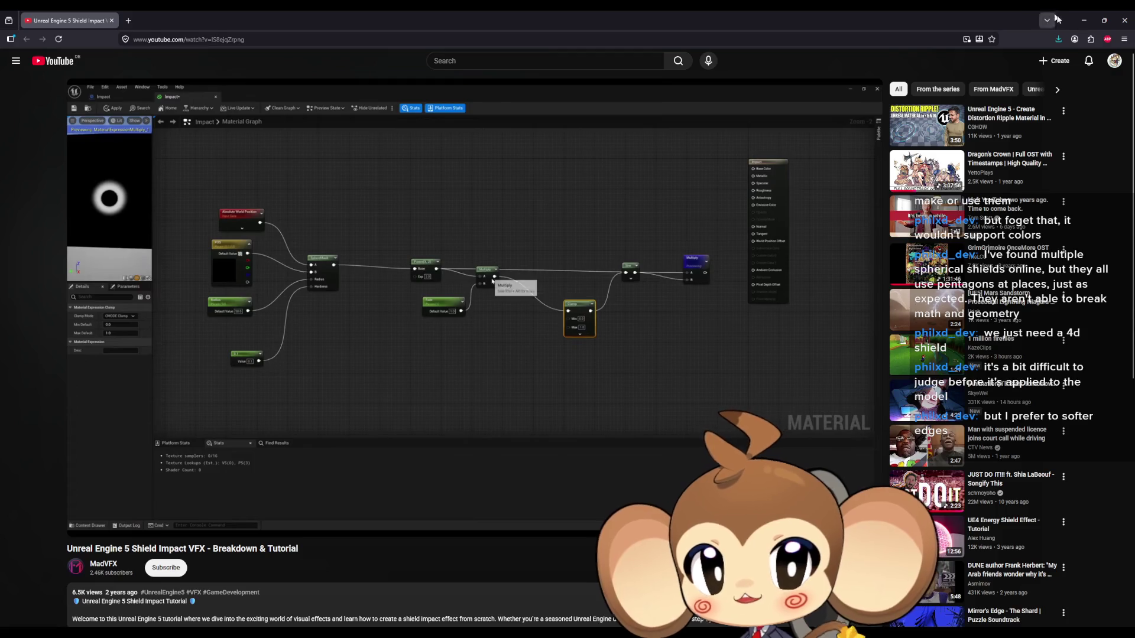
Add a 0,0,0,0 Constant4Vector node and wire it into SphereMask input B
left_click(1083, 20)
left_click(520, 402)
mouse_move(550, 415)
left_mouse_down()
mouse_move(567, 421)
mouse_move(503, 259)
left_mouse_up()
left_click(363, 256)
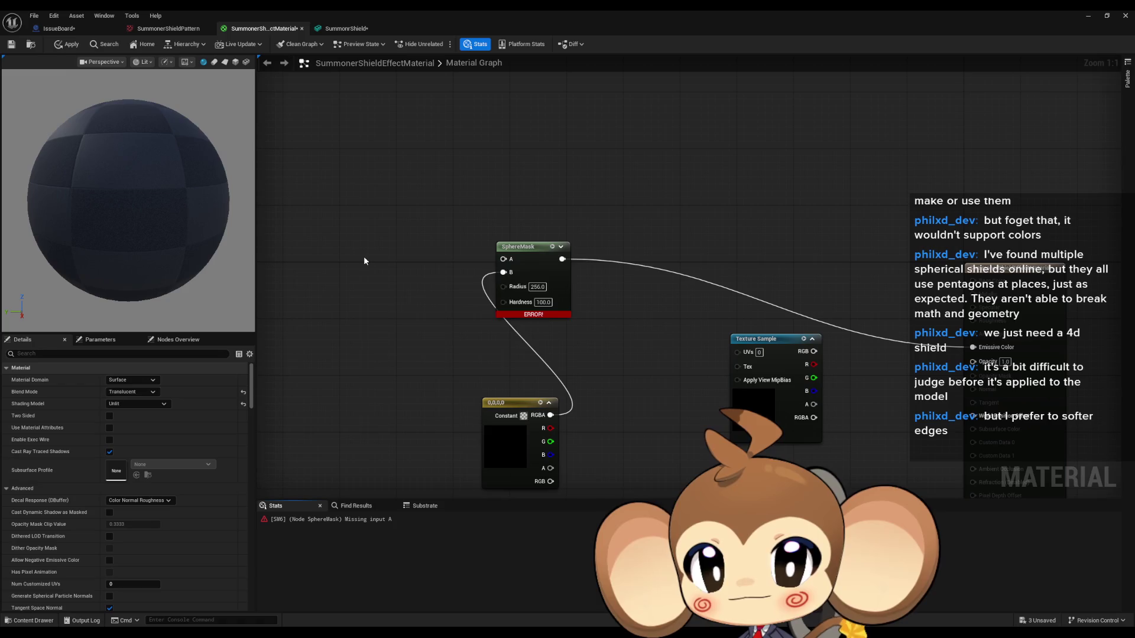
Wire a TexCoord[0] node into SphereMask input A, apply, and dismiss the float2/float4 mismatch error
right_click(363, 256)
type("text")
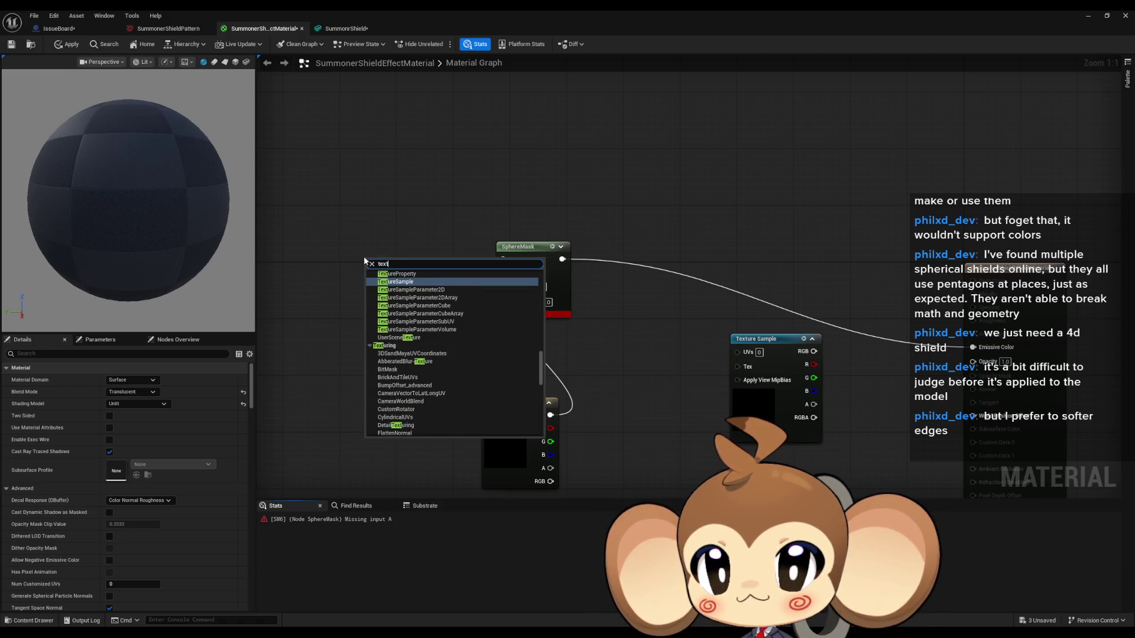
type(" coo")
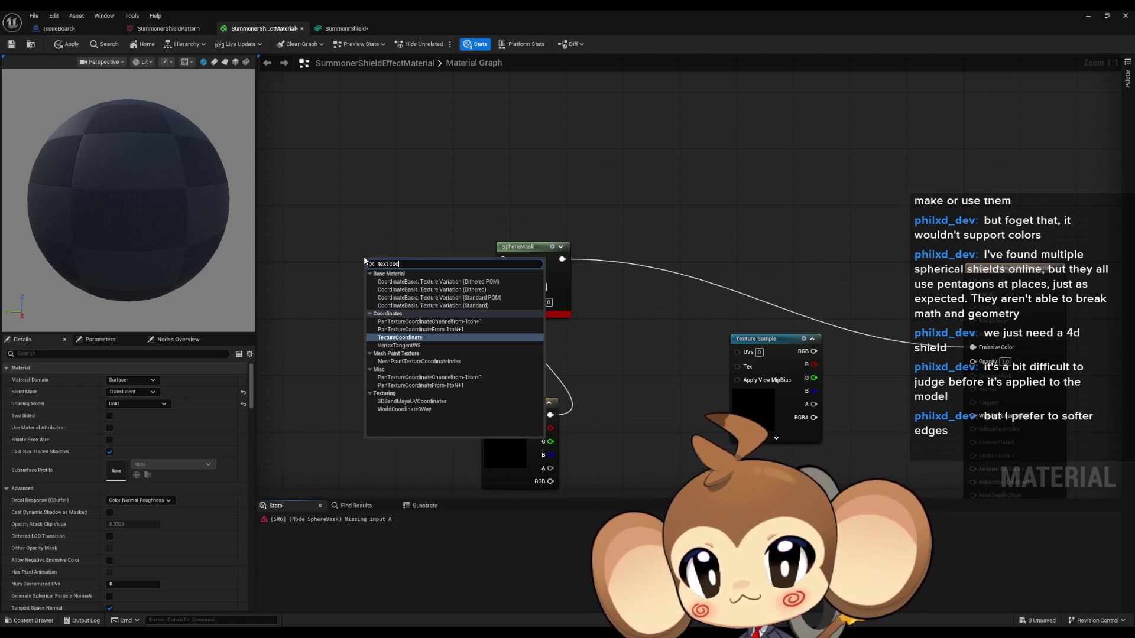
key("Return")
mouse_move(435, 274)
left_mouse_down()
mouse_move(490, 275)
mouse_move(511, 262)
left_mouse_up()
mouse_move(508, 403)
left_mouse_down()
mouse_move(388, 319)
mouse_move(394, 310)
left_mouse_up()
left_click(345, 171)
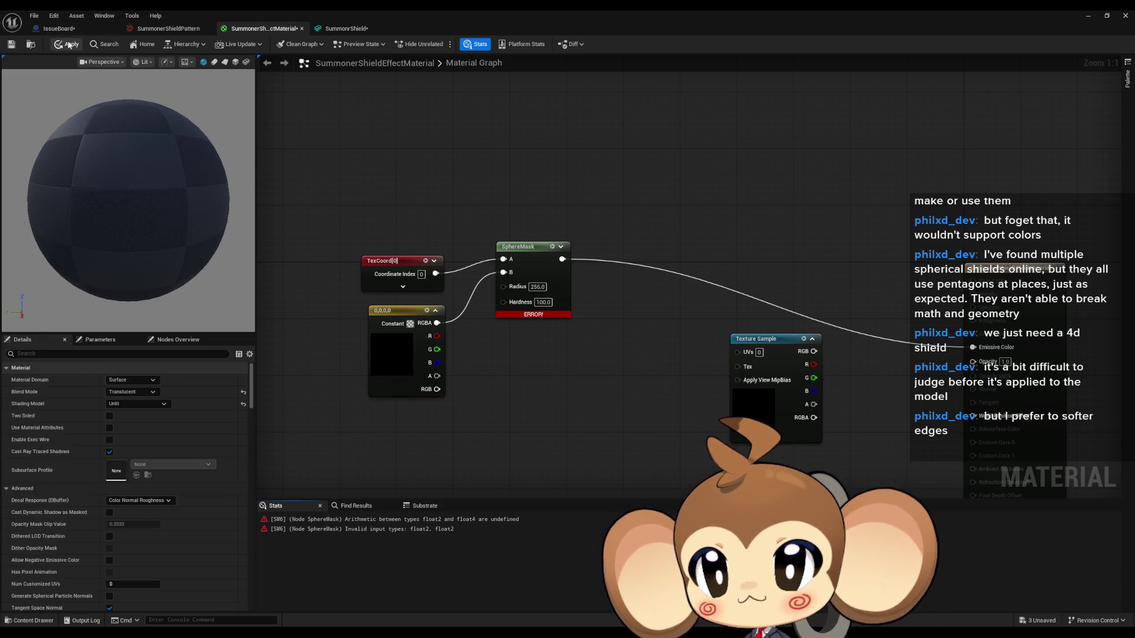
left_click(67, 44)
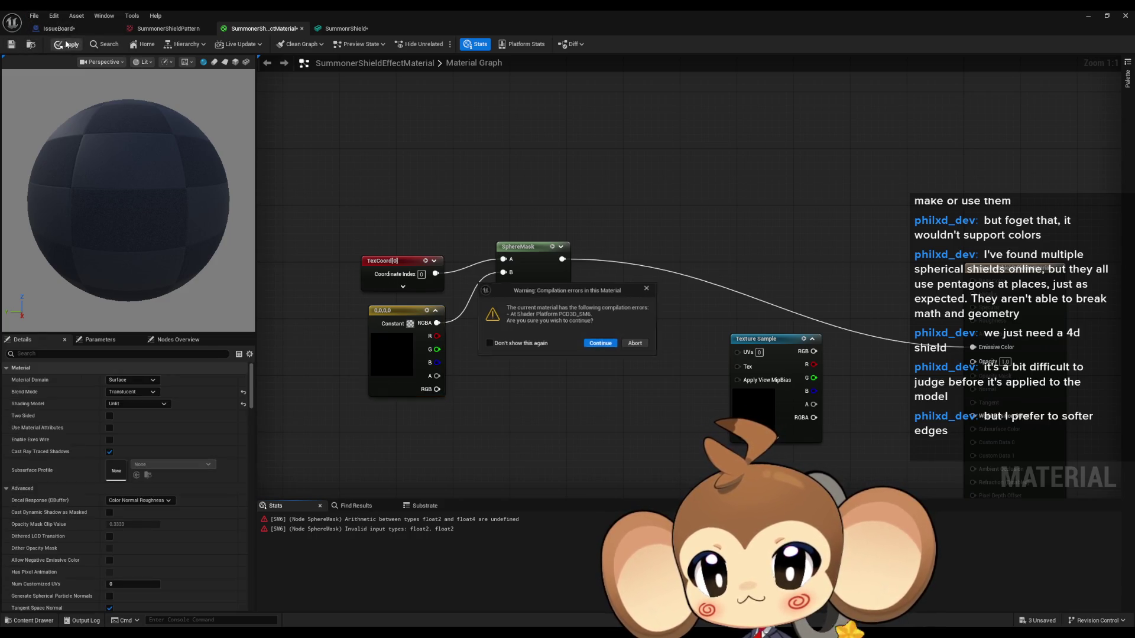
left_click(647, 288)
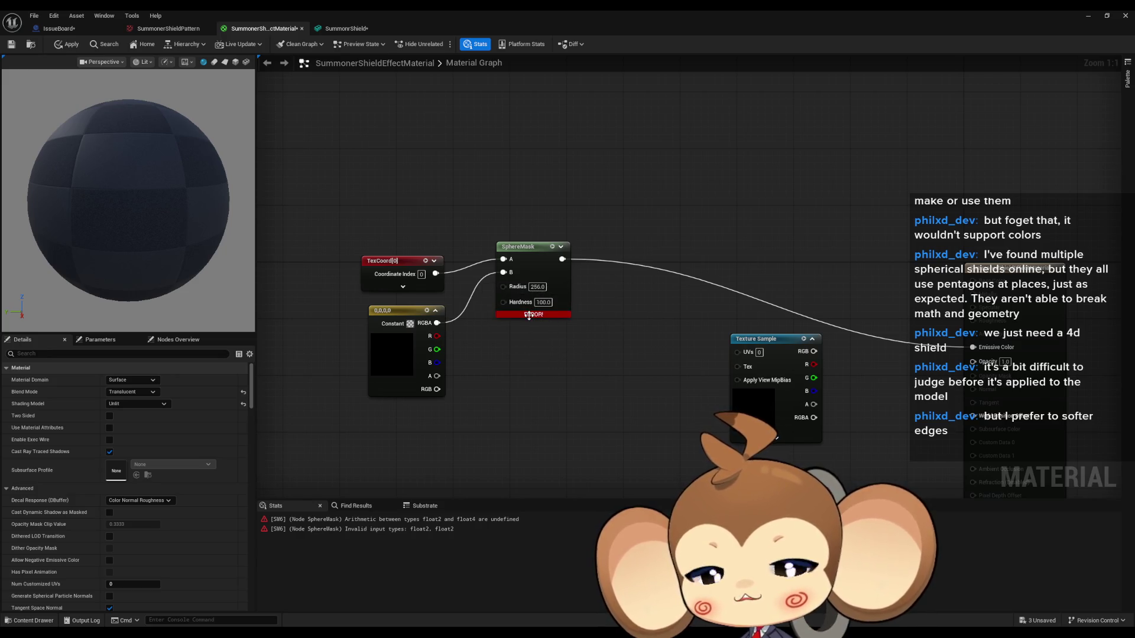
mouse_move(528, 315)
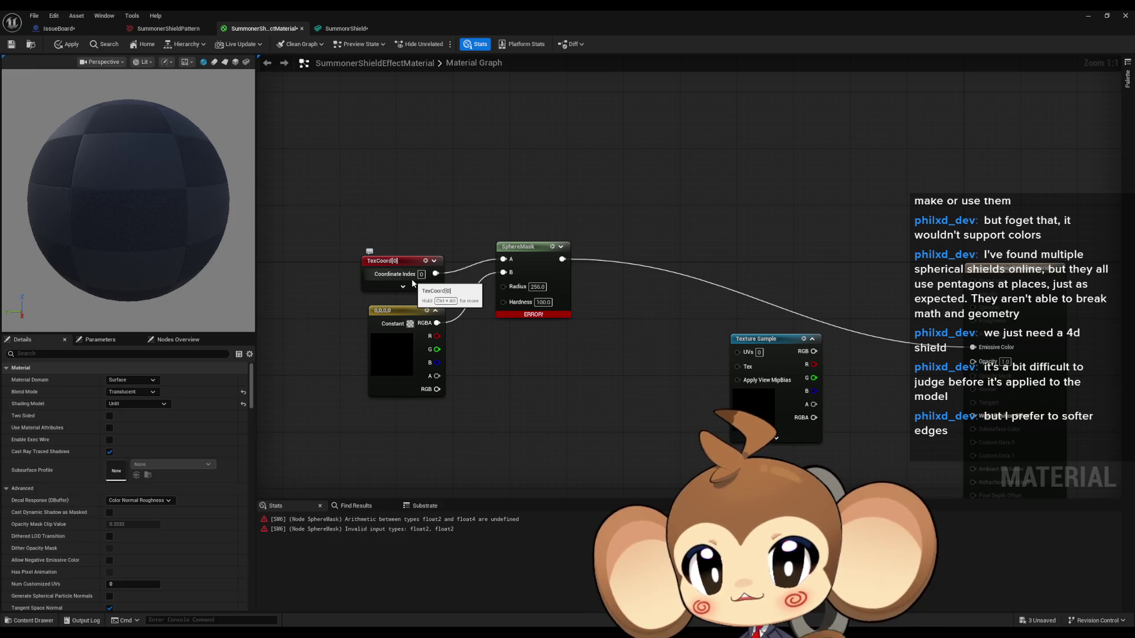
Add Absolute World Position into SphereMask A, then try applying and abort on the error warning
right_click(363, 168)
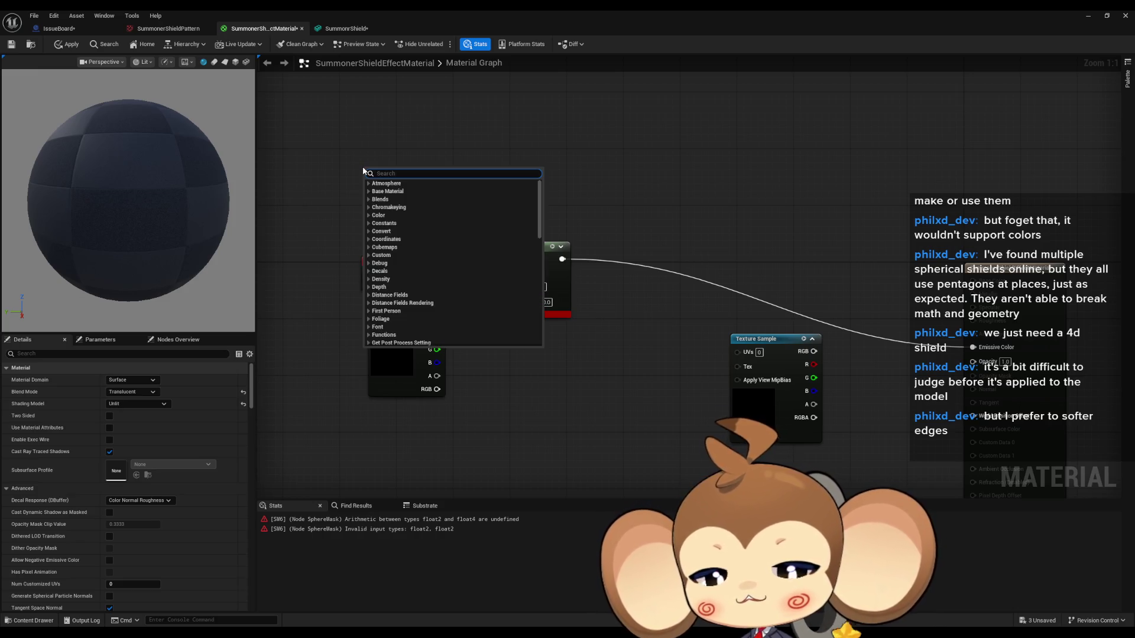
type("absolute")
key("Return")
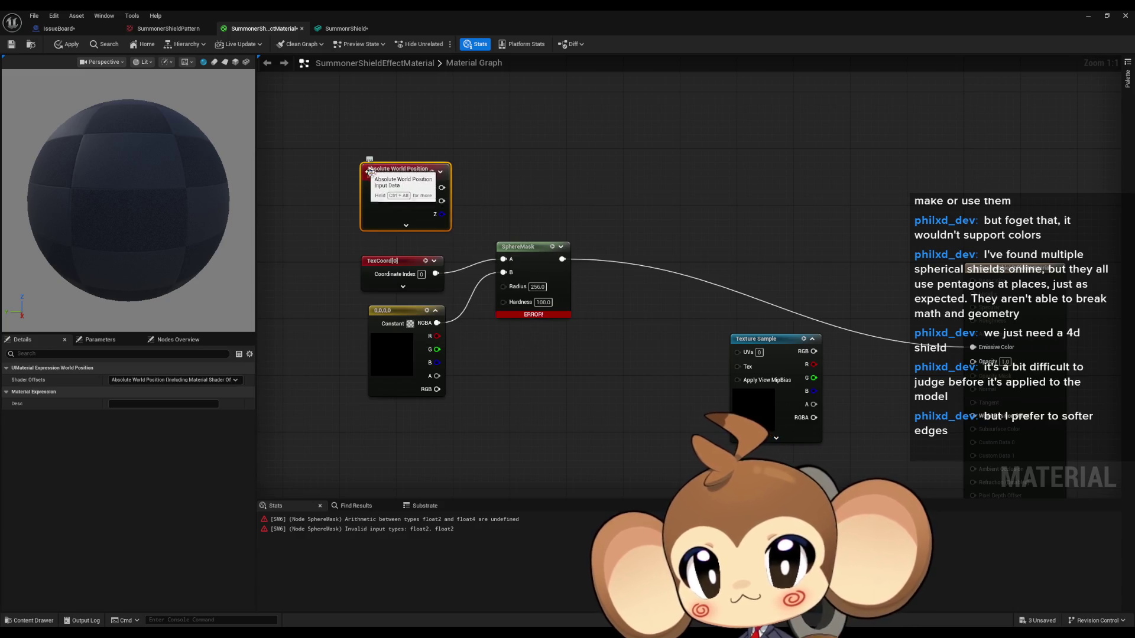
left_click_drag(441, 188, 503, 259)
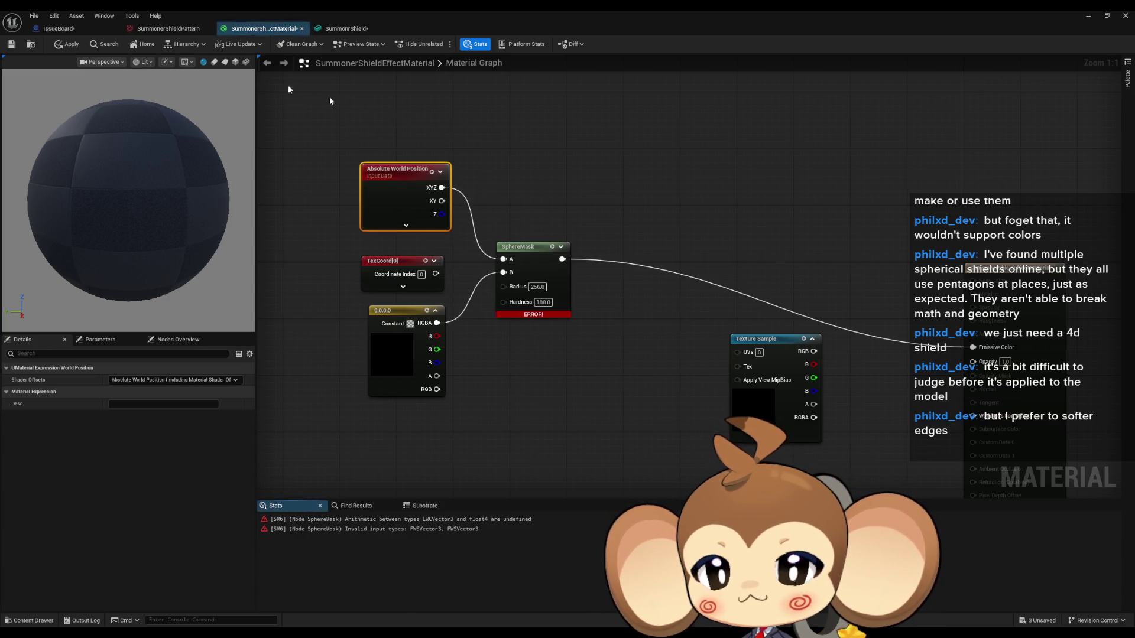
left_click(67, 44)
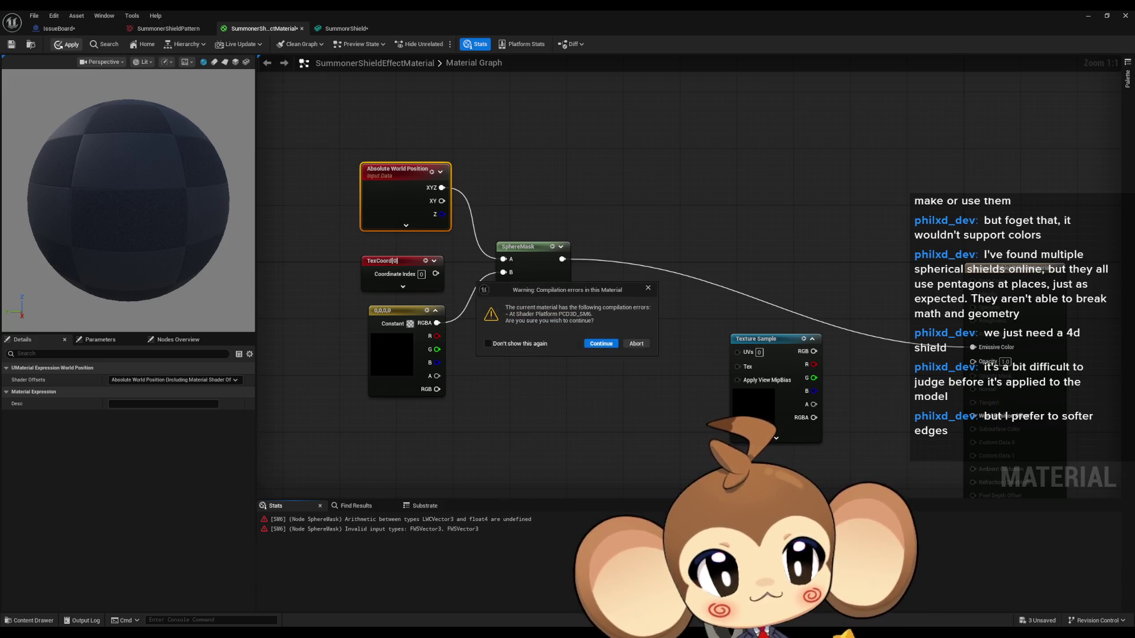
key("alt+Tab")
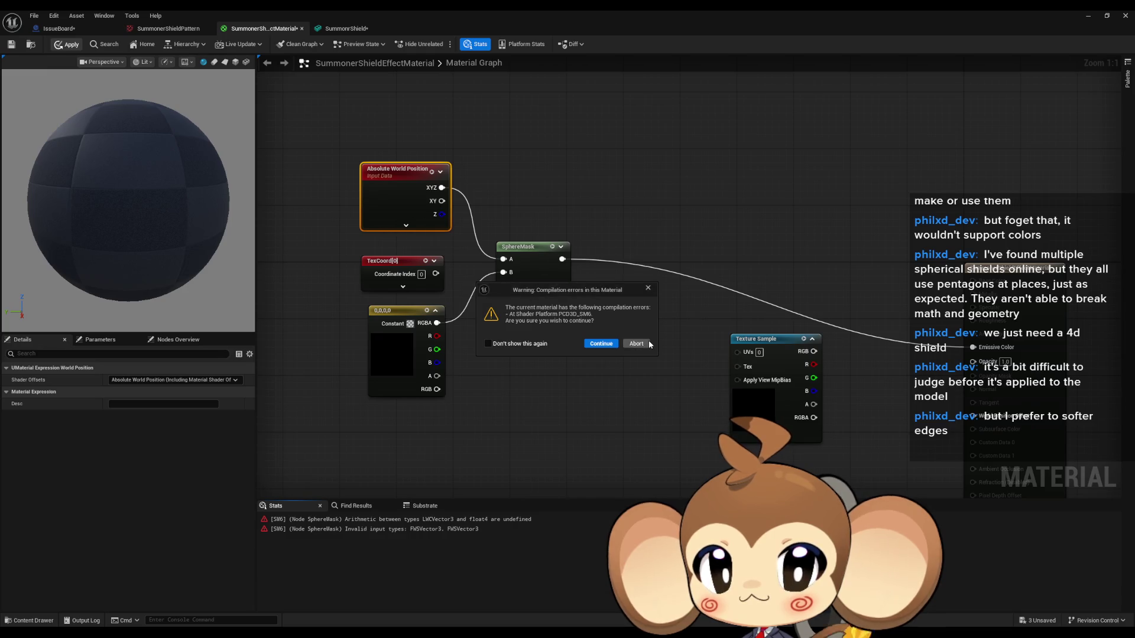
left_click(632, 346)
Wire the 0,0,0,0 constant into SphereMask B and delete the unused TexCoord[0] node
left_click_drag(422, 317, 393, 330)
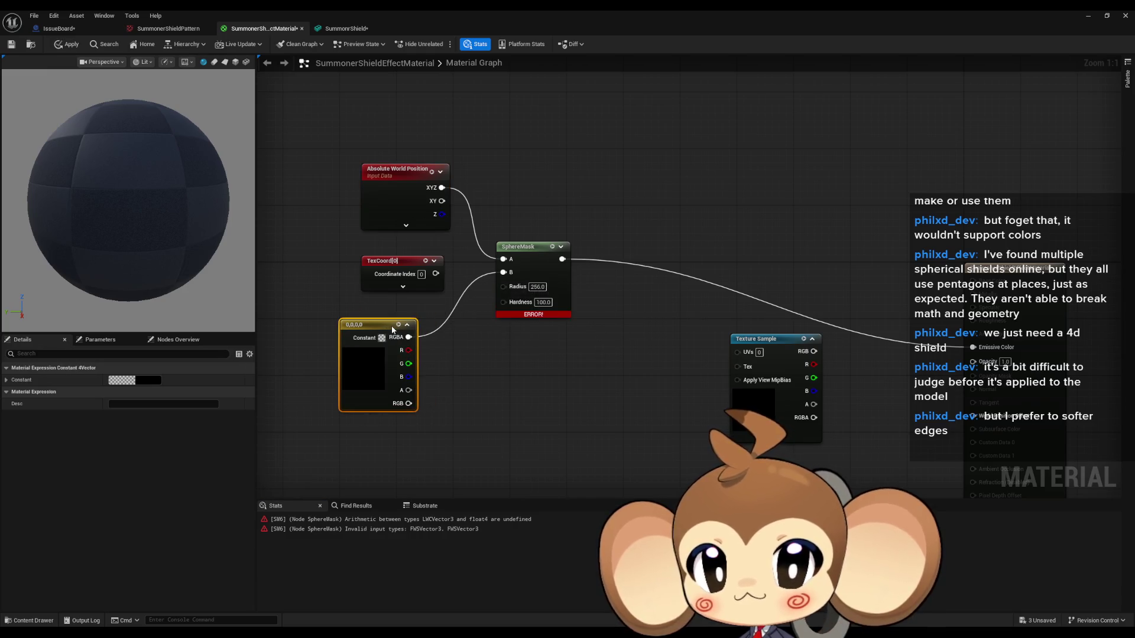
left_click_drag(409, 403, 503, 272)
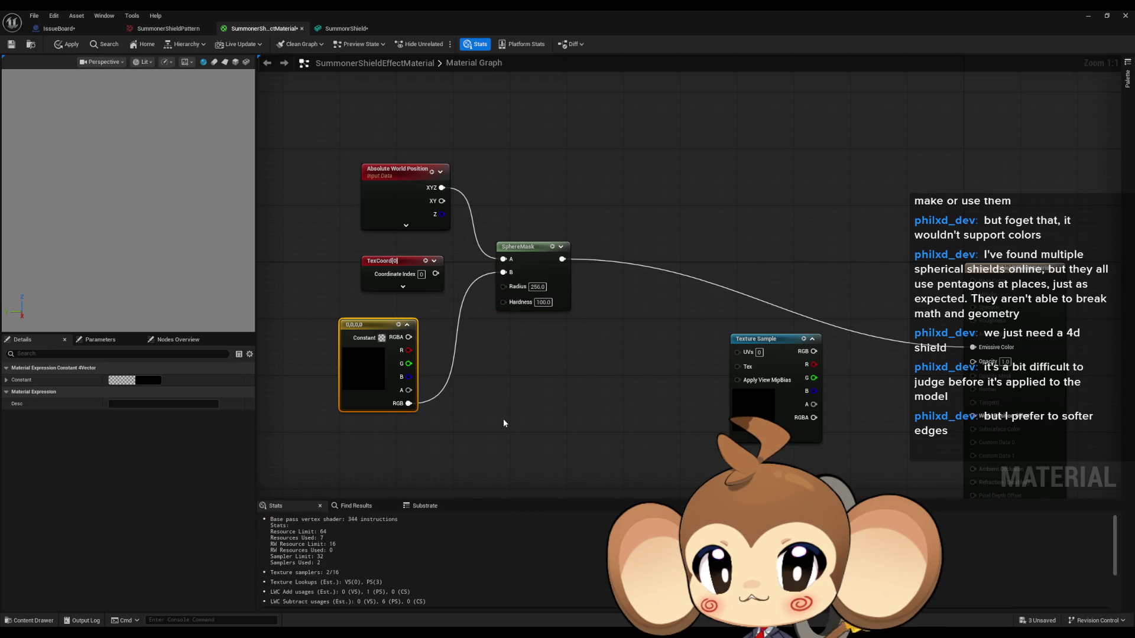
left_click(503, 418)
left_click_drag(331, 249, 393, 379)
key("Delete")
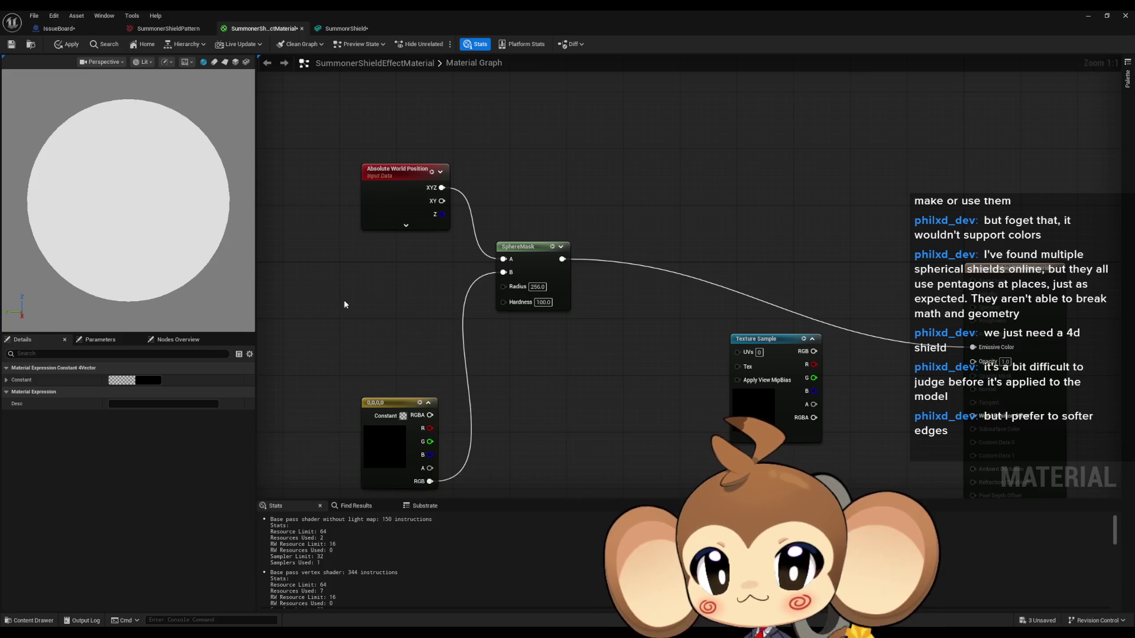
Add a 0,0,0 Constant3Vector and wire it into SphereMask B
left_click(343, 286)
left_click_drag(426, 301, 503, 272)
left_click(461, 408)
left_click(390, 403)
right_click(475, 152)
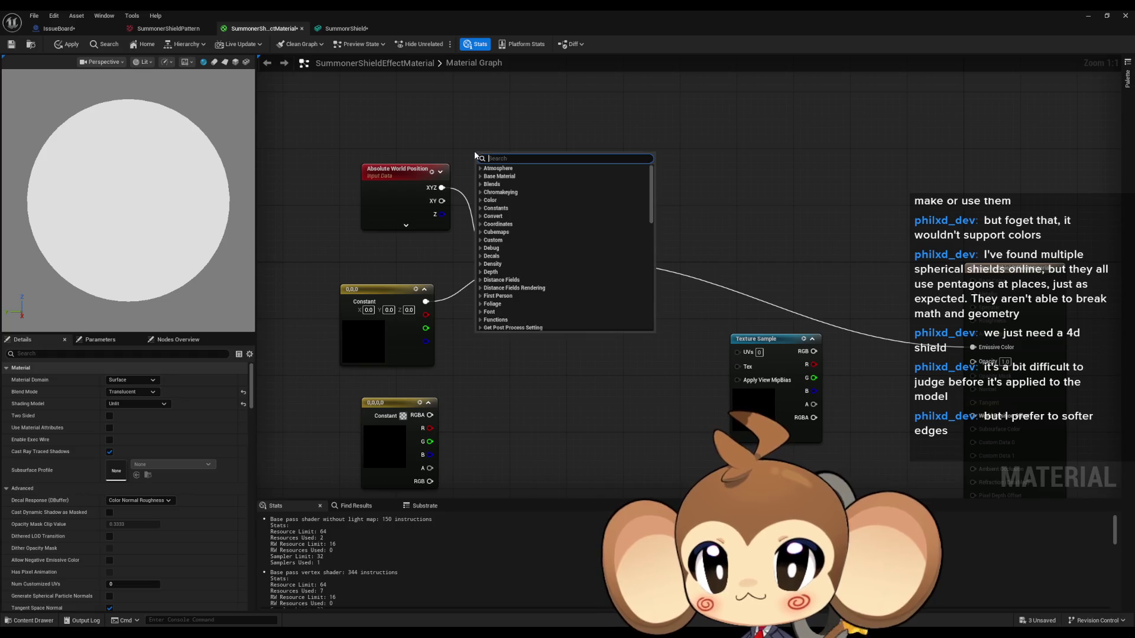
Add a TexCoord[0] node and wire it into SphereMask A, replacing world position
type("text coo")
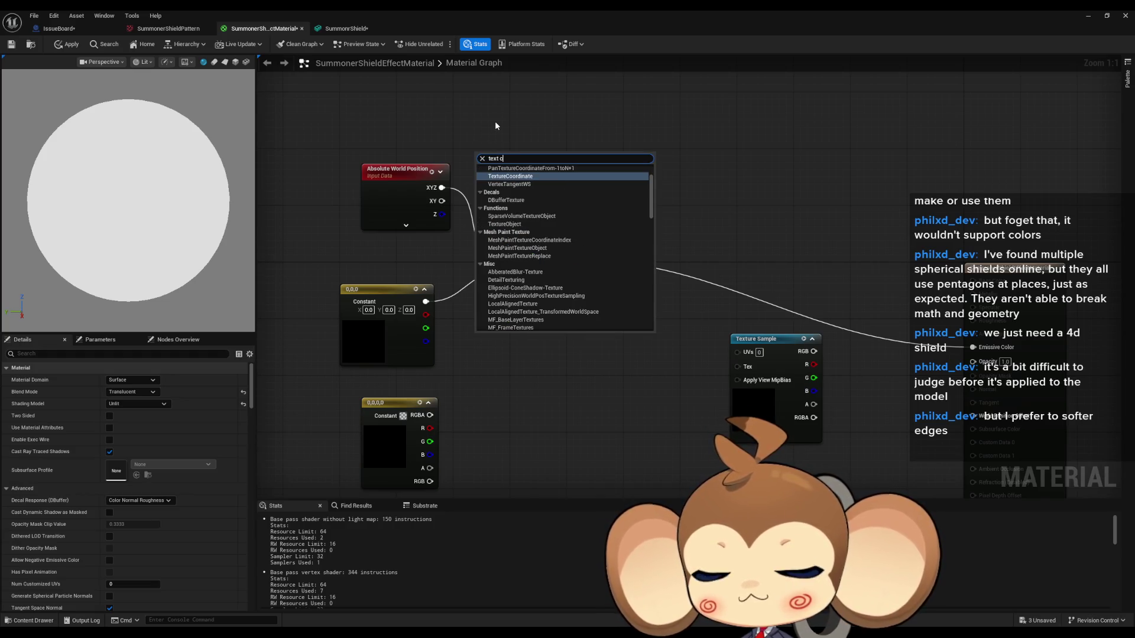
left_click(540, 232)
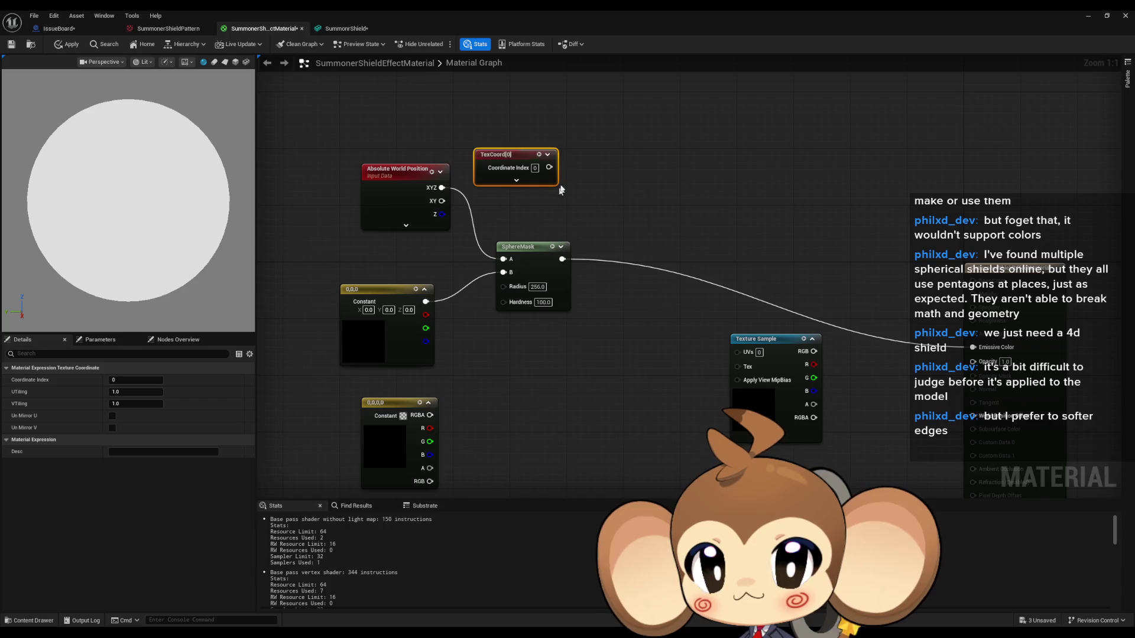
left_click_drag(548, 169, 503, 259)
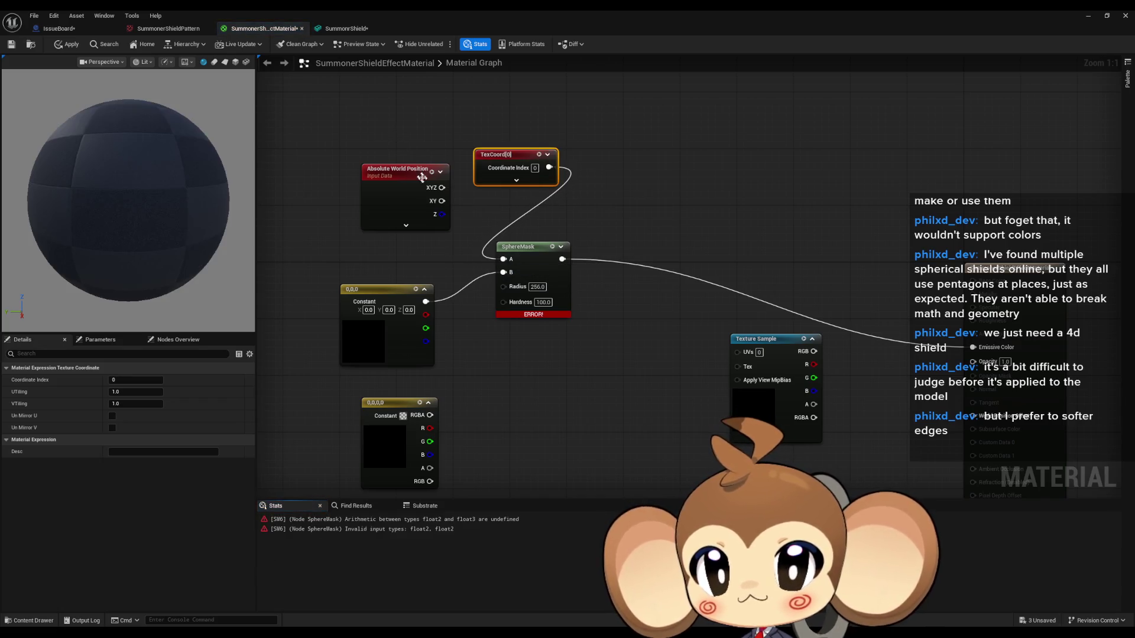
left_click_drag(393, 289, 342, 331)
Add a 0,0 Constant2Vector and connect it to SphereMask B
left_click(369, 279)
mouse_move(410, 295)
left_mouse_down()
mouse_move(478, 307)
mouse_move(531, 276)
mouse_move(503, 272)
left_mouse_up()
left_click(534, 369)
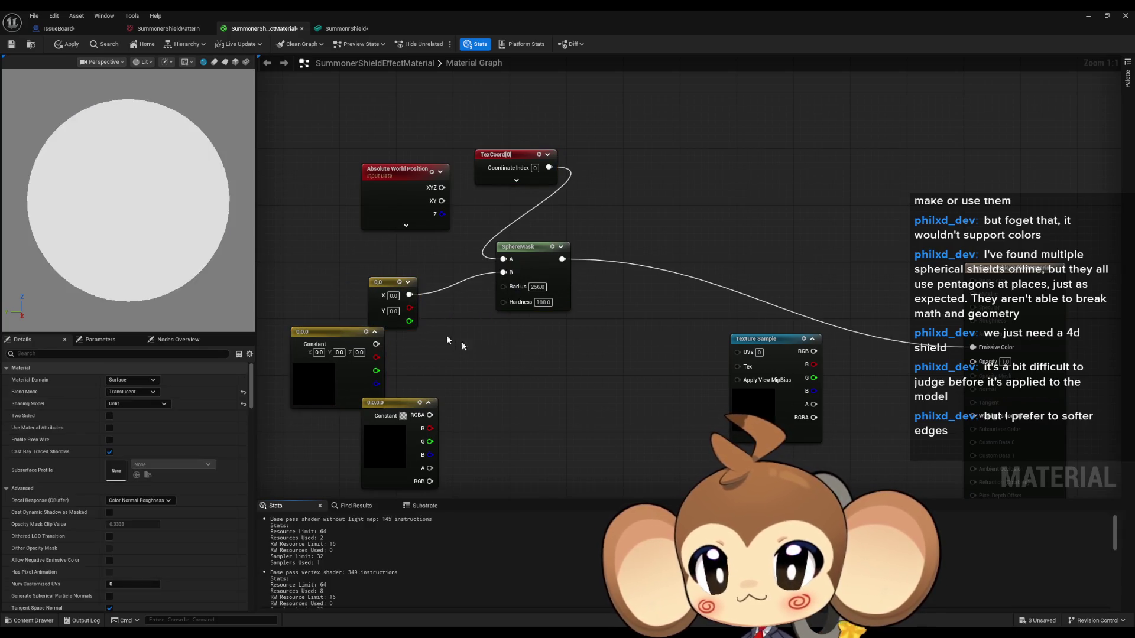
mouse_move(390, 282)
left_mouse_down()
mouse_move(426, 268)
mouse_move(467, 226)
left_mouse_up()
left_click(472, 272)
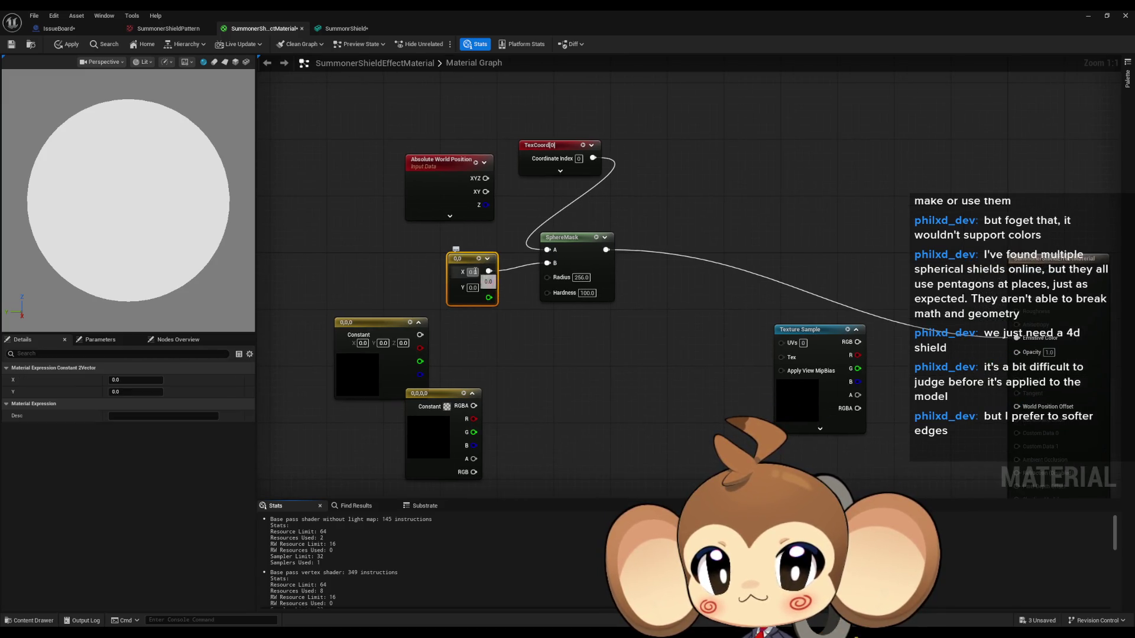
left_click(528, 345)
Shift the Absolute World Position and TexCoord nodes left and select the SphereMask Radius field
left_click_drag(454, 168, 362, 168)
mouse_move(548, 148)
left_mouse_down()
mouse_move(441, 148)
mouse_move(446, 180)
left_mouse_up()
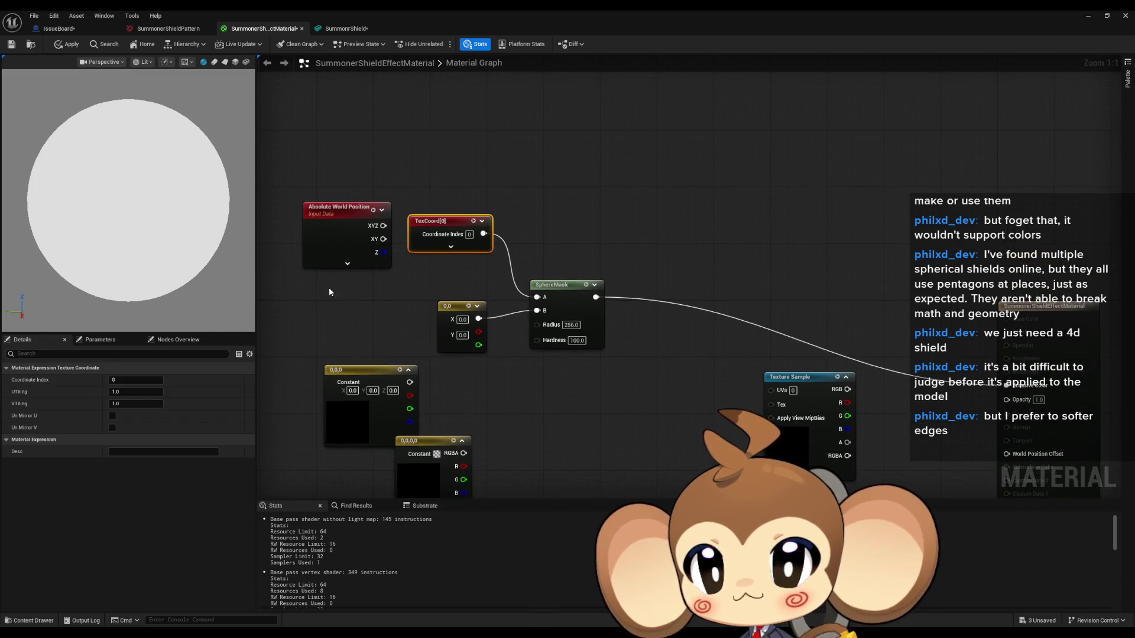
left_click(571, 325)
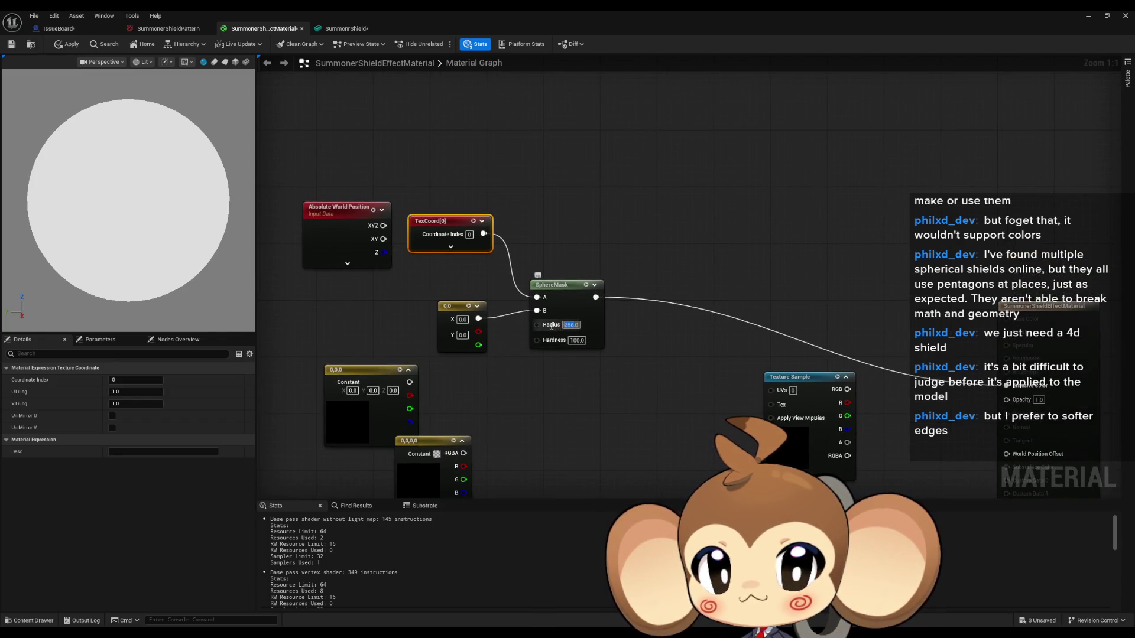
Switch the preview to a plane mesh and set the SphereMask Radius to 10
left_click(225, 63)
left_click(578, 390)
left_click_drag(578, 390, 571, 353)
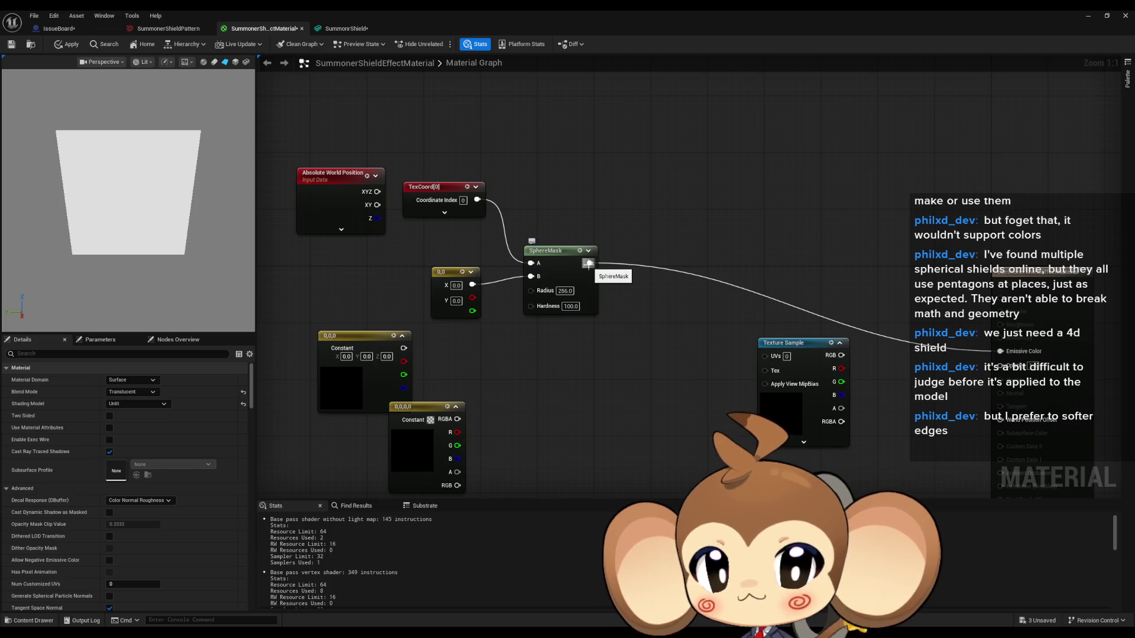
mouse_move(619, 291)
left_mouse_down()
mouse_move(633, 307)
mouse_move(612, 269)
left_mouse_up()
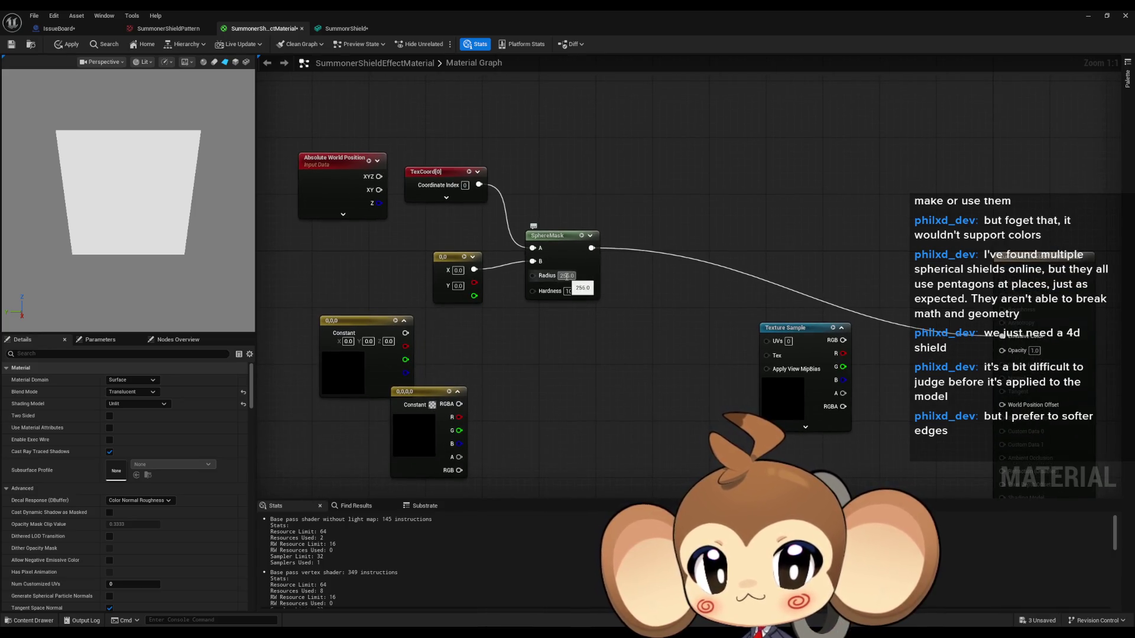
type("10")
key("Return")
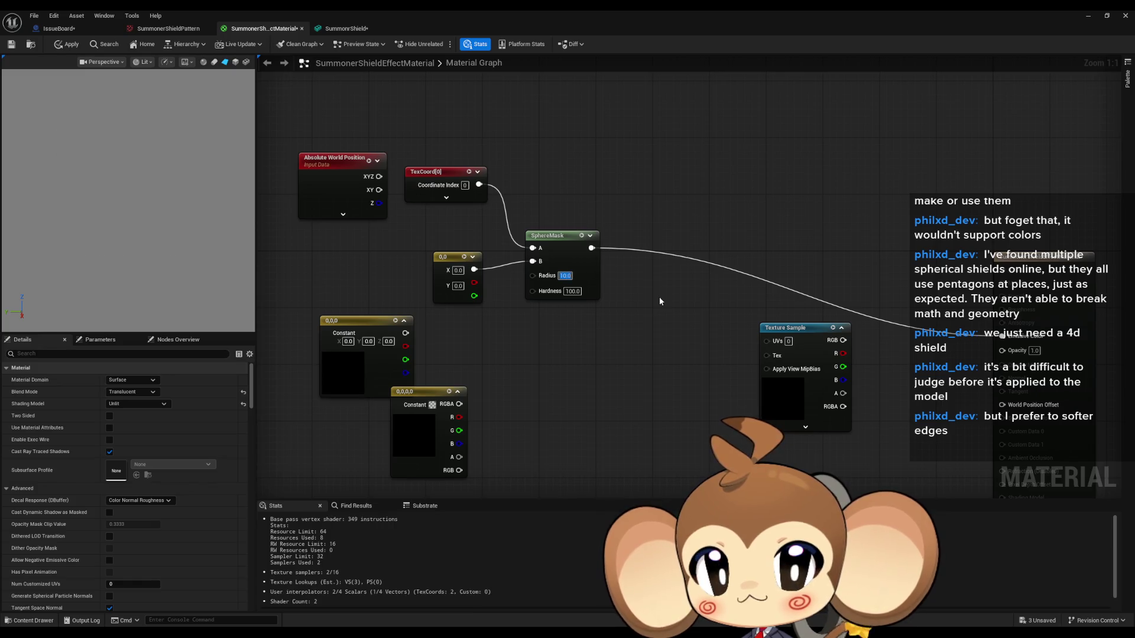
Try a SphereMask Hardness of 10, then restore it to 100
key("Tab")
type("10")
key("Return")
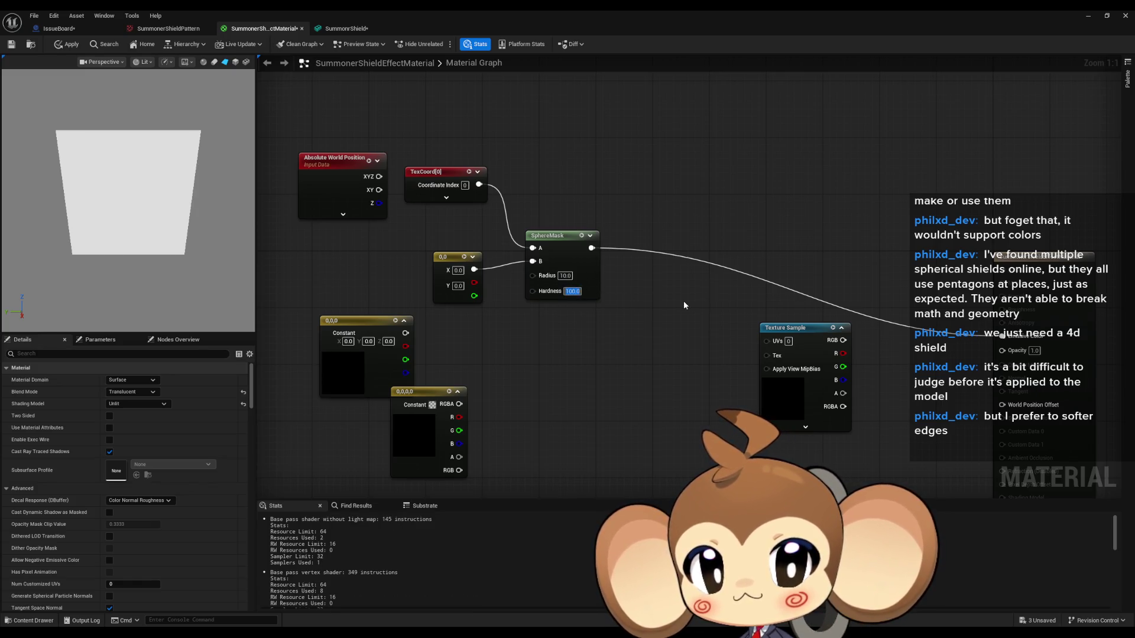
type("100")
key("Return")
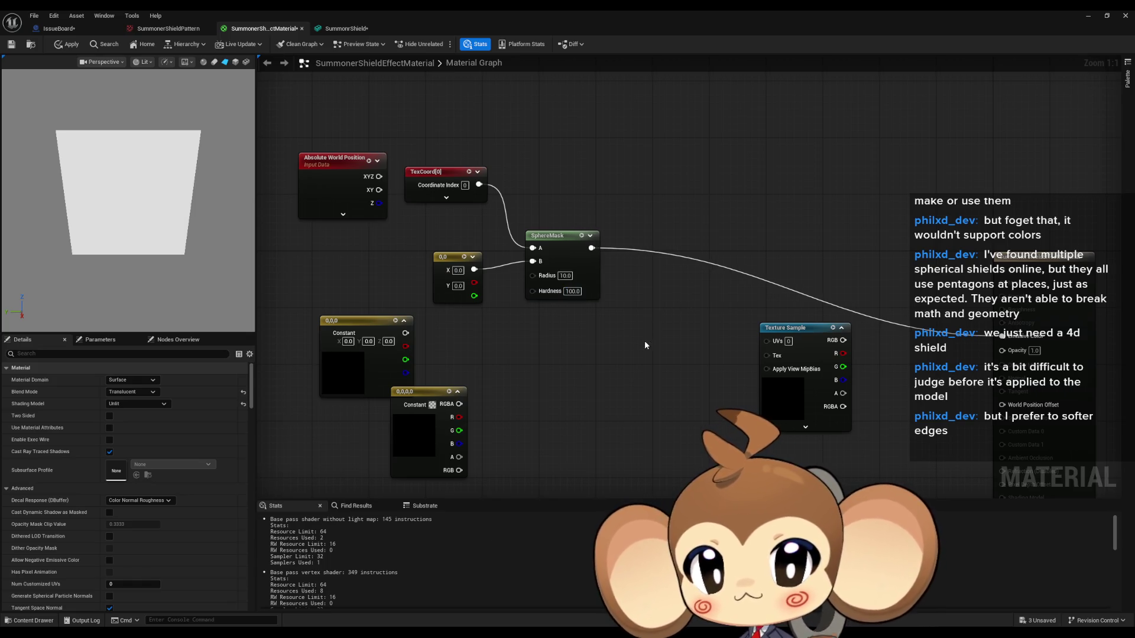
left_click_drag(522, 185, 524, 214)
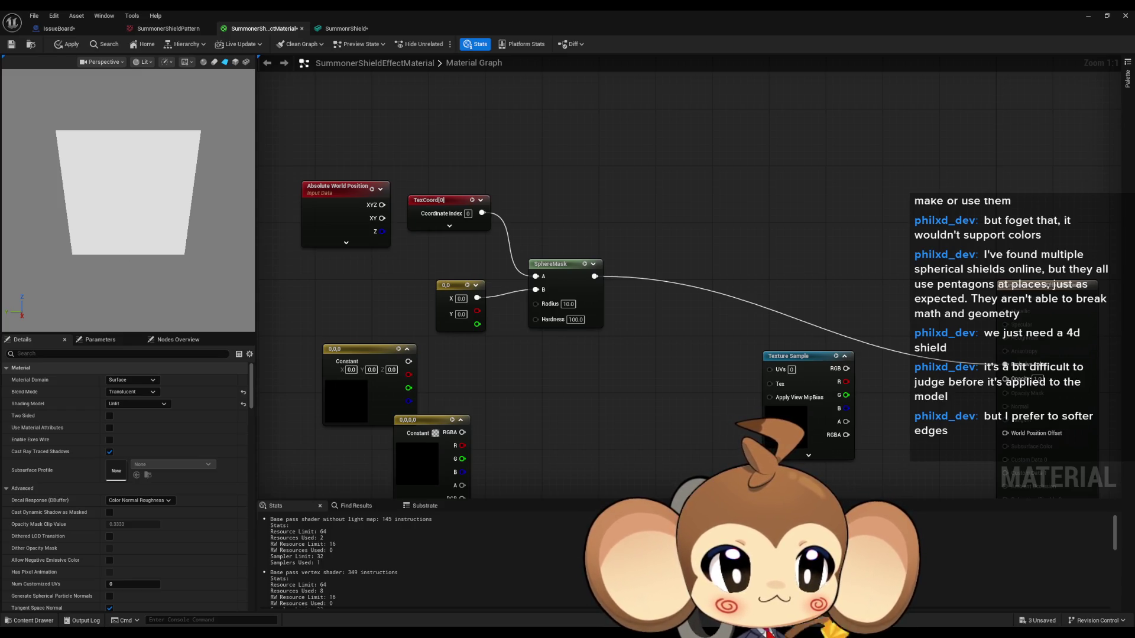
left_click(1088, 16)
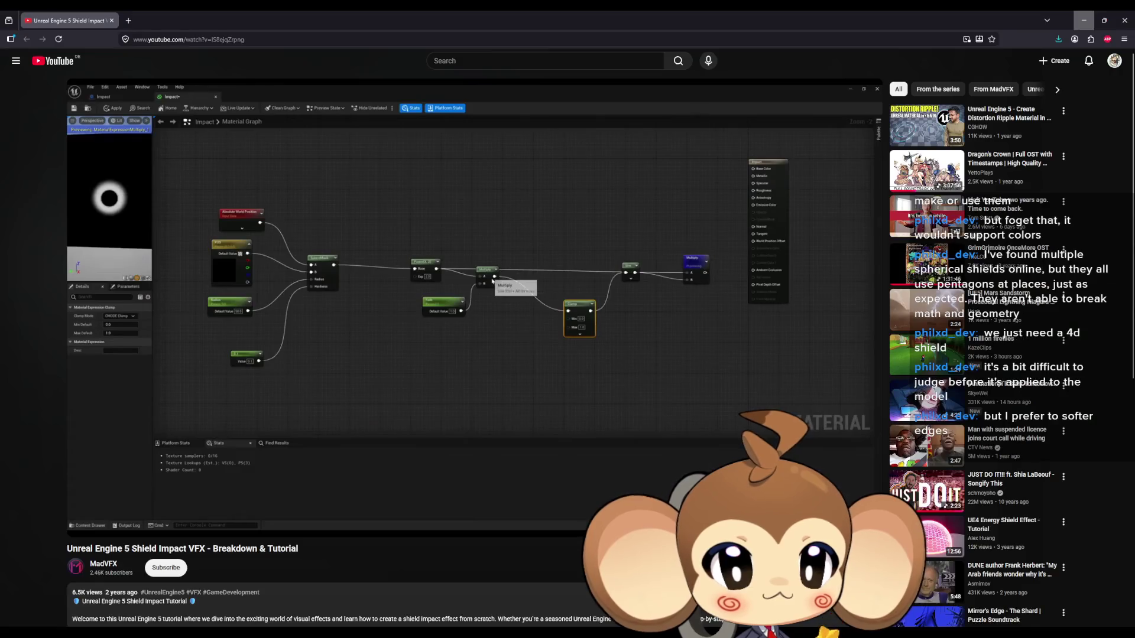
Study the paused Shield Impact VFX tutorial's node graph, then minimize the browser
mouse_move(443, 412)
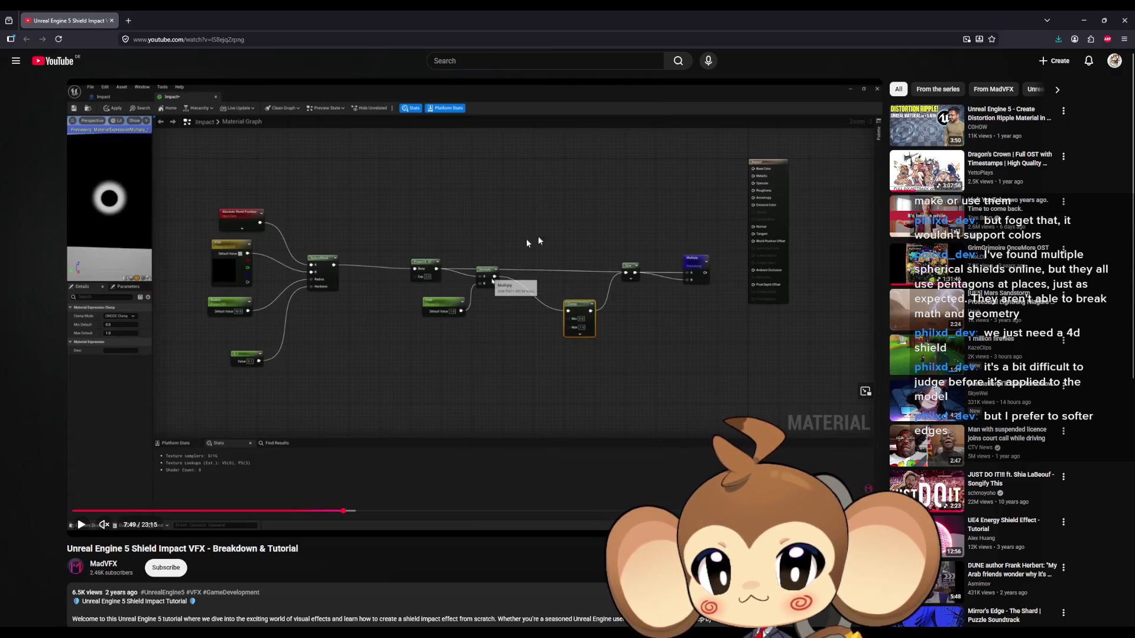
left_click(1080, 19)
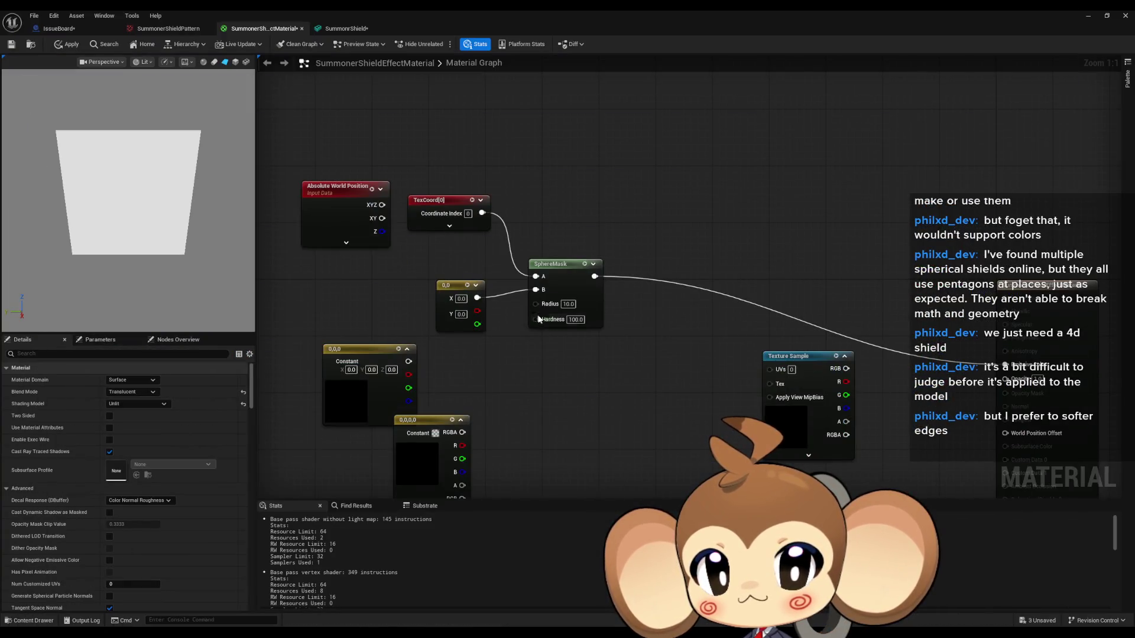
Set SphereMask Radius to 50 and Hardness to 0.1, then minimize the Material Editor
type("50")
key("Tab")
type("0.1")
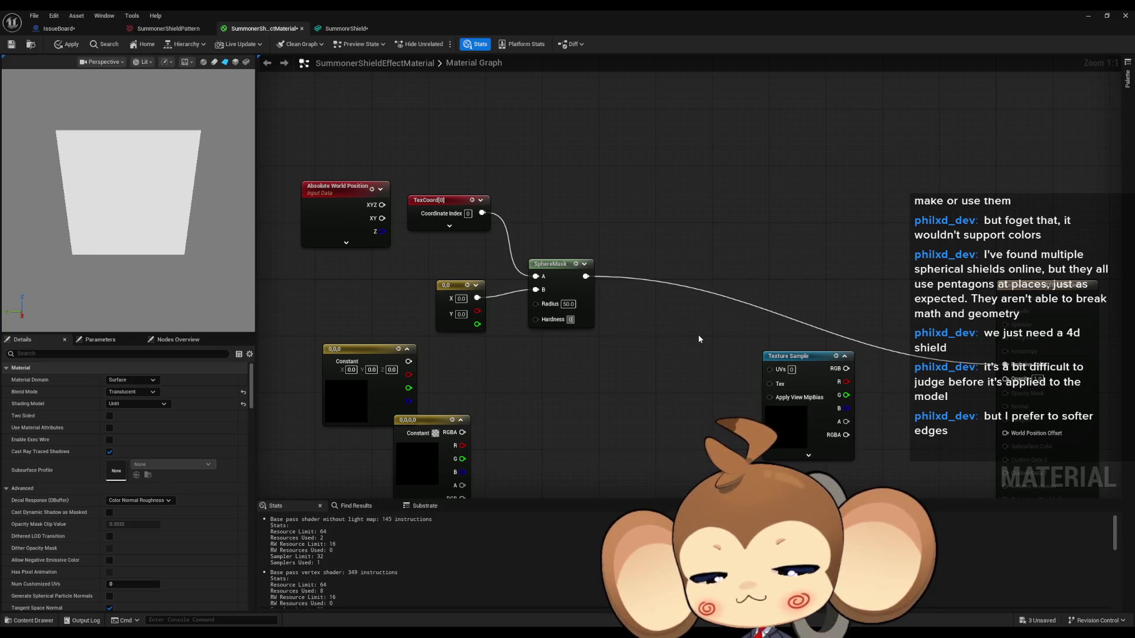
key("Return")
left_click(1088, 16)
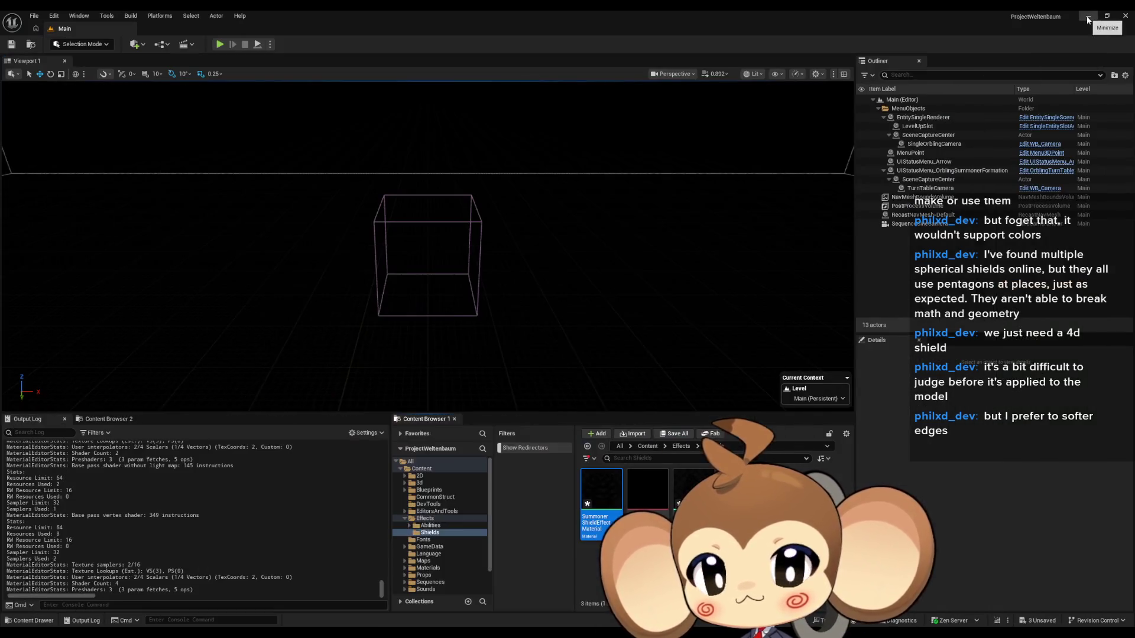
Glance at the Paint shield sketches, then cycle windows back to the material graph
left_click(1081, 22)
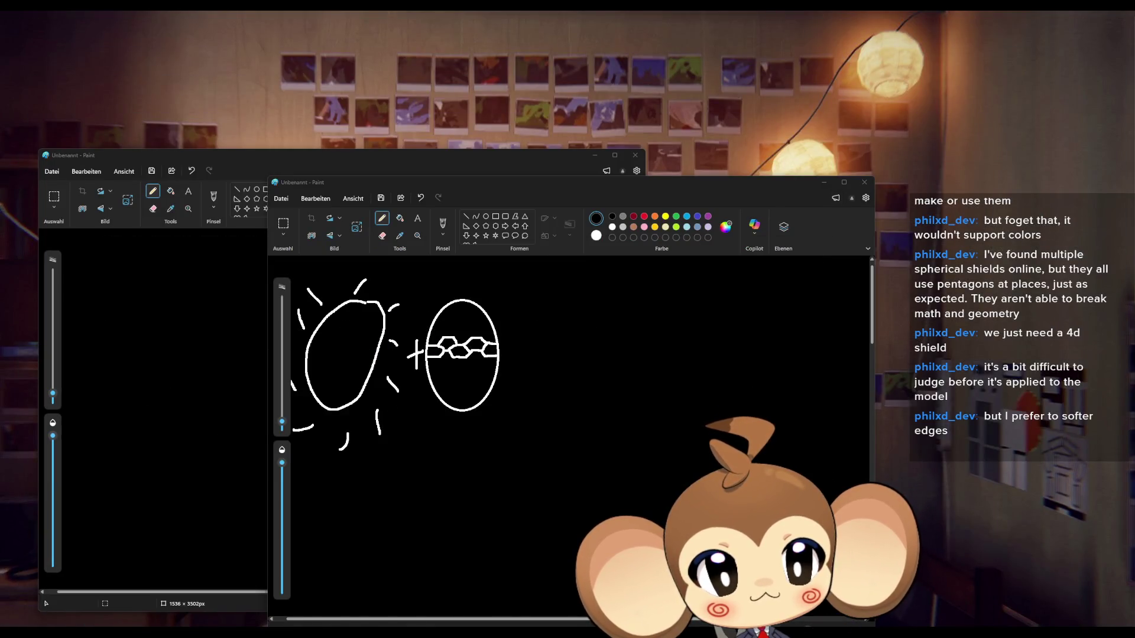
key("alt+Tab")
key("alt+Tab")
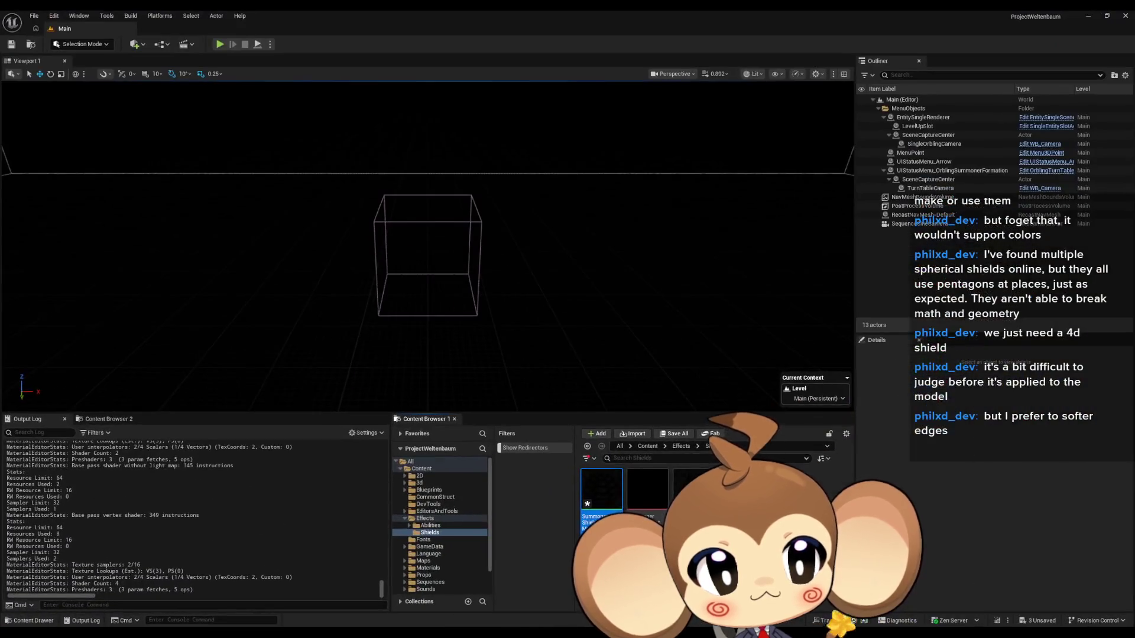
key("alt+Tab")
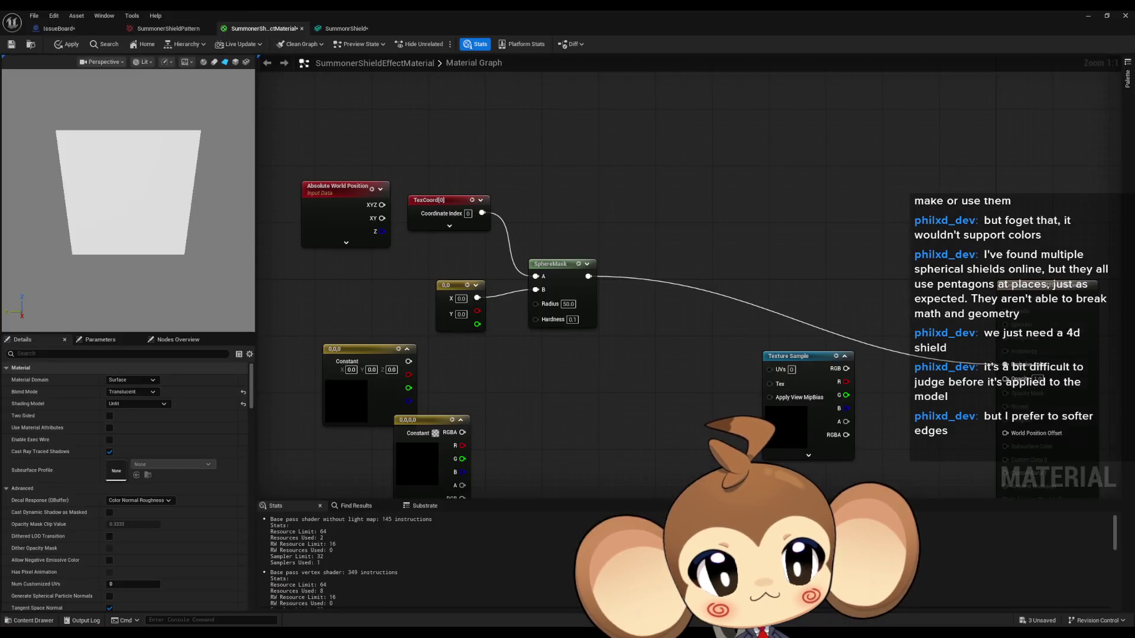
key("alt+Tab")
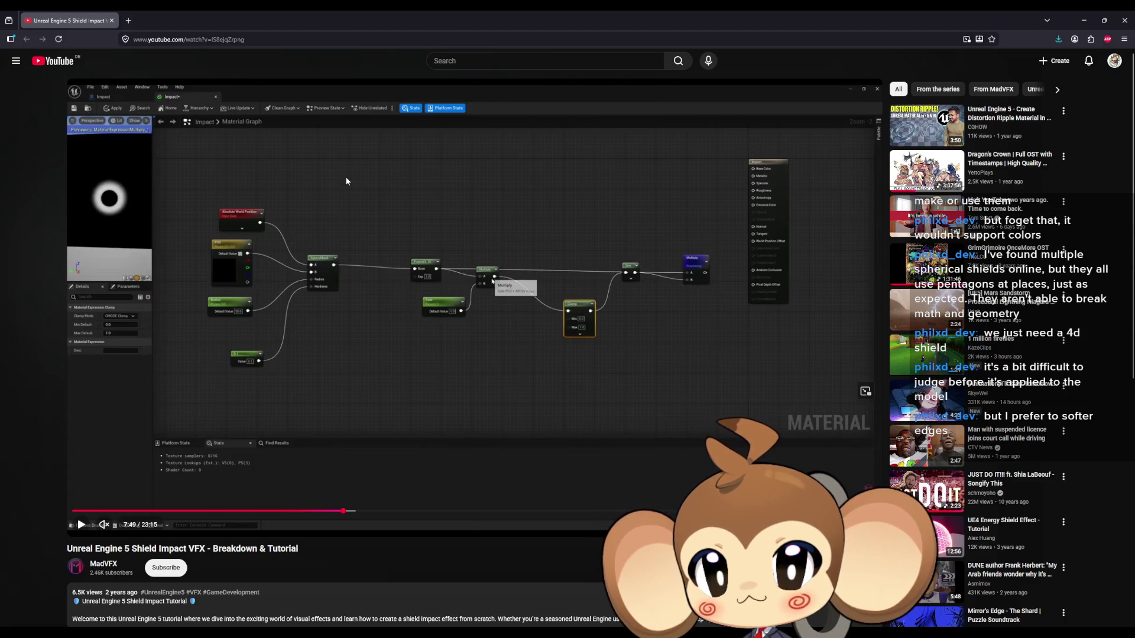
left_click(1088, 27)
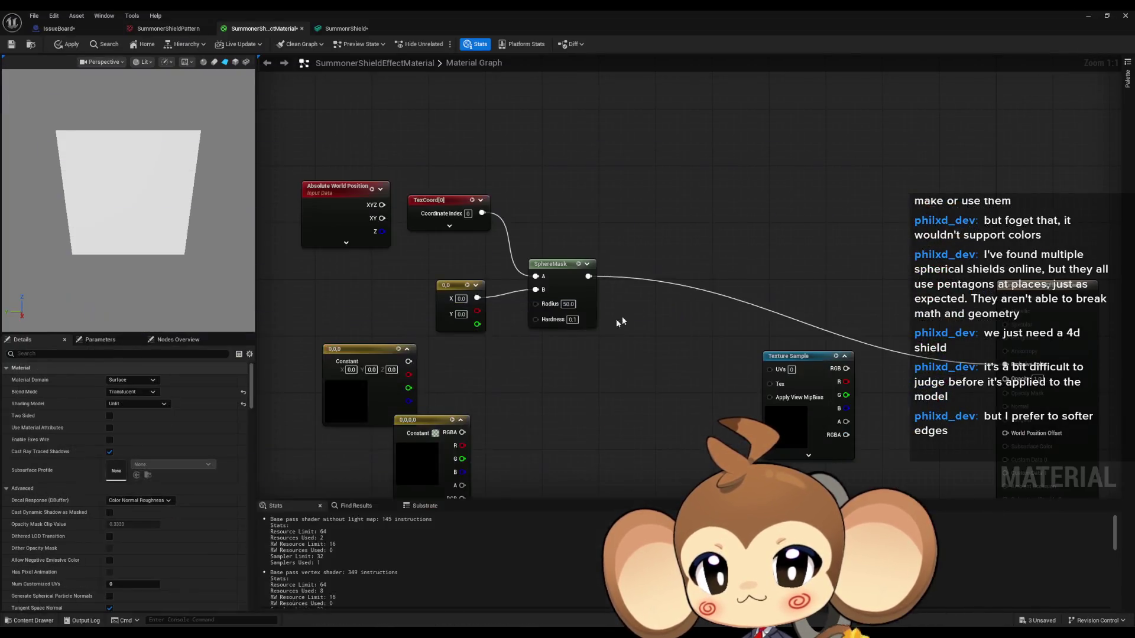
Chain Power, Sine and Multiply nodes in sequence off the SphereMask output
mouse_move(558, 292)
left_mouse_down()
mouse_move(629, 260)
mouse_move(619, 243)
left_mouse_up()
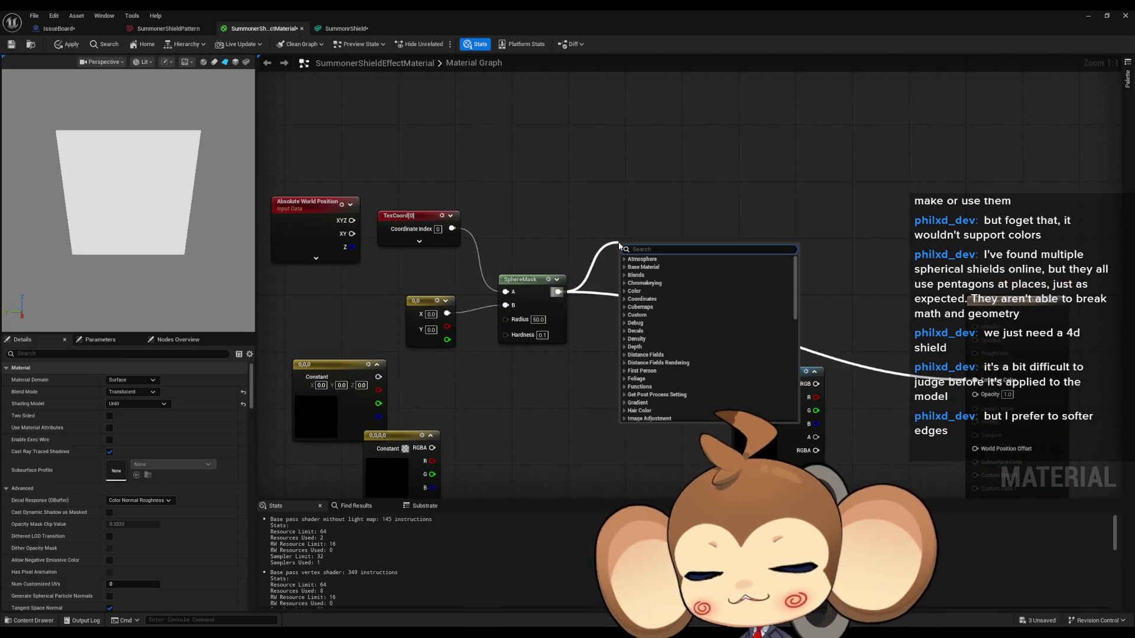
type("power")
key("Return")
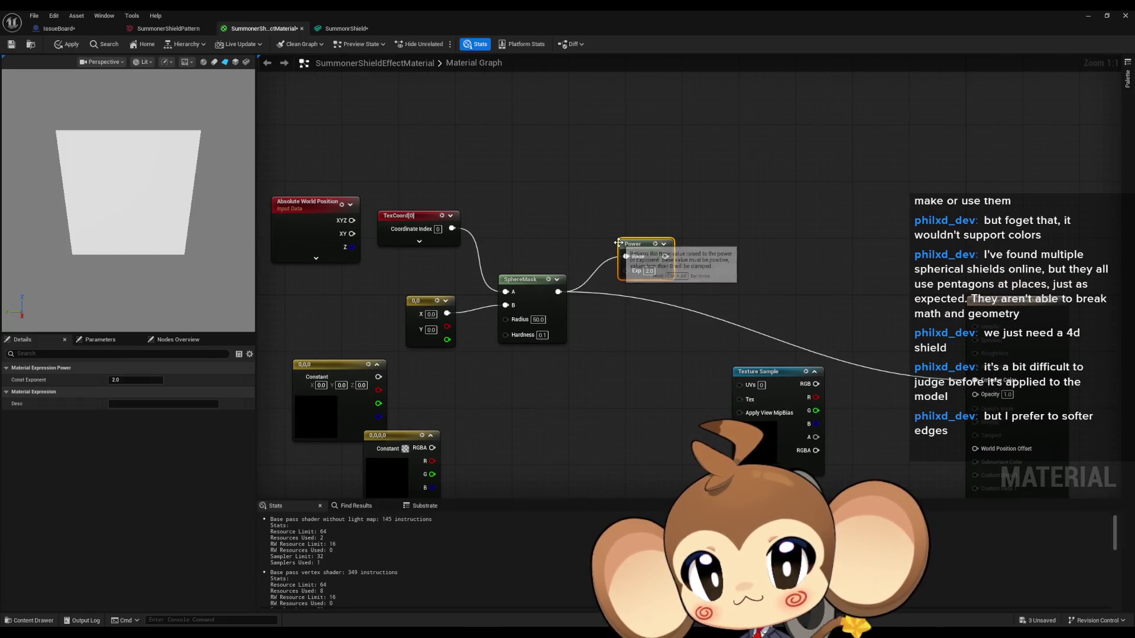
left_click_drag(665, 256, 800, 262)
type("sin")
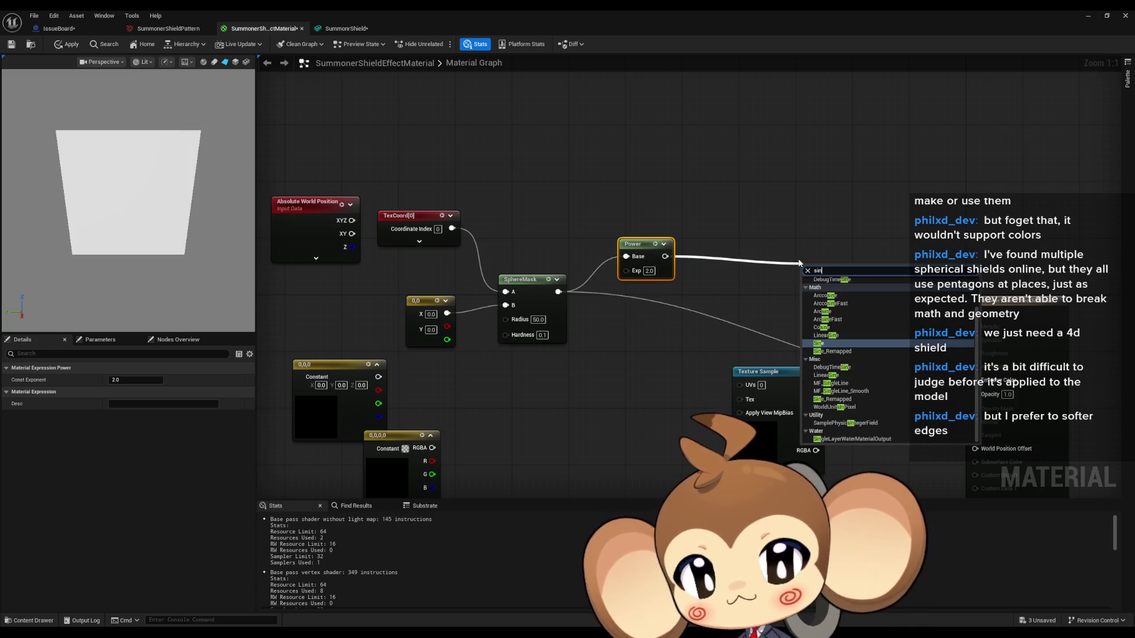
key("Return")
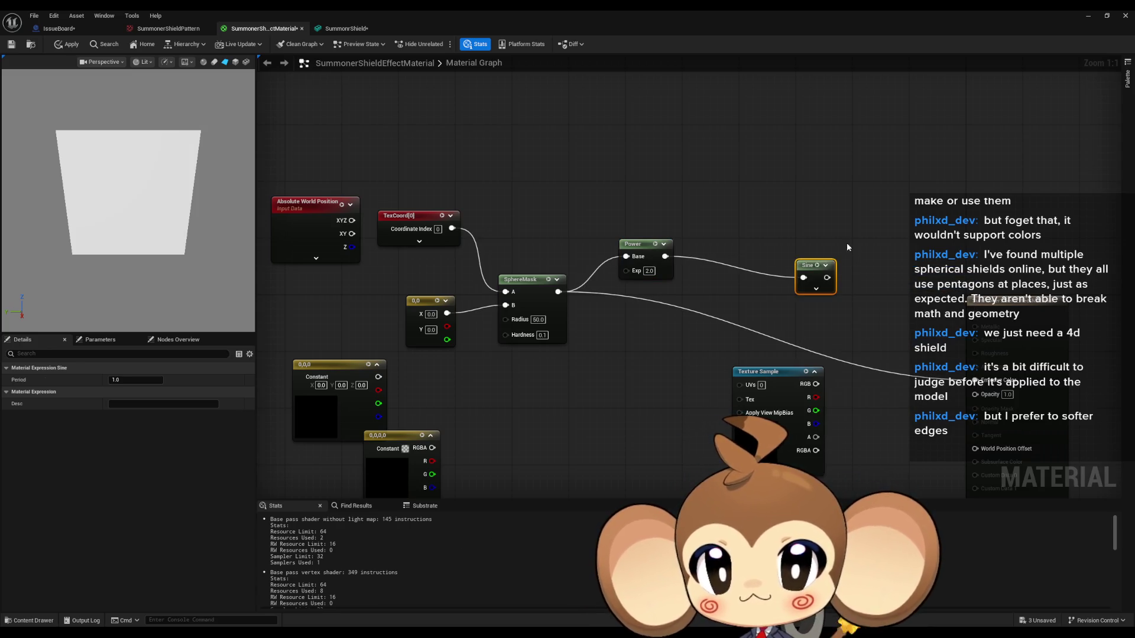
left_click_drag(827, 277, 868, 276)
type("multiply")
key("Return")
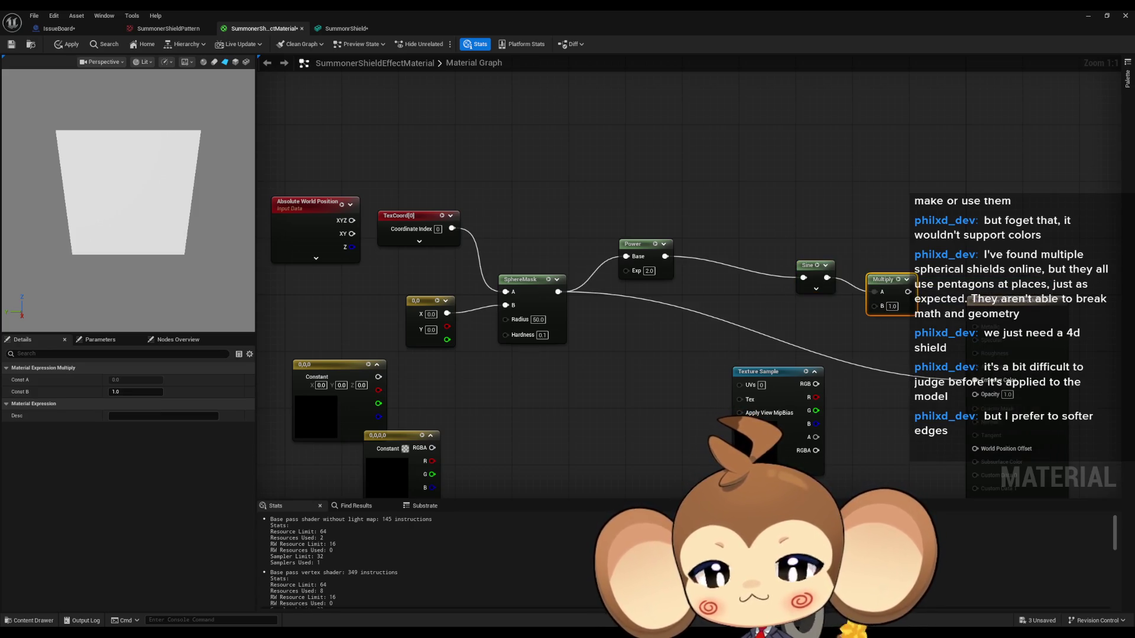
left_click(1088, 16)
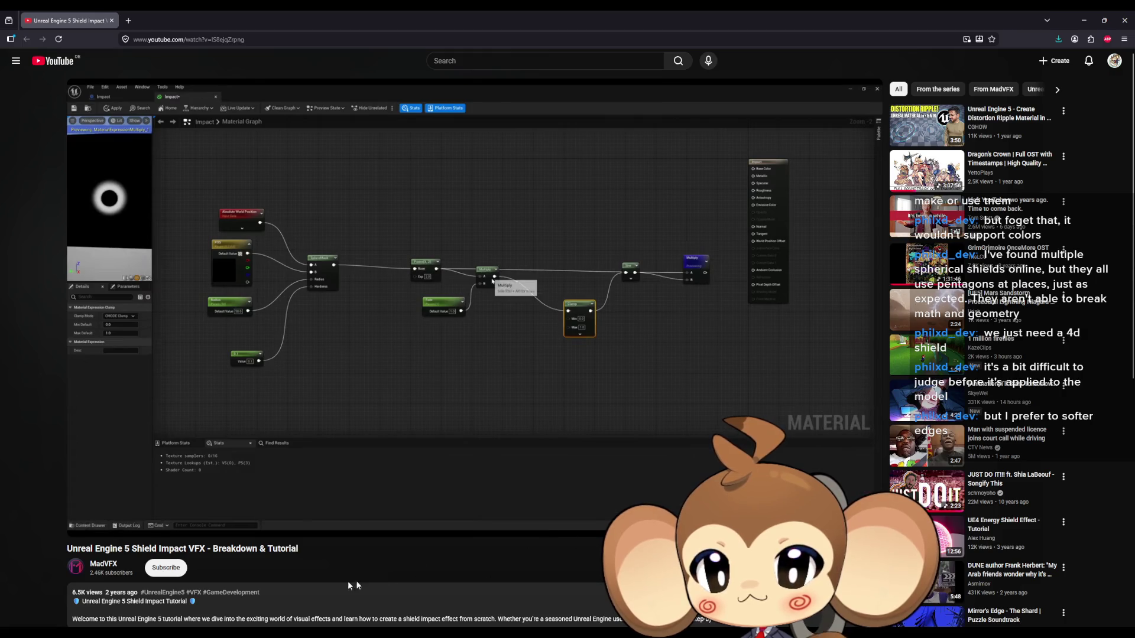
Connect Power's output to the Multiply's B input and move Texture Sample aside
mouse_move(425, 632)
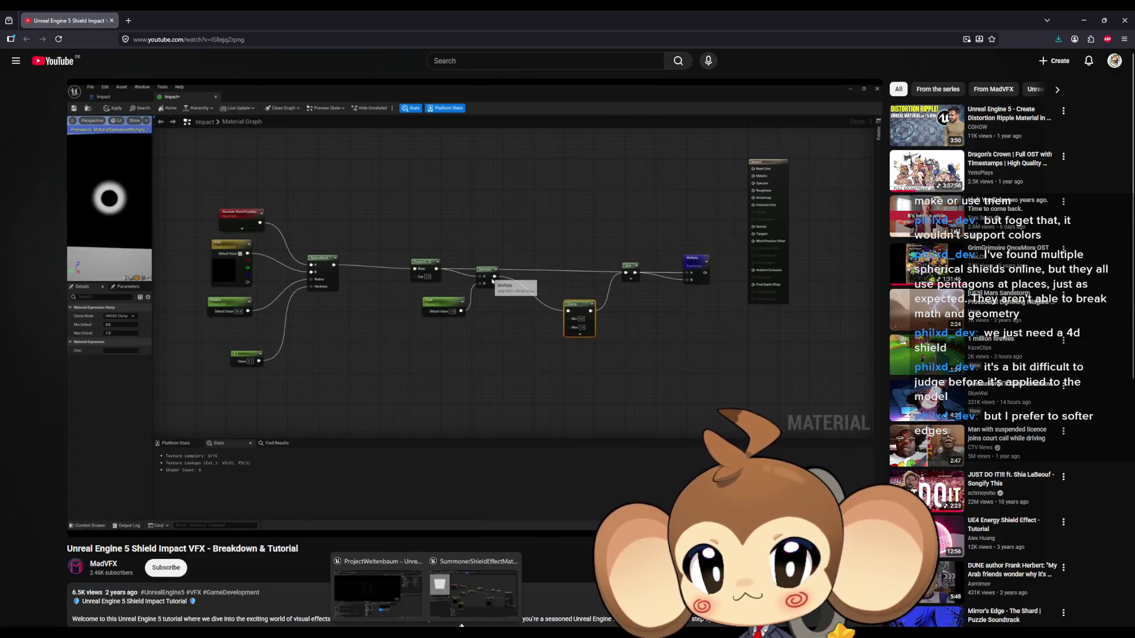
left_click(476, 607)
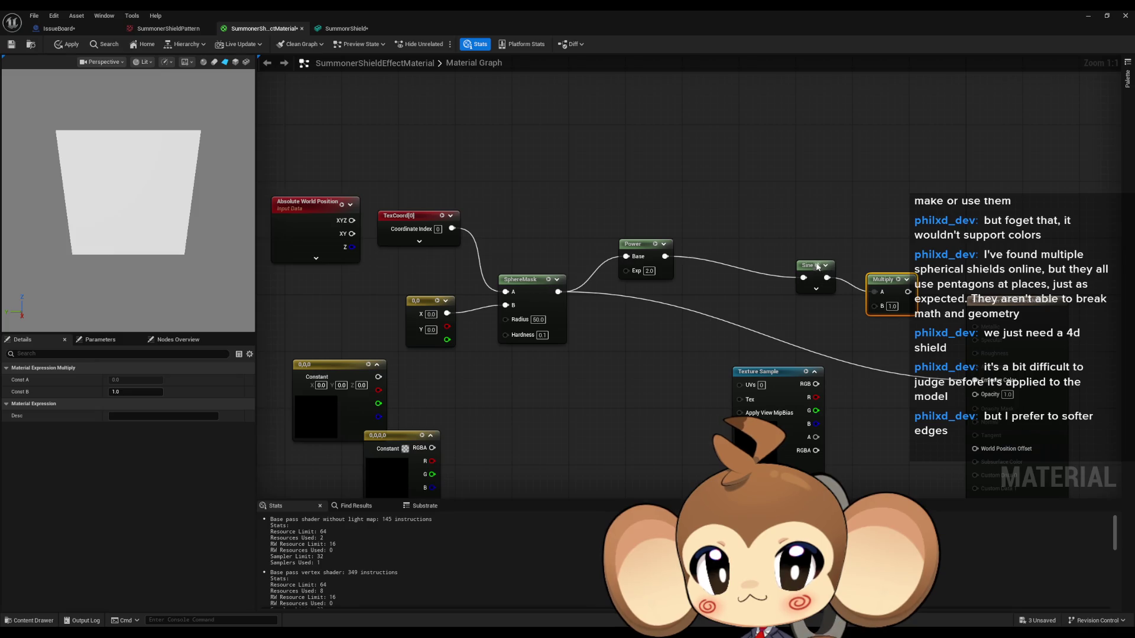
mouse_move(875, 305)
left_mouse_down()
mouse_move(558, 296)
mouse_move(668, 262)
left_mouse_up()
mouse_move(811, 267)
left_mouse_down()
mouse_move(789, 302)
mouse_move(723, 275)
mouse_move(685, 236)
left_mouse_up()
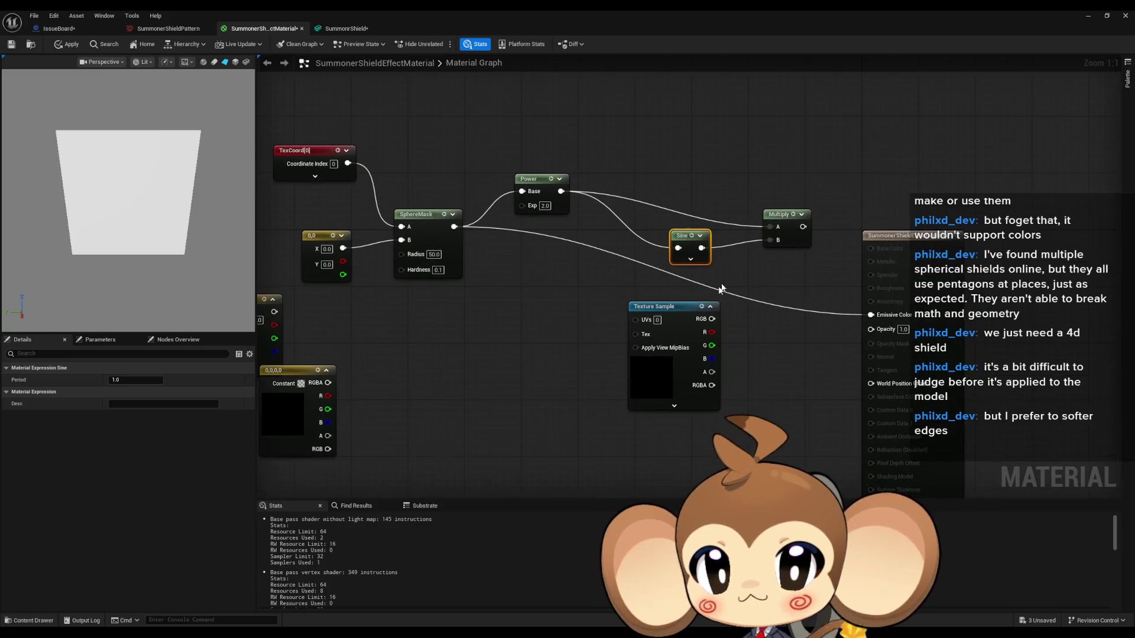
left_click_drag(671, 312, 649, 485)
Add a second Multiply node branching from Power's output, checking the tutorial
left_click_drag(561, 191, 545, 310)
type("*")
key("Return")
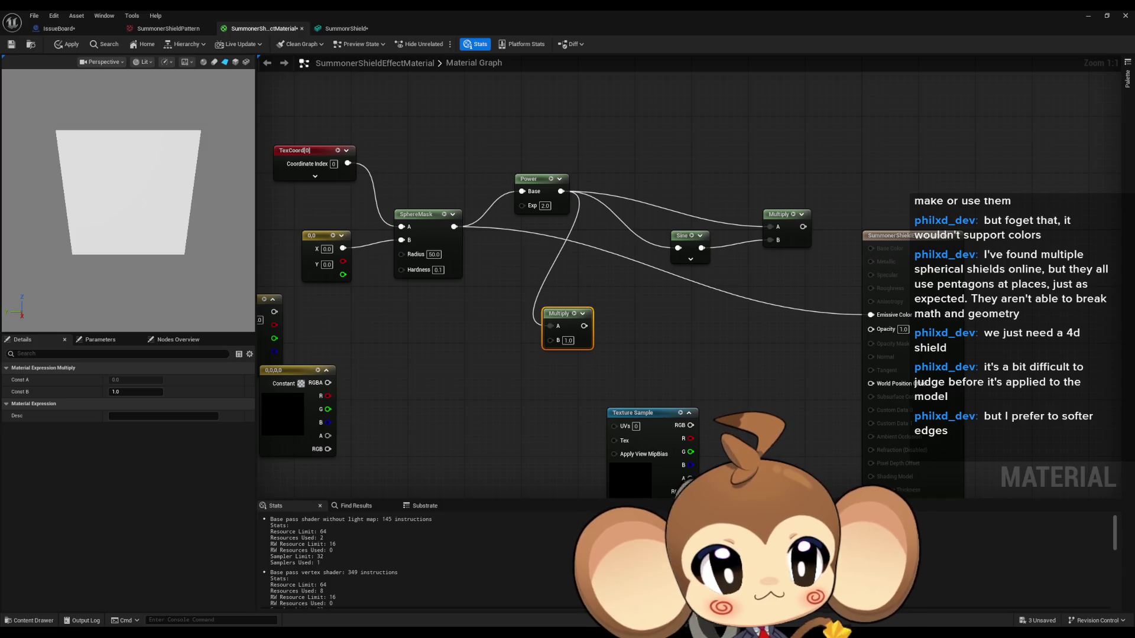
key("alt+Tab")
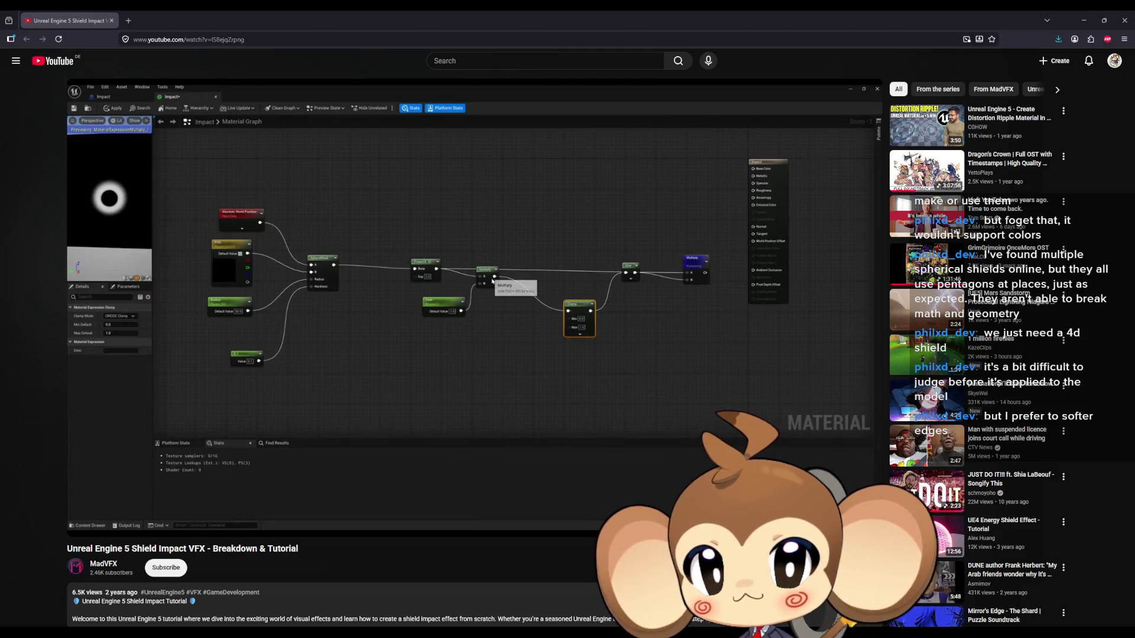
key("alt+Tab")
left_click_drag(584, 326, 626, 321)
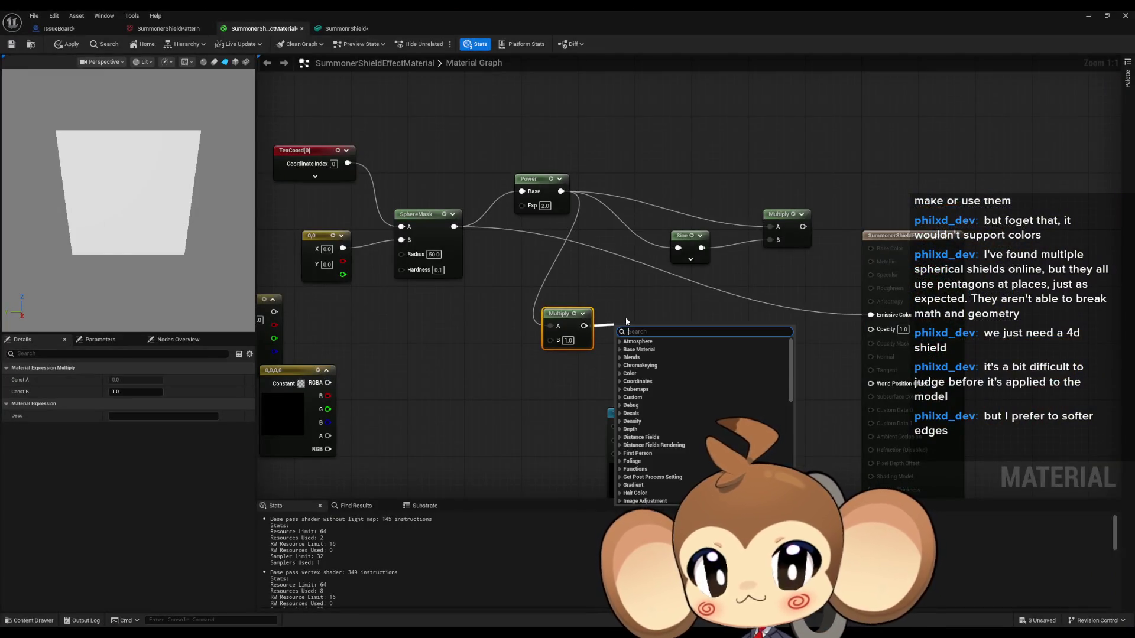
Add a Clamp after the lower Multiply and wire a scalar constant into Multiply's B
type("clamp")
key("Return")
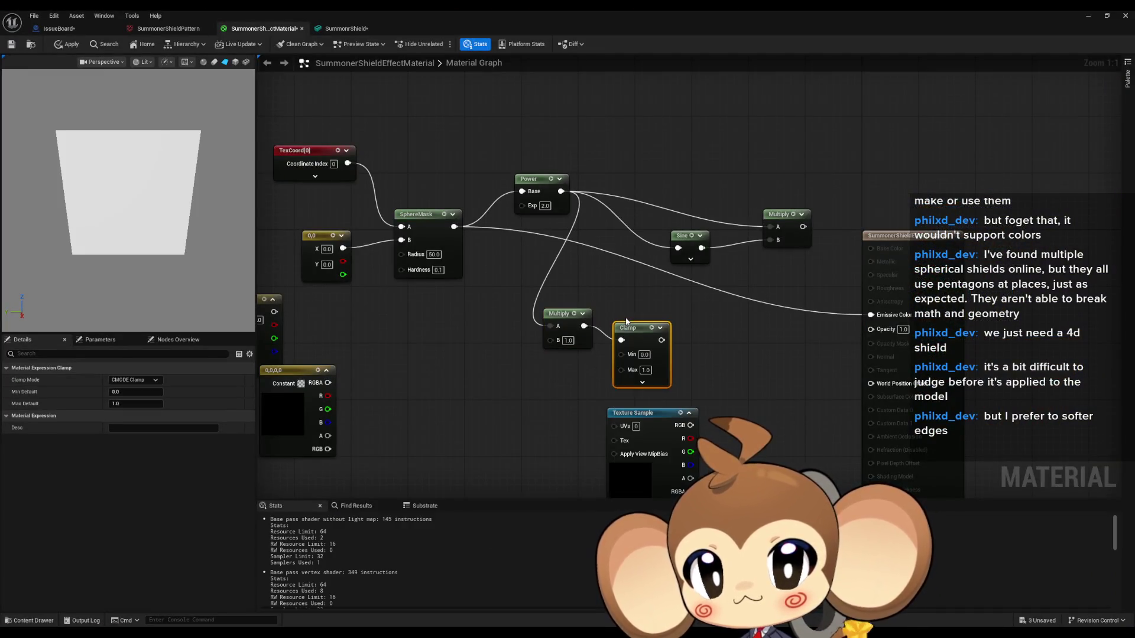
left_click(457, 353)
mouse_move(491, 353)
left_mouse_down()
mouse_move(532, 373)
mouse_move(553, 343)
left_mouse_up()
mouse_move(661, 340)
left_mouse_down()
mouse_move(770, 226)
mouse_move(877, 316)
left_mouse_up()
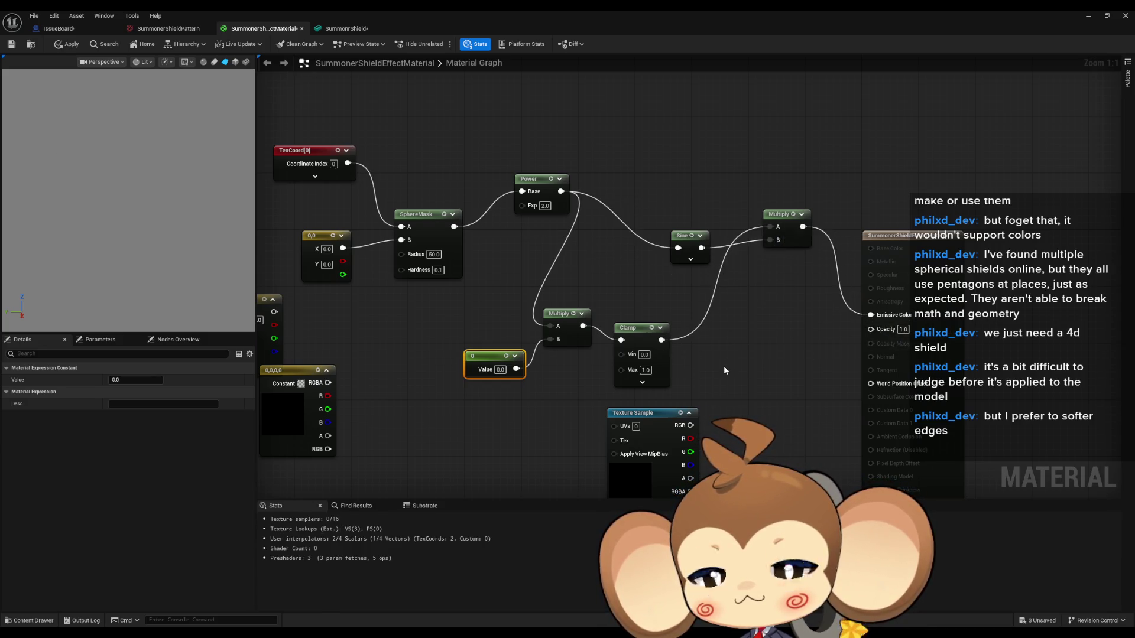
Route the Multiply result into Emissive Color and set the vector constant to 1,1
left_click(722, 359)
mouse_move(721, 360)
left_mouse_down()
mouse_move(730, 375)
mouse_move(776, 366)
left_mouse_up()
type("1")
key("Tab")
type("1")
Commit the 1,1 vector, then wire Absolute World Position to SphereMask A and the zero vector to B
key("Return")
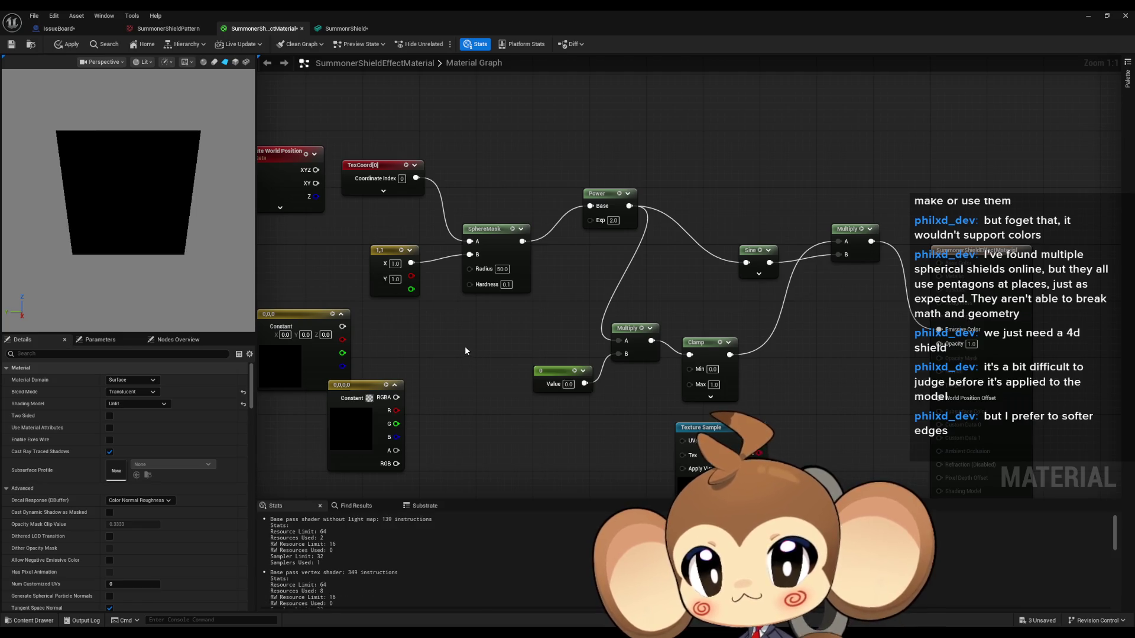
left_click_drag(465, 346, 528, 343)
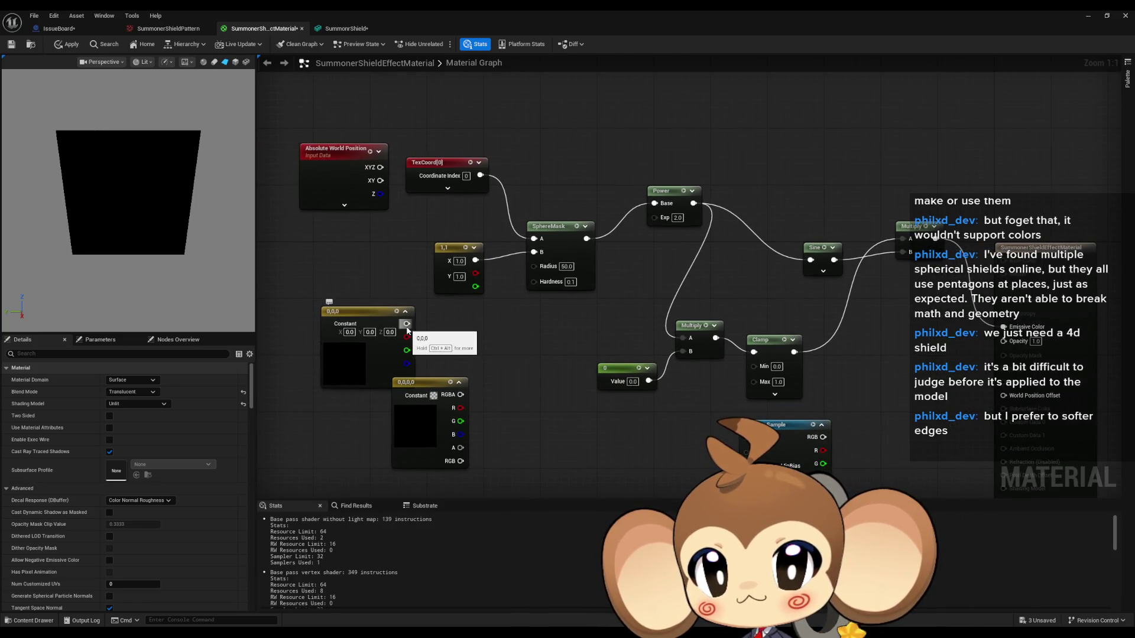
left_click_drag(351, 334, 492, 337)
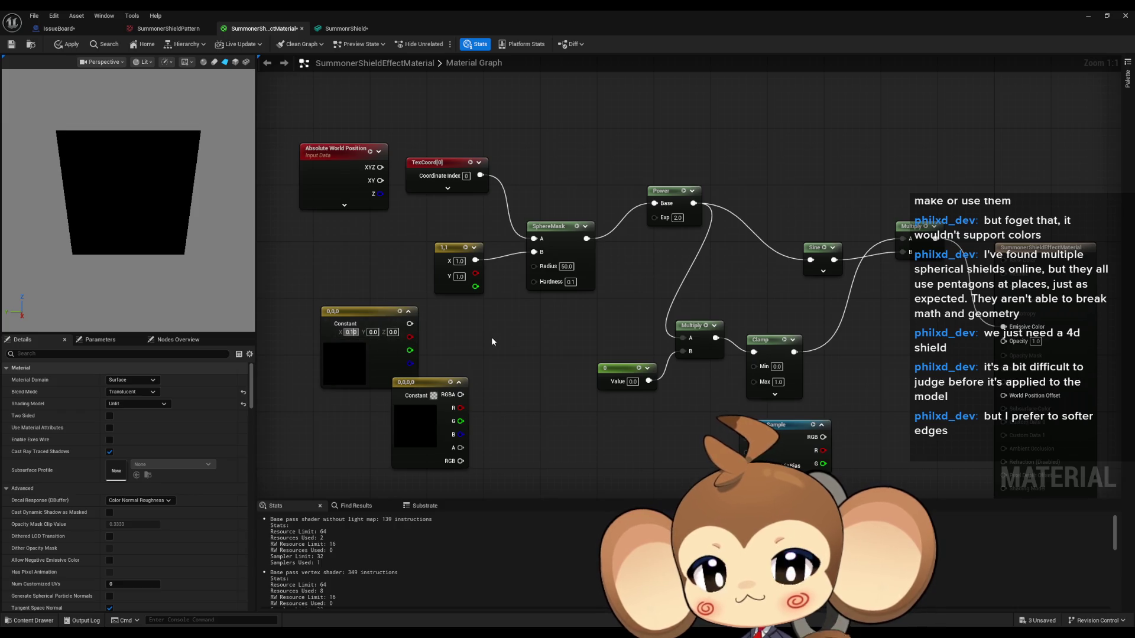
left_click_drag(380, 167, 534, 238)
left_click_drag(407, 324, 534, 252)
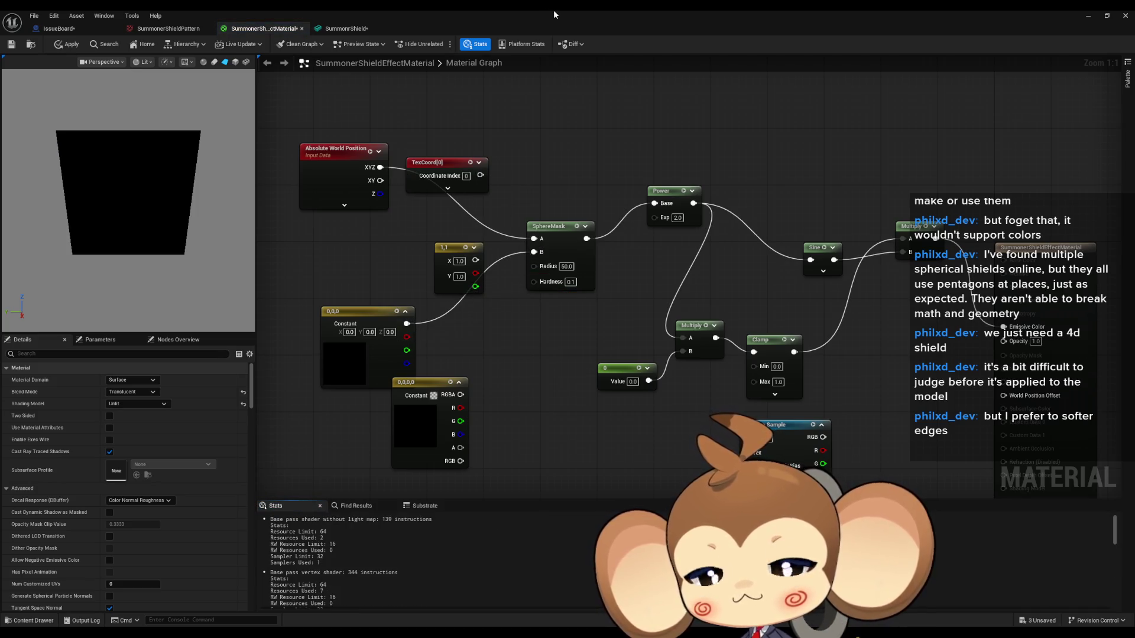
Restore the Material Editor to full screen and switch to the shield tutorial video
double_click(553, 9)
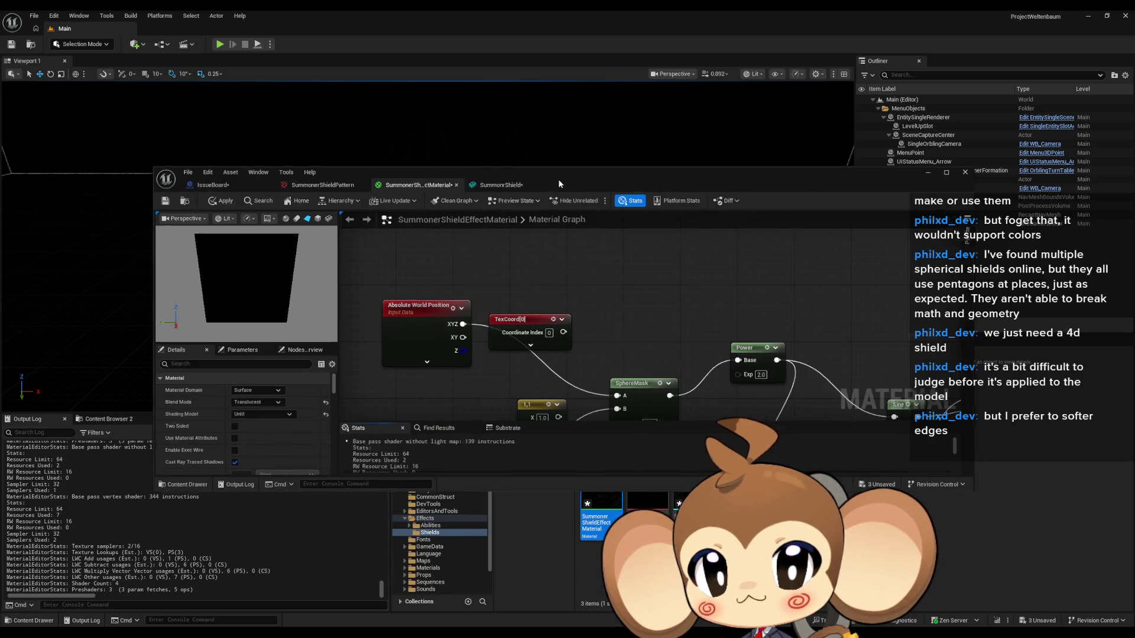
double_click(559, 179)
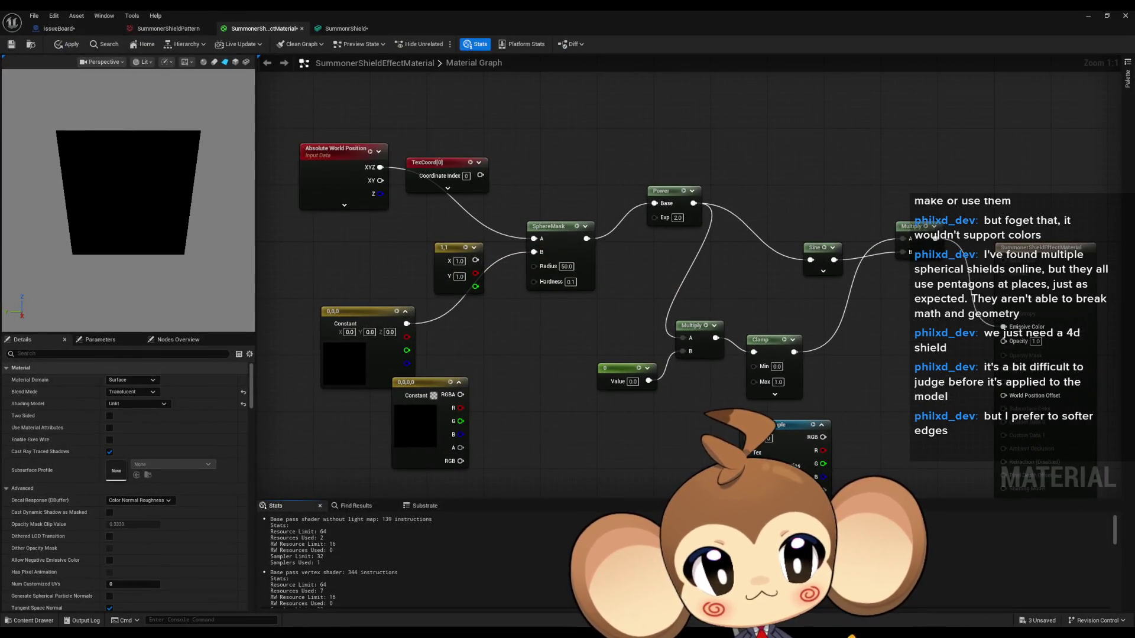
key("alt+Tab")
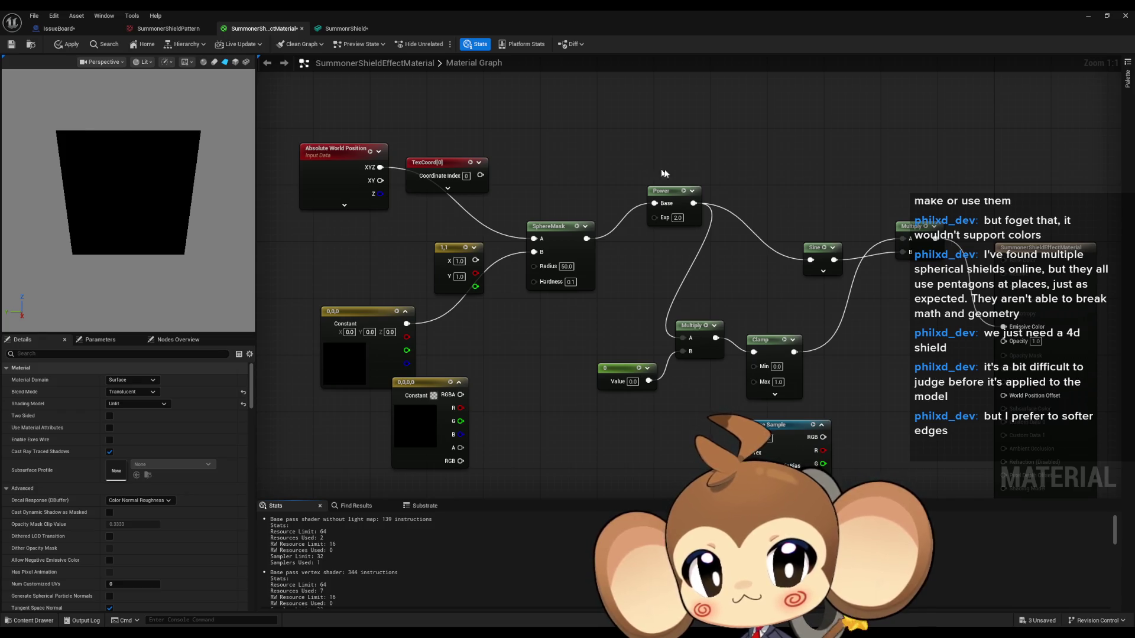
Set the scalar constant to 1 after briefly trying 2
left_click_drag(681, 301, 582, 304)
left_click(534, 384)
type("1")
key("Return")
left_click_drag(561, 430, 584, 381)
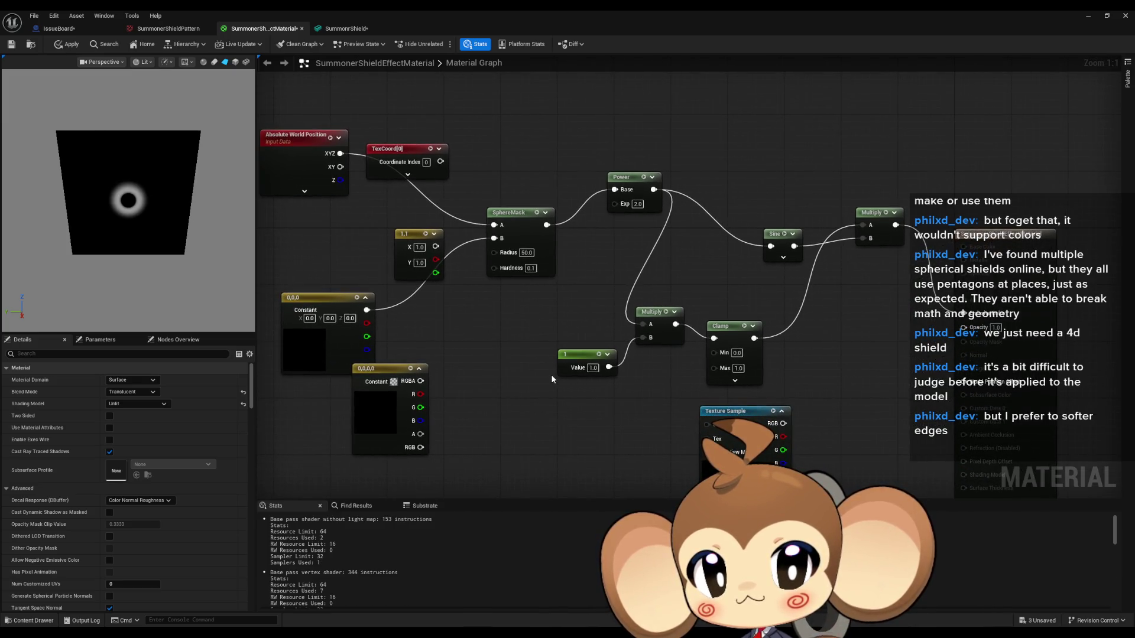
left_click(592, 367)
type("2")
key("Return")
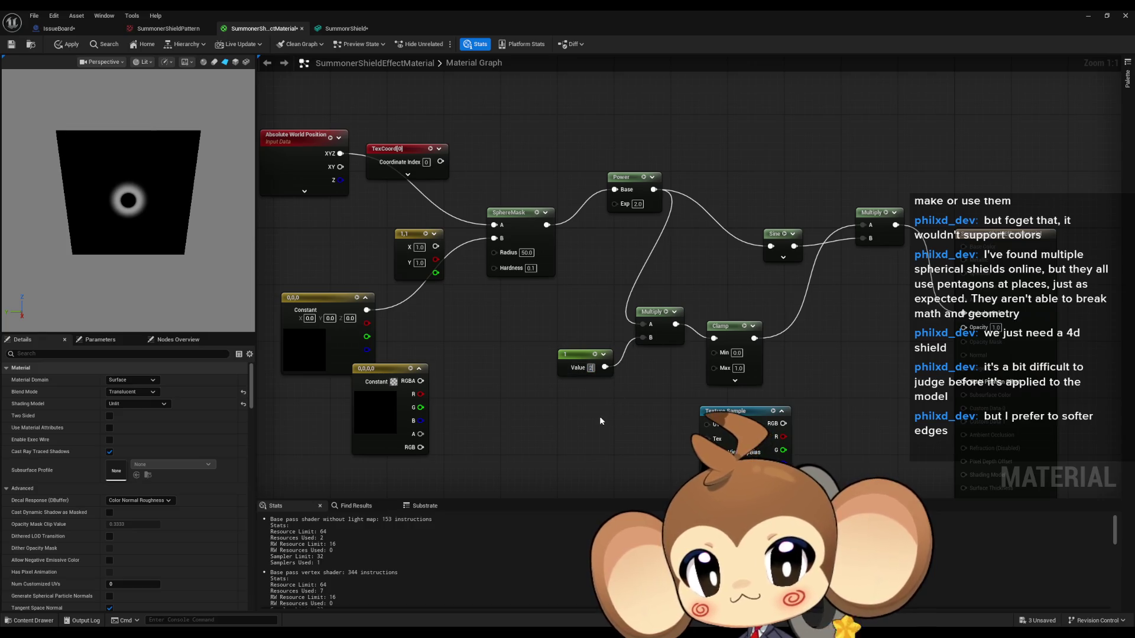
left_click(592, 368)
type("1")
key("Return")
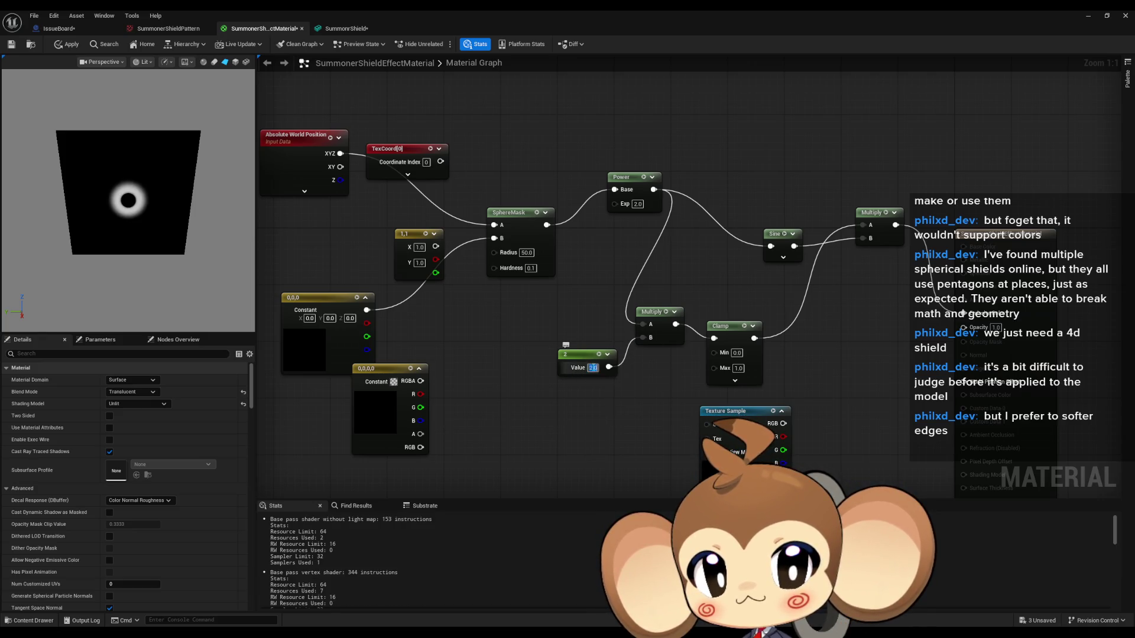
Set the Power exponent to 1 after testing 3
left_click(637, 204)
type("3")
key("Return")
left_click(637, 204)
type("1")
key("Return")
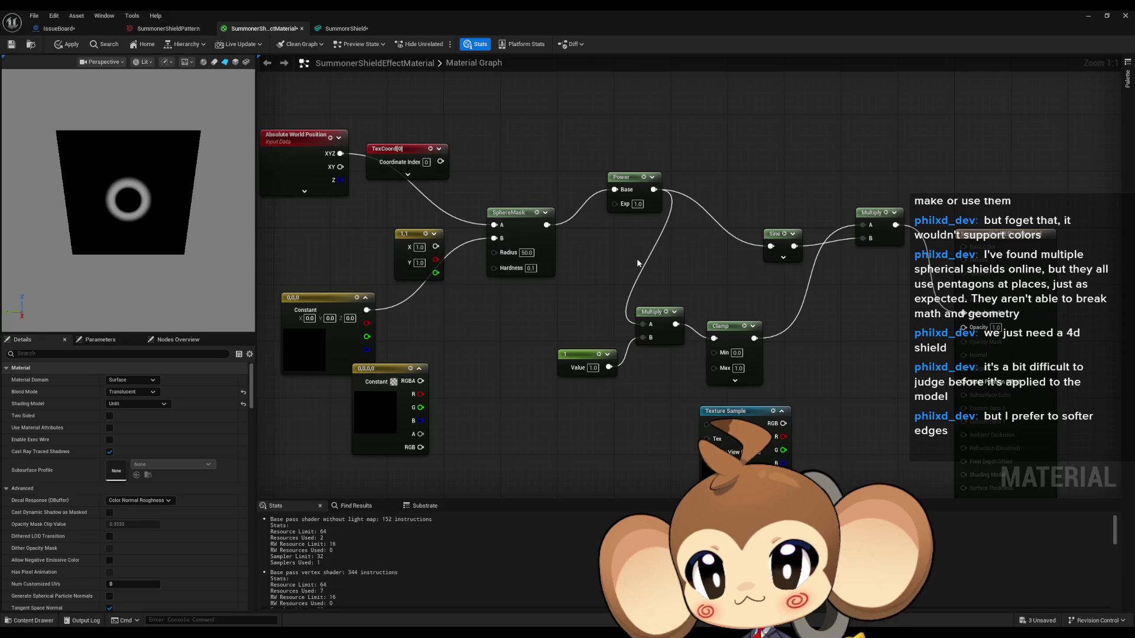
left_click(686, 268)
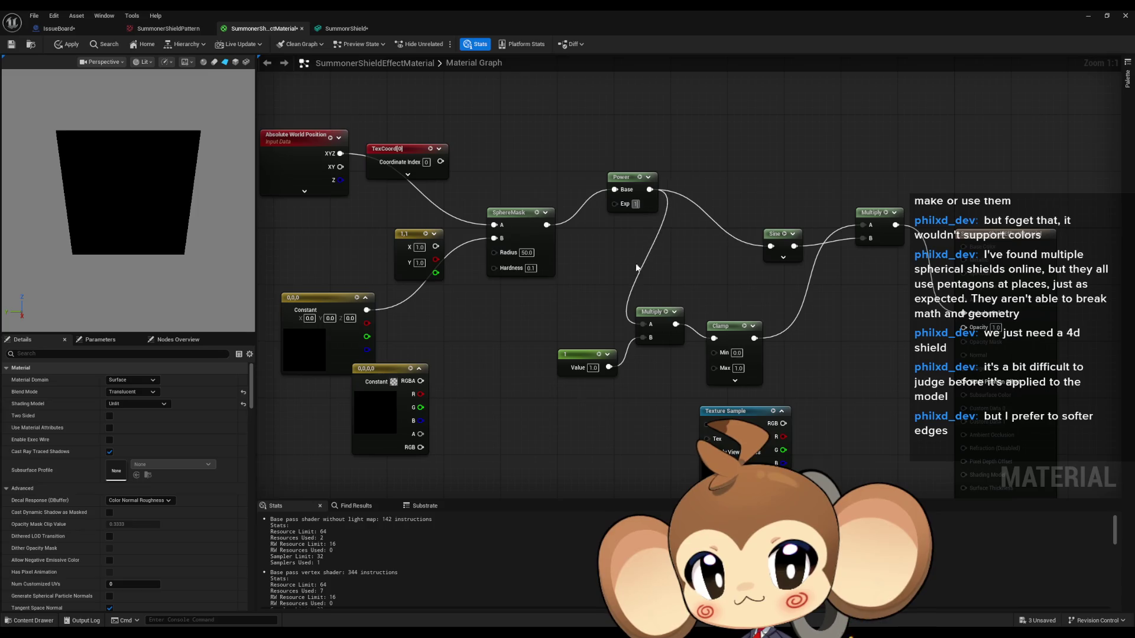
left_click(601, 264)
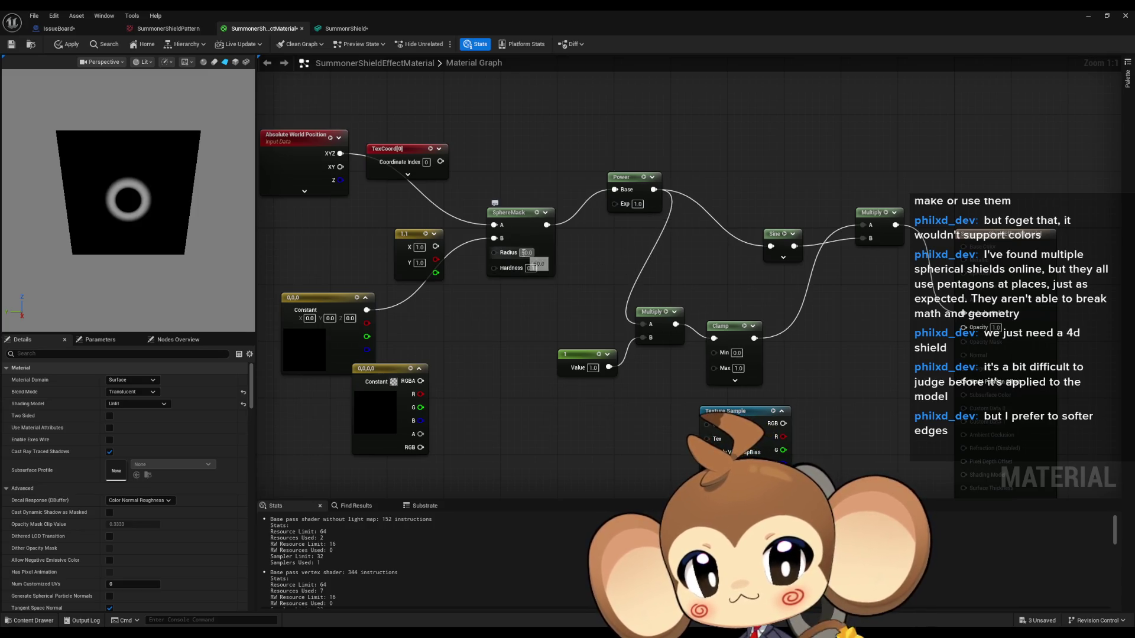
Set the SphereMask radius to 50 after testing 100 and 10
left_click(526, 253)
type("100")
key("Return")
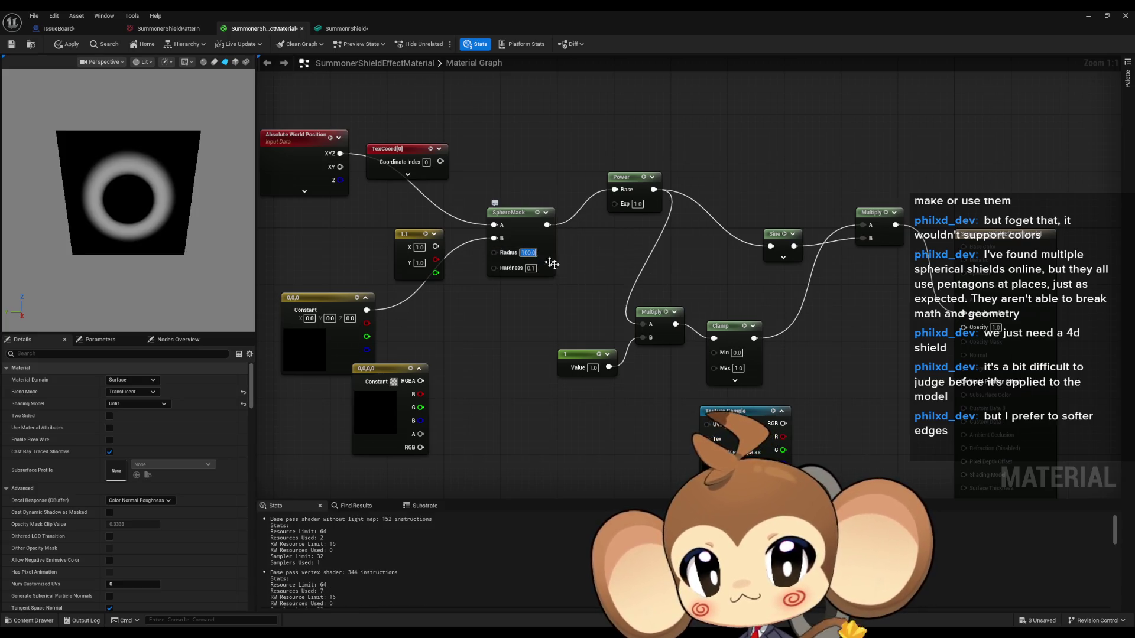
type("10")
key("Return")
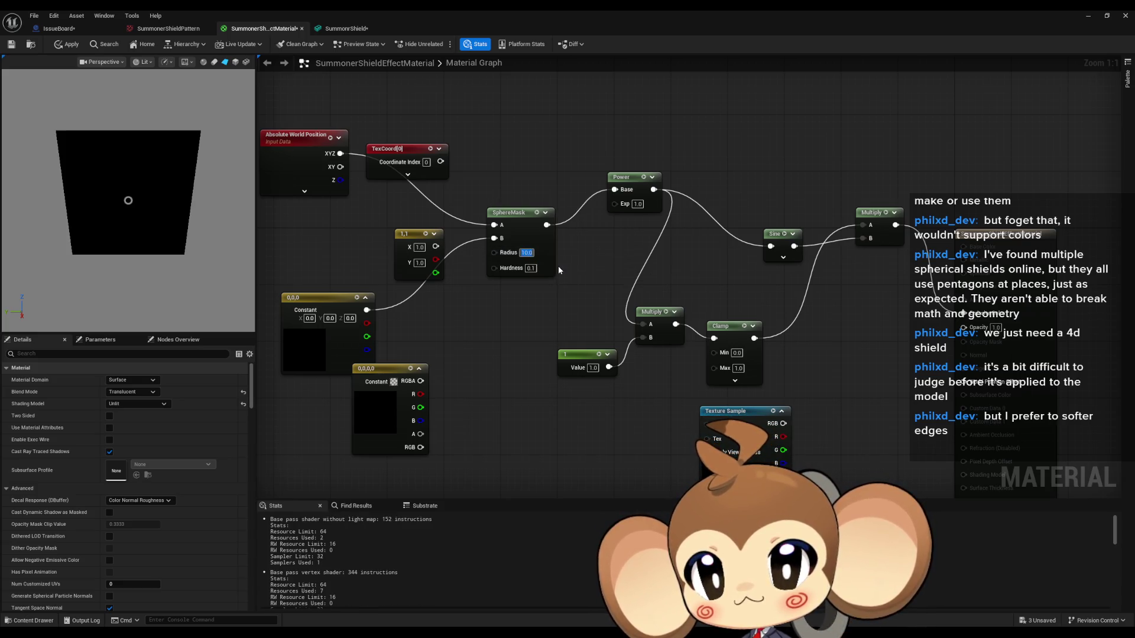
type("50")
key("Return")
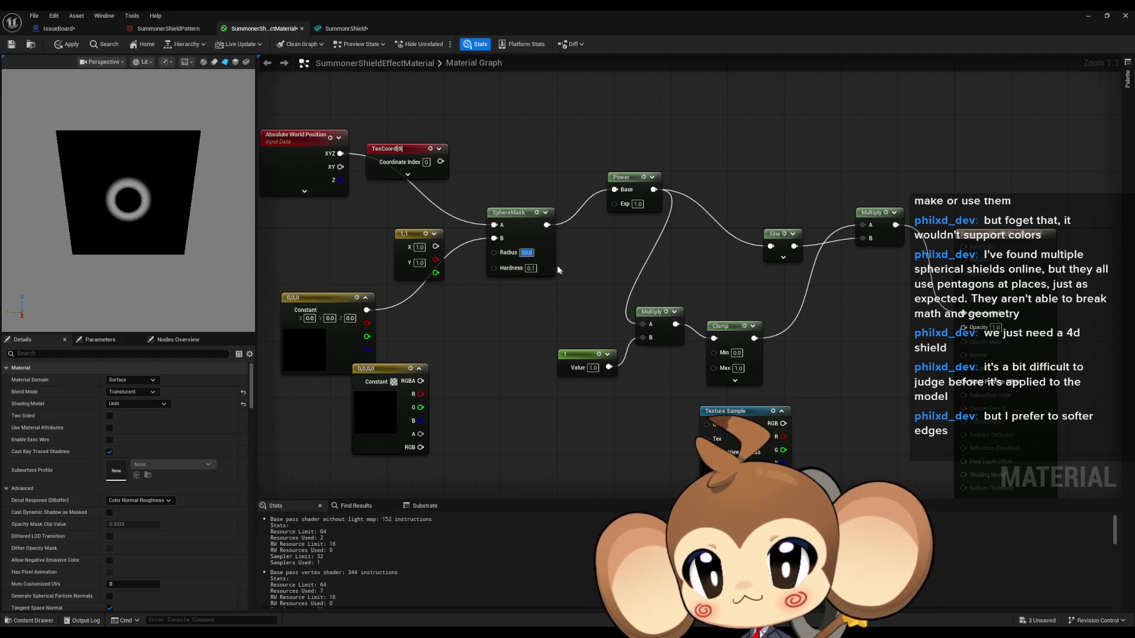
Raise the SphereMask hardness to 80, testing 1, 10, 50, 100 and 60 along the way
left_click(531, 269)
type("1")
key("Return")
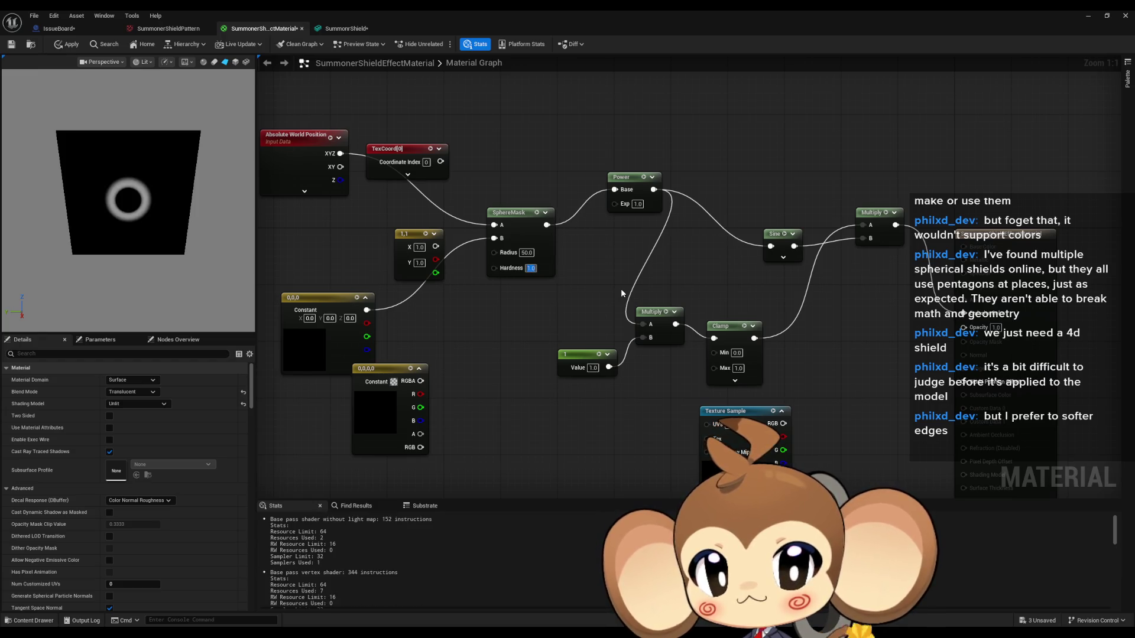
type("10")
key("Return")
type("50")
key("Return")
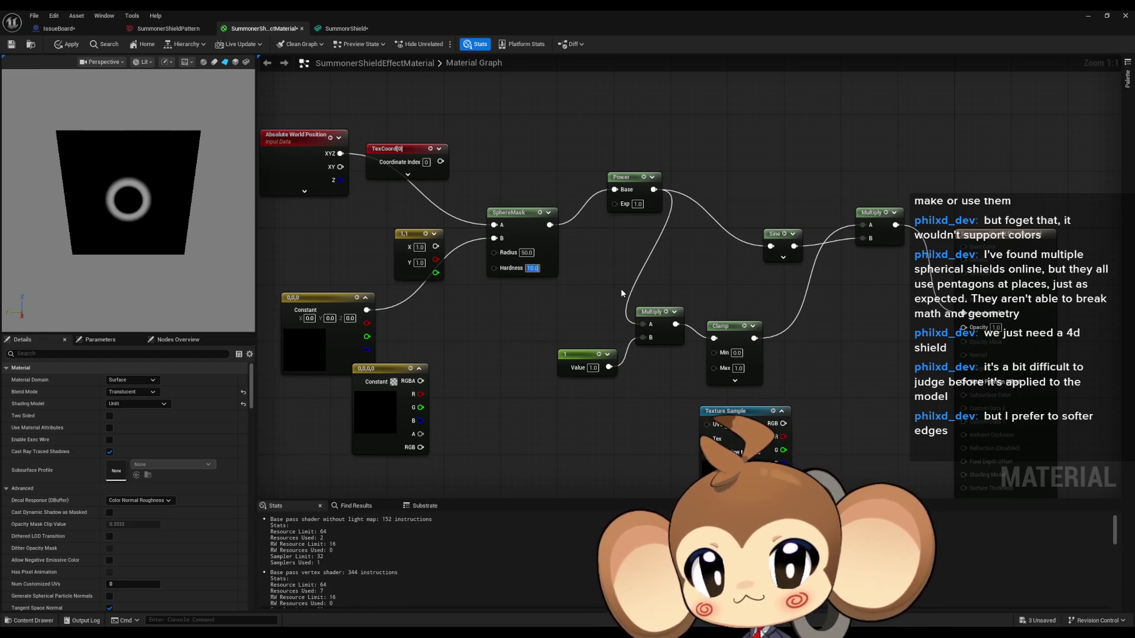
type("100")
key("Return")
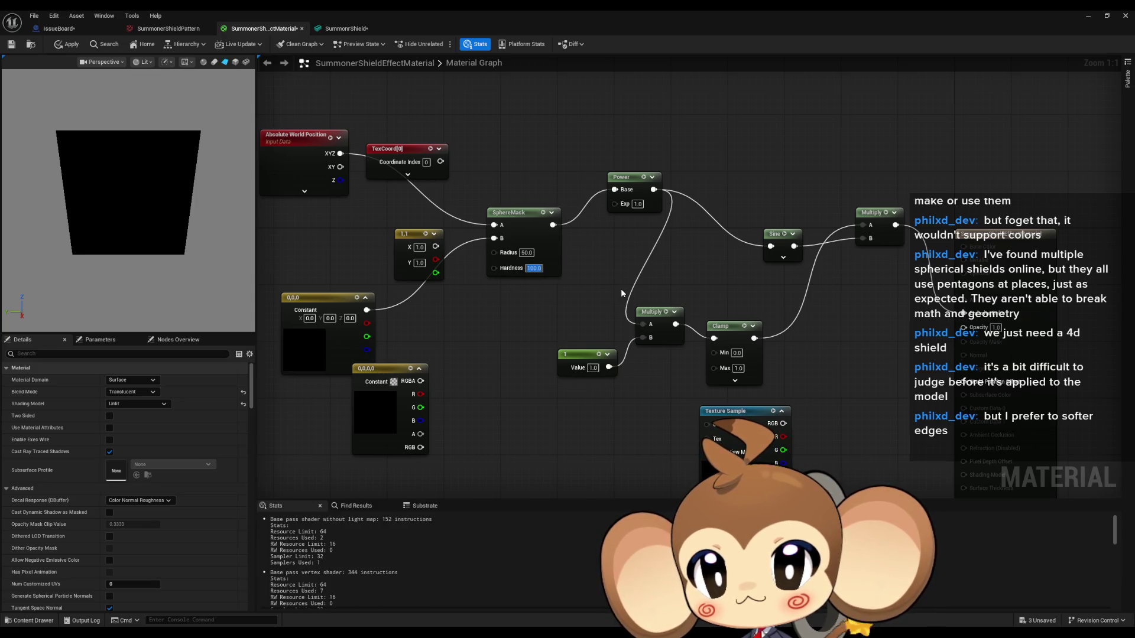
type("50")
key("Return")
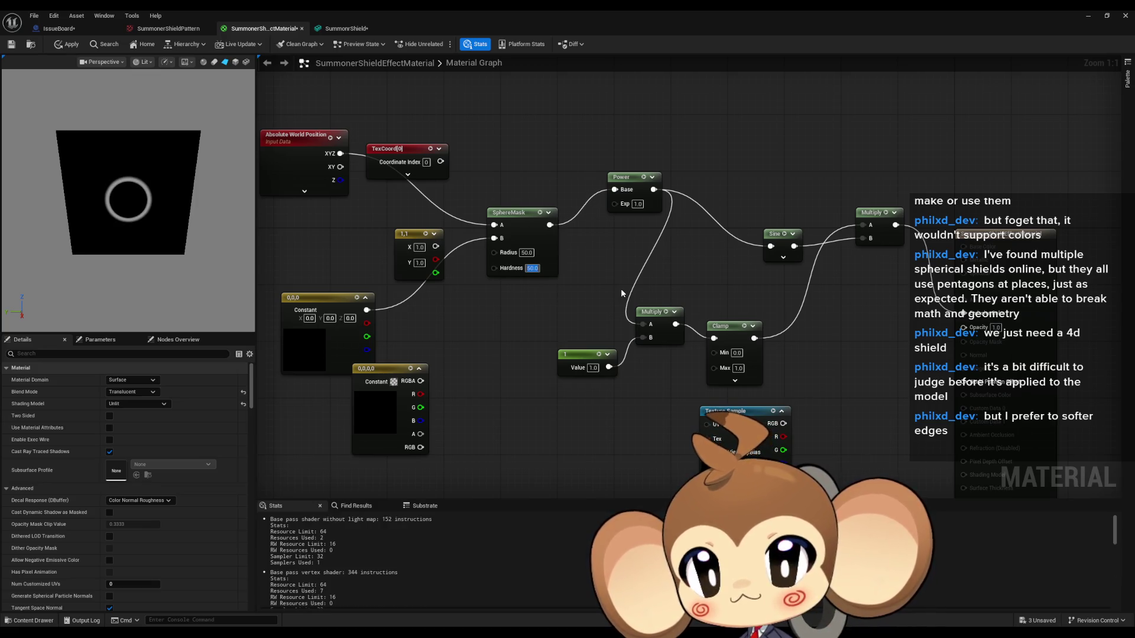
type("60")
key("Return")
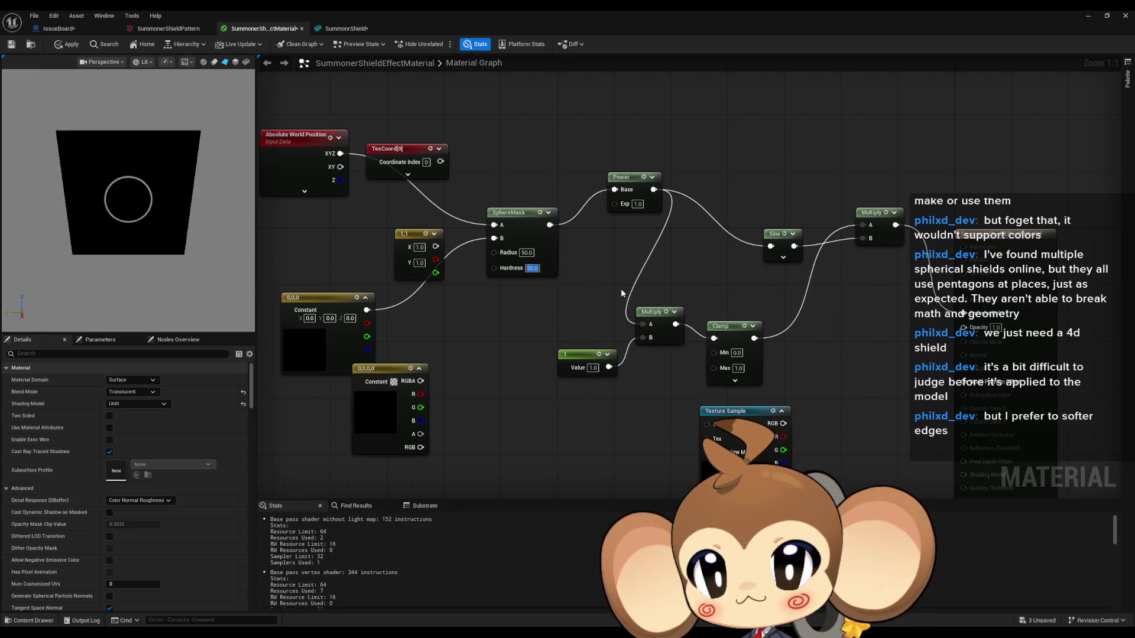
type("80")
key("Return")
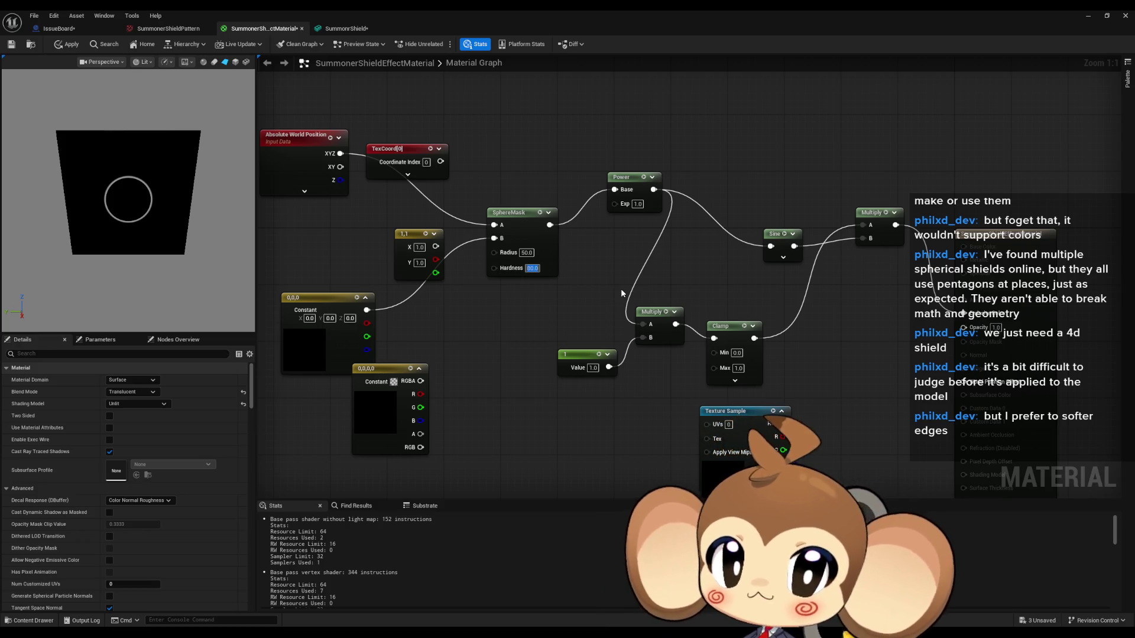
Try scalar constant values of 2 and 100
left_click(592, 368)
type("2")
key("Return")
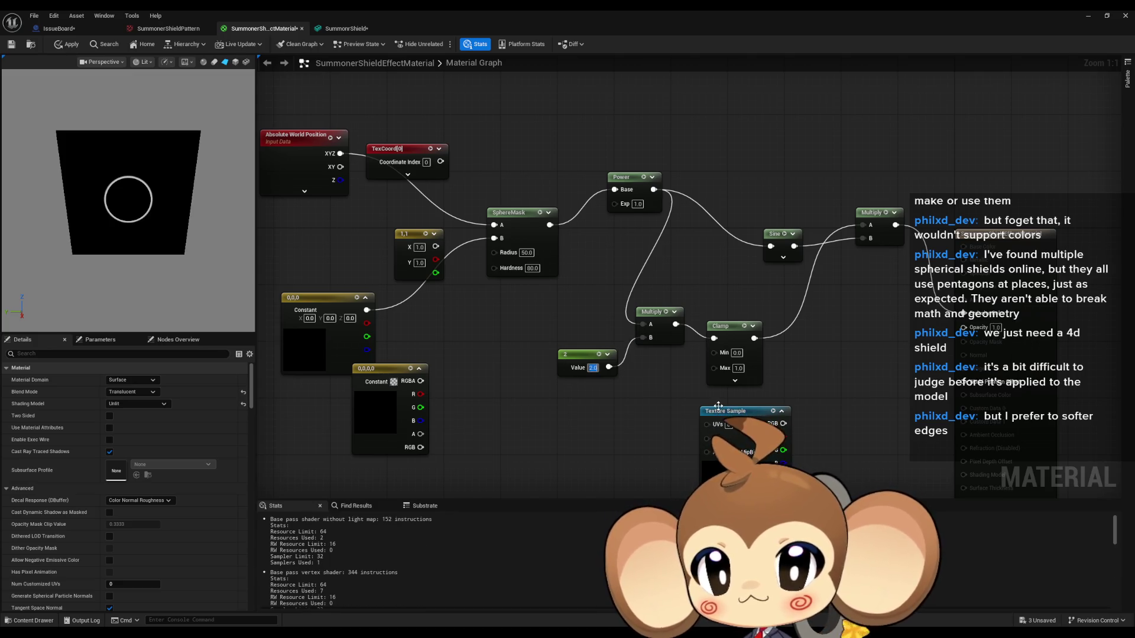
type("100")
key("Return")
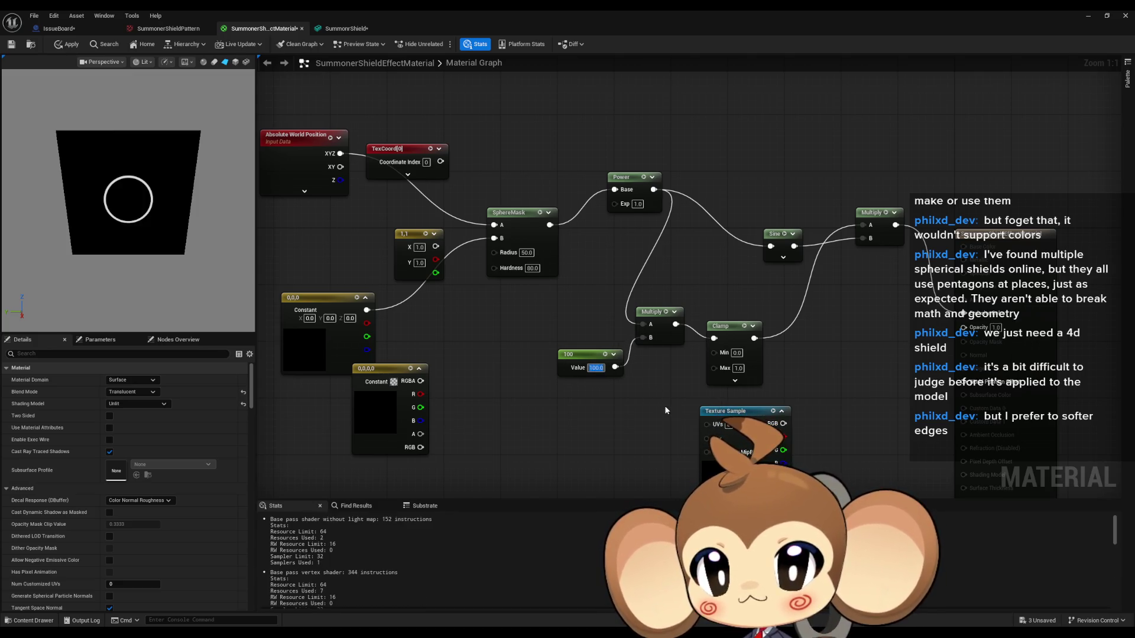
Set the SphereMask hardness to 0.1
left_click(529, 268)
type("0.1")
key("Return")
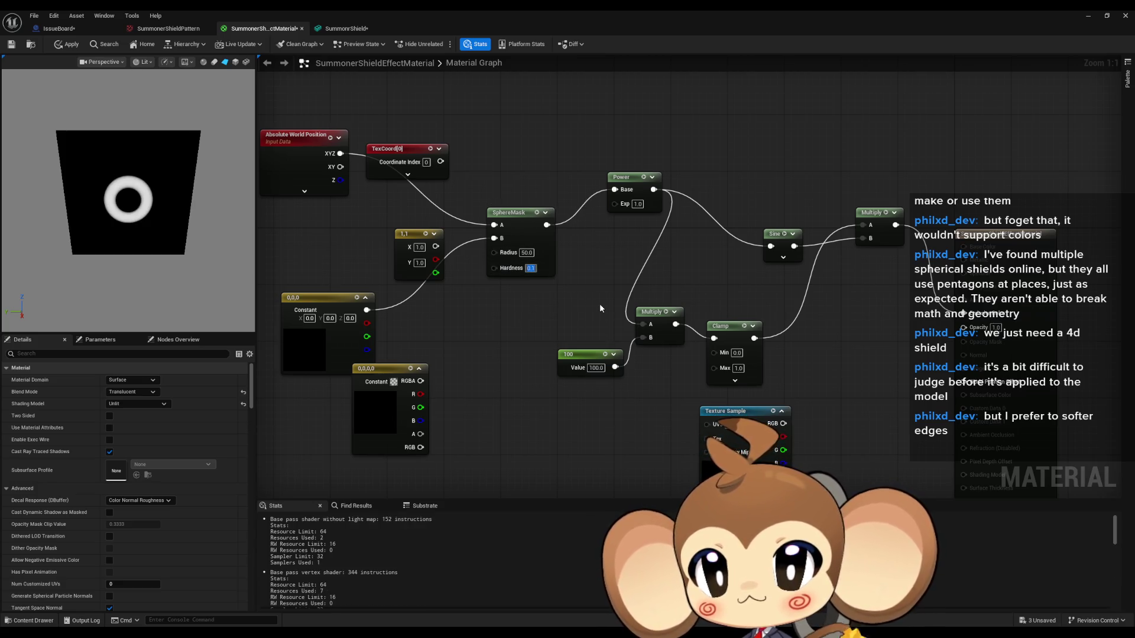
Test constant values 2 and 0.1, leaving the constant at 1
left_click(596, 368)
type("2")
key("Return")
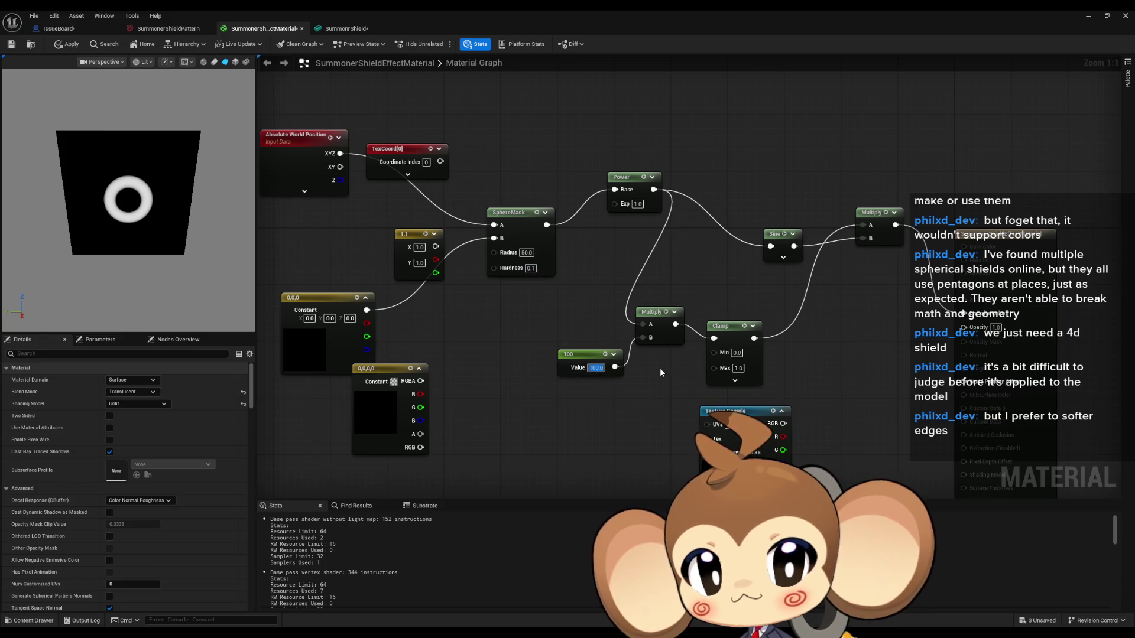
type("1")
key("Return")
type("0.1")
key("Return")
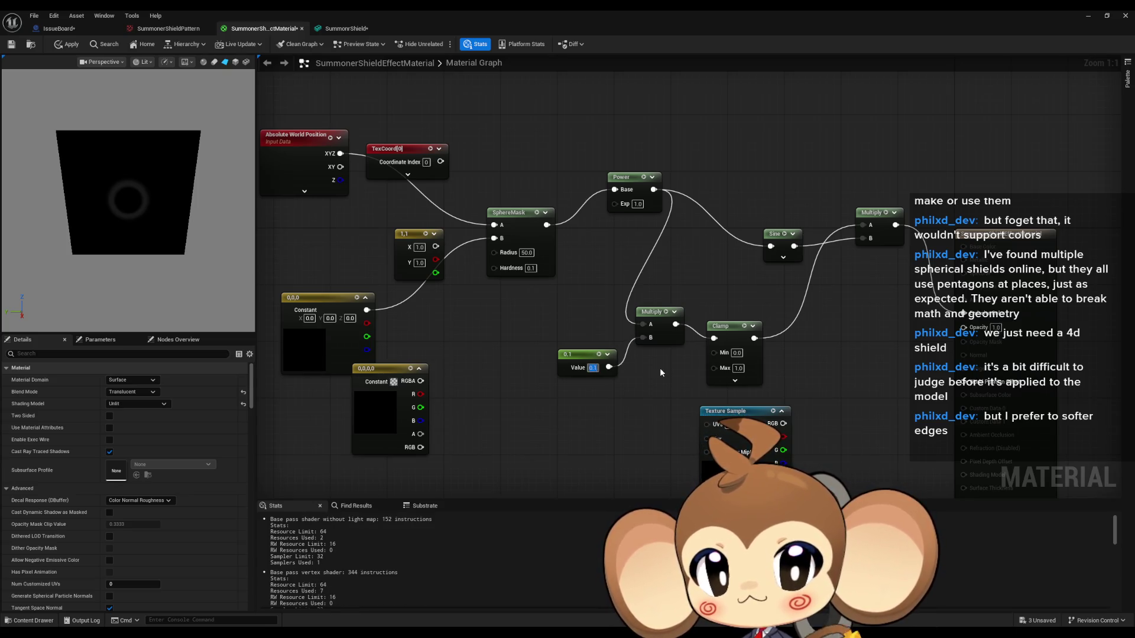
type("1")
key("Return")
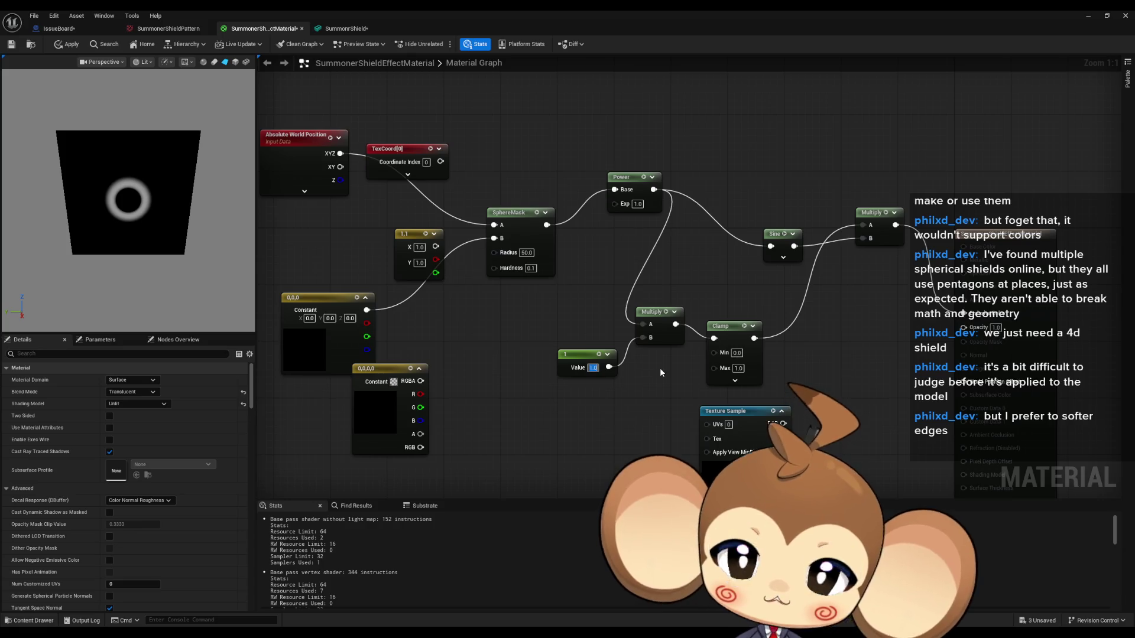
Set the Power node's exponent to 2
left_click(739, 368)
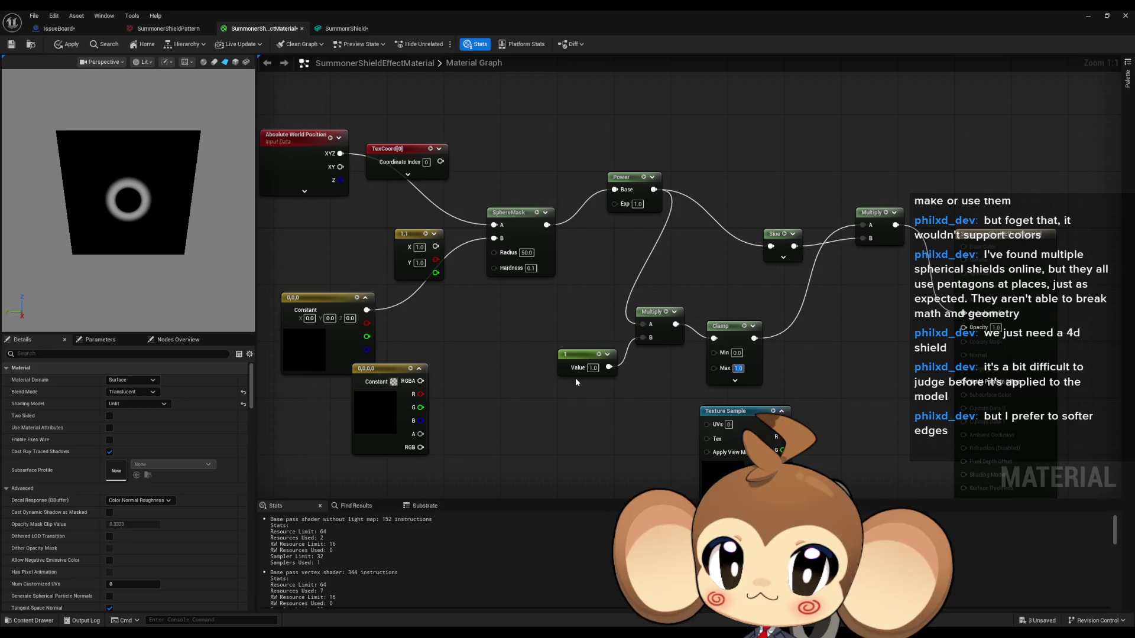
left_click(638, 204)
type("2")
key("Return")
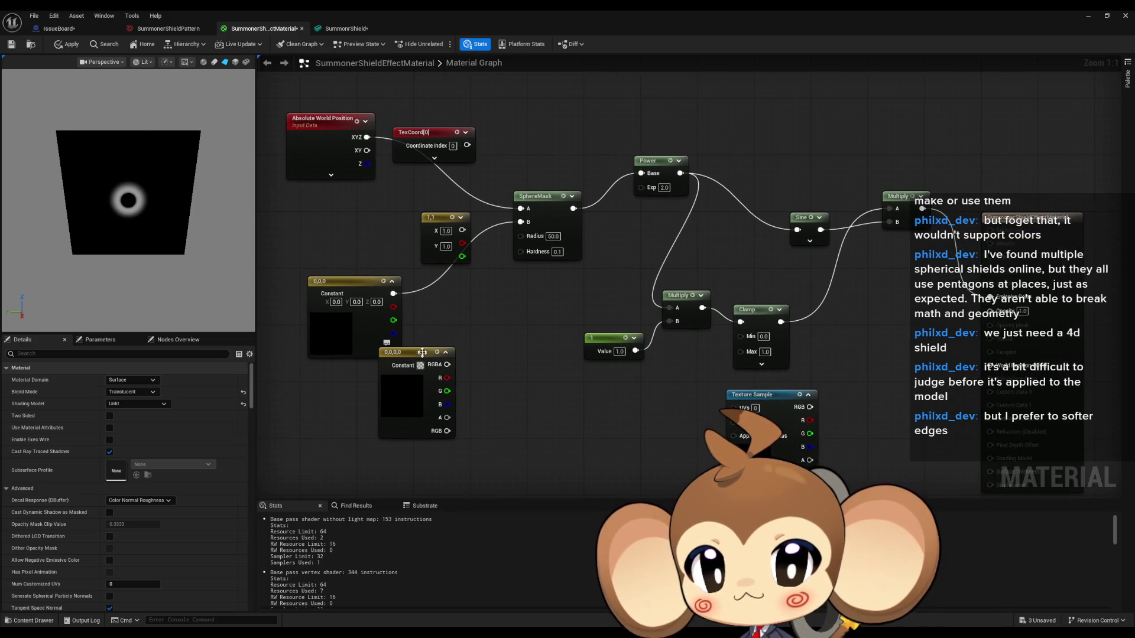
Move the 0,0,0,0 vector constant down and set the Constant3Vector to white (1,1,1)
left_click_drag(421, 351, 429, 378)
left_click(336, 302)
type("1")
key("Return")
left_click(525, 336)
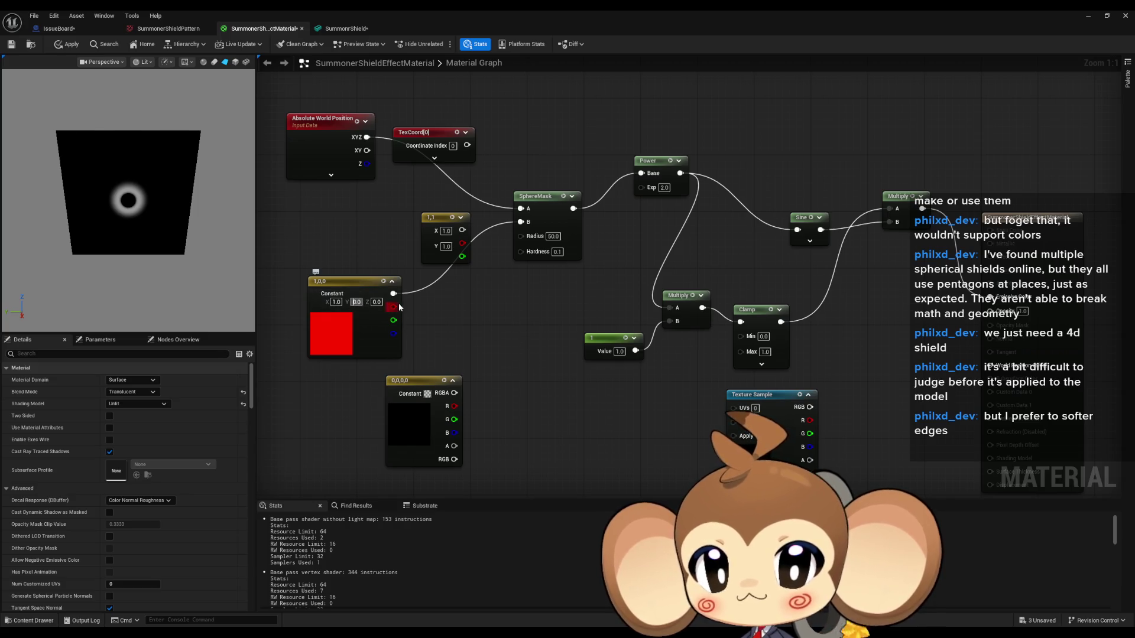
type("1")
key("Tab")
type("1")
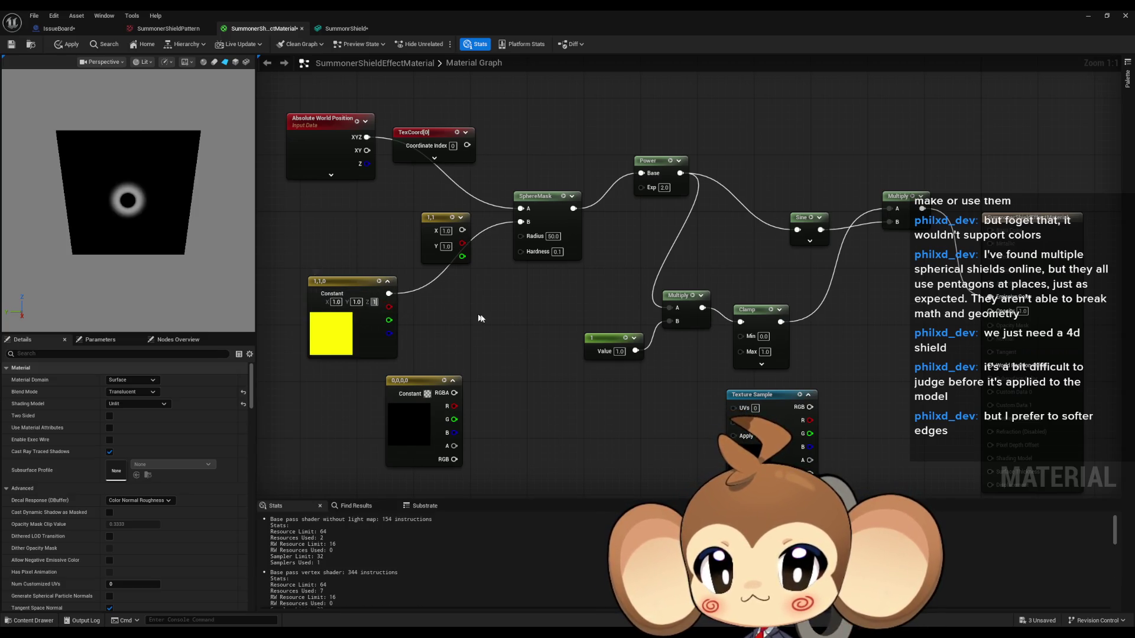
key("Return")
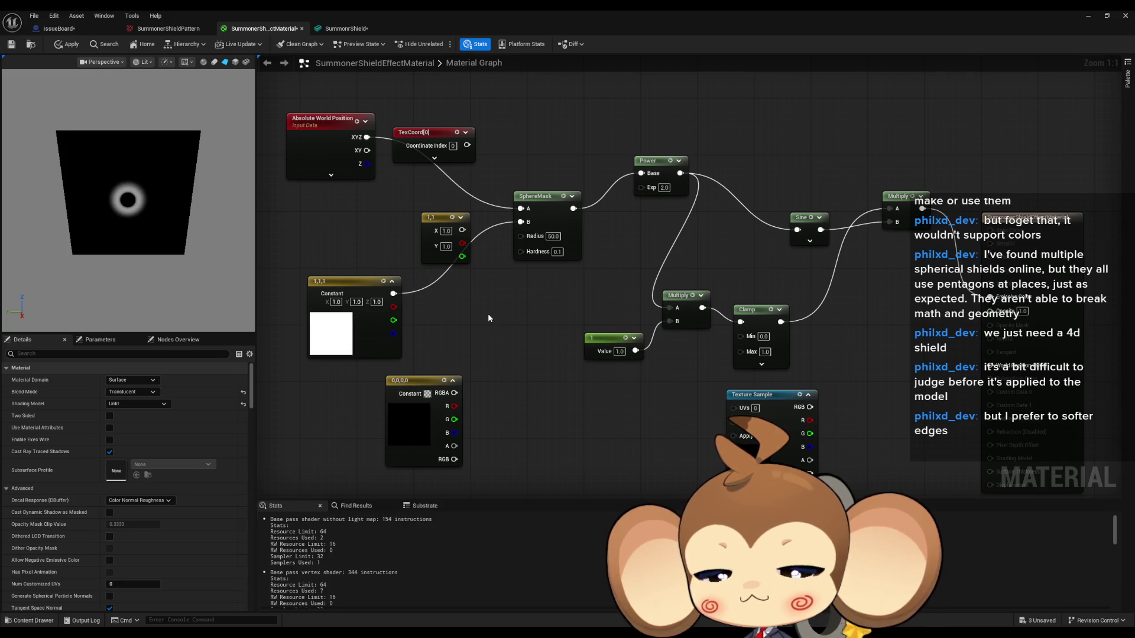
Wire TexCoord into SphereMask A and the 1,1 constant's output into B
mouse_move(467, 145)
left_mouse_down()
mouse_move(532, 162)
mouse_move(520, 208)
left_mouse_up()
left_click_drag(463, 229, 520, 221)
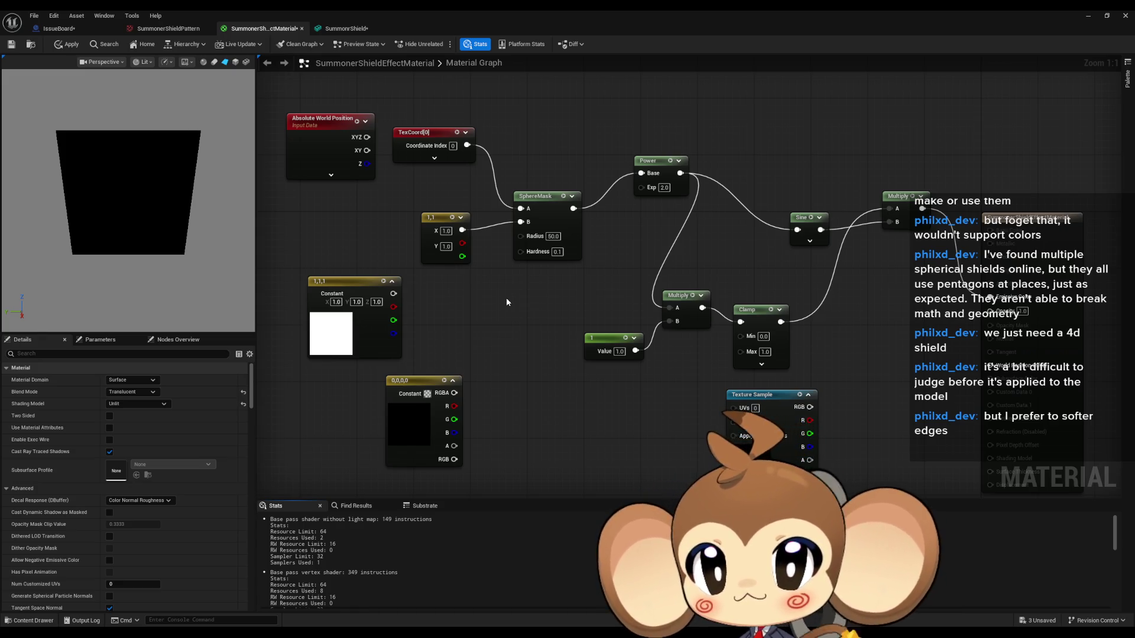
right_click(505, 371)
Add an MX_Circle node from a 'circle' node search
type("circle")
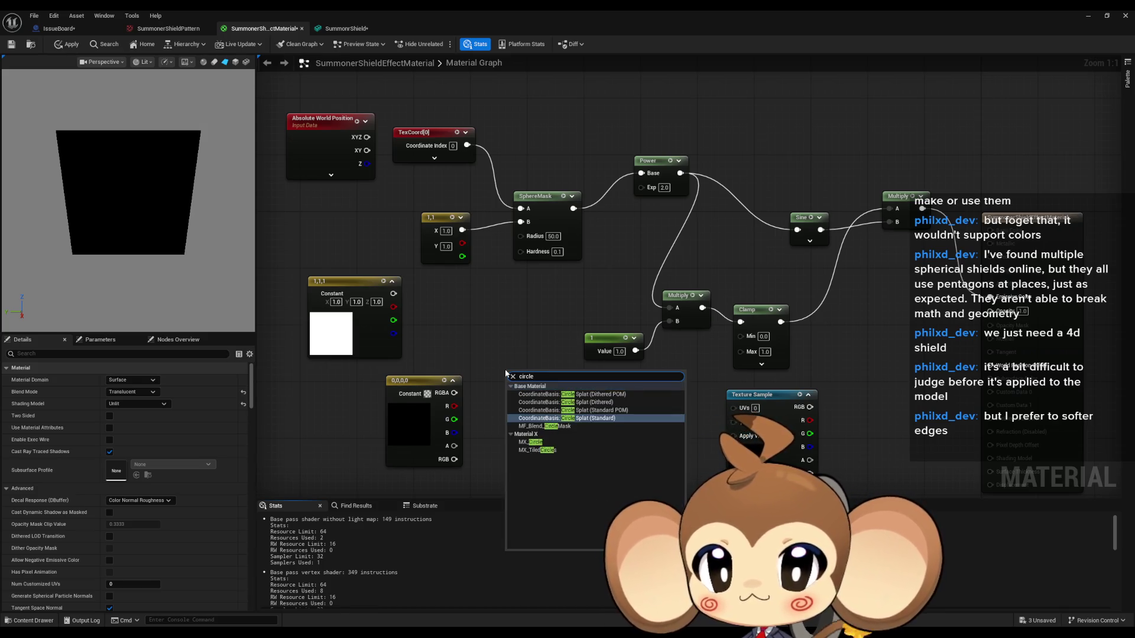
key("Down")
key("Down")
key("Down")
key("Up")
key("Return")
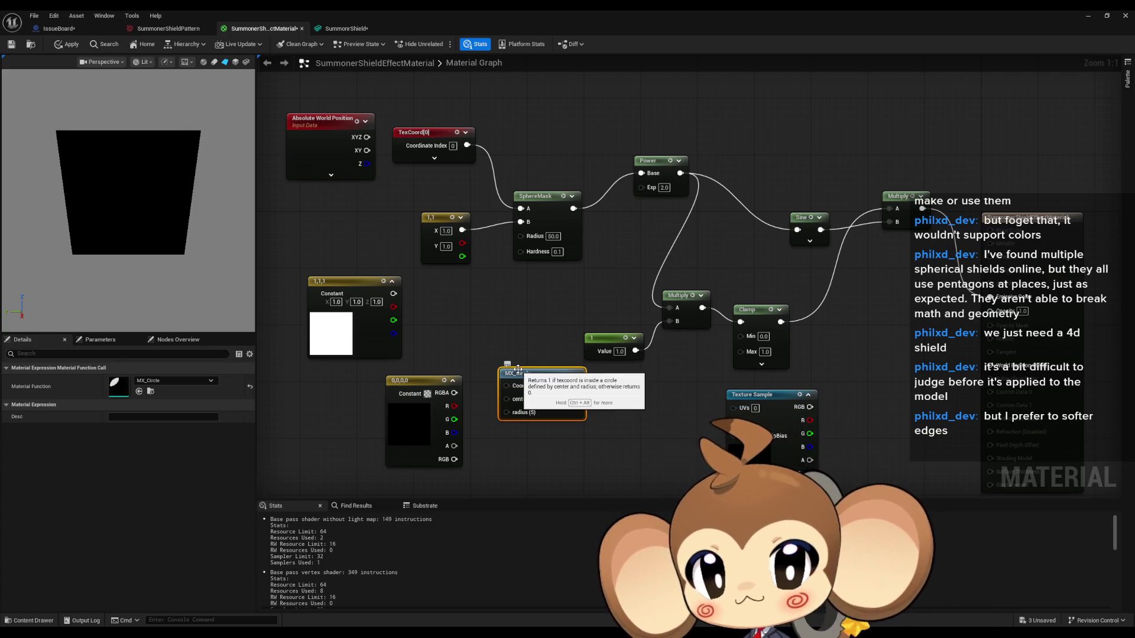
Wire Absolute World Position into SphereMask A and the 1,1,1 constant into B
left_click_drag(367, 137, 520, 209)
left_click_drag(438, 135, 538, 93)
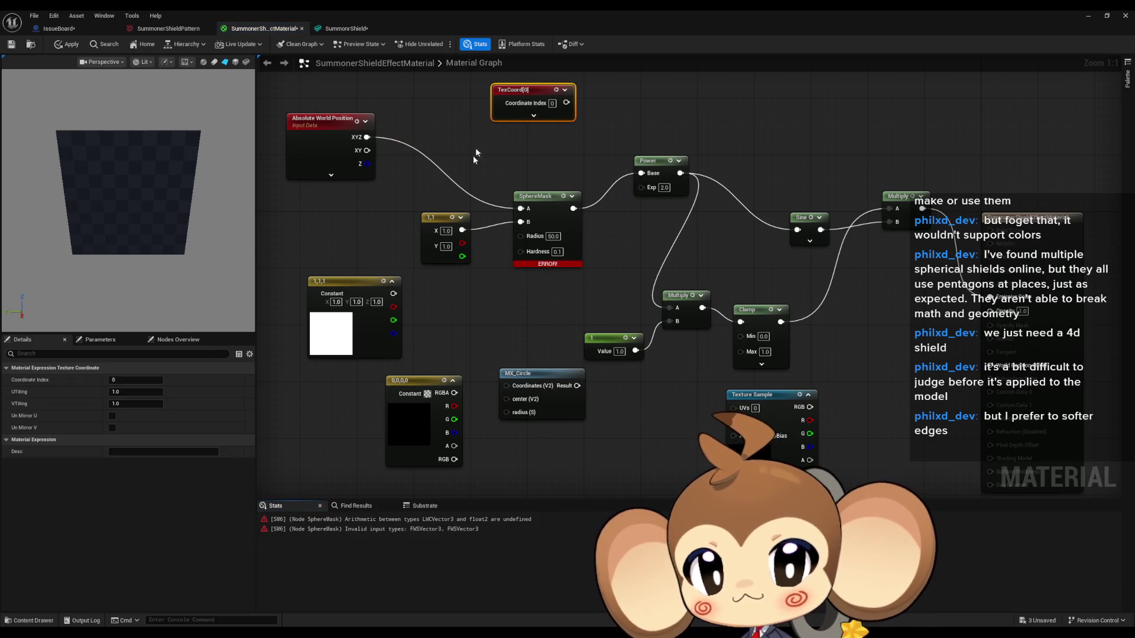
mouse_move(393, 294)
left_mouse_down()
mouse_move(464, 278)
mouse_move(520, 223)
left_mouse_up()
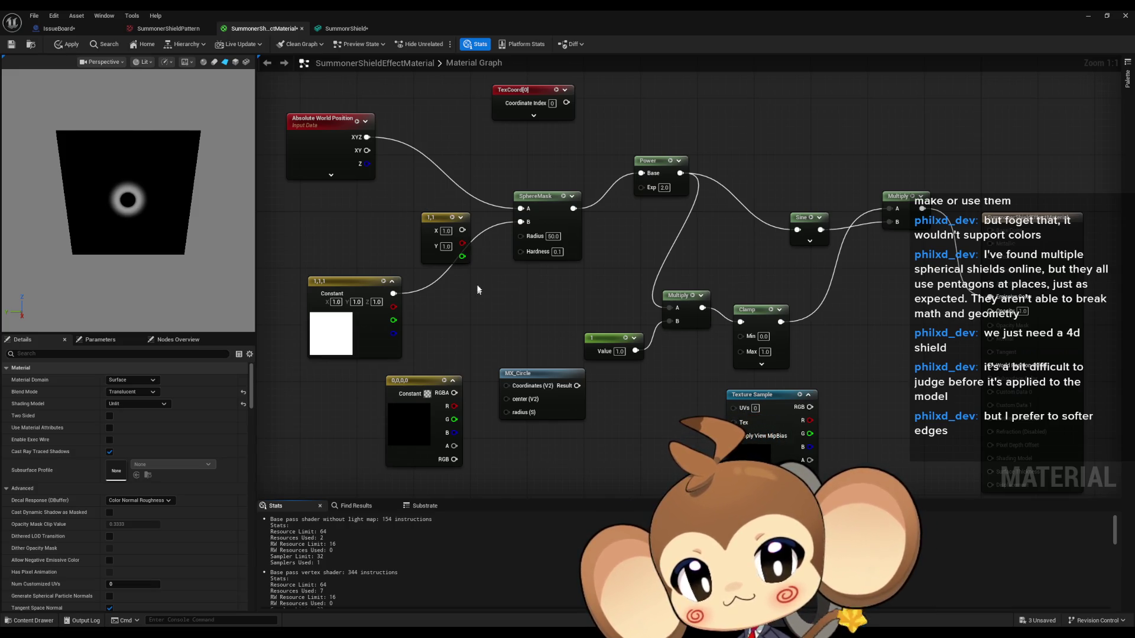
Restore and re-maximize the material editor, then switch to the browser tutorial
double_click(474, 10)
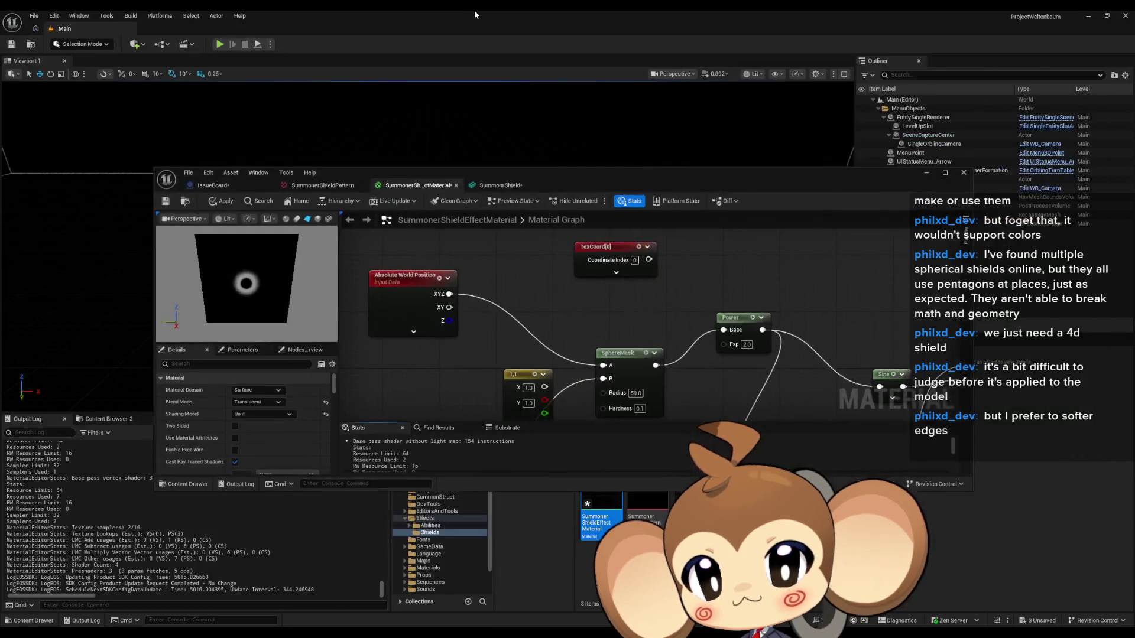
double_click(461, 171)
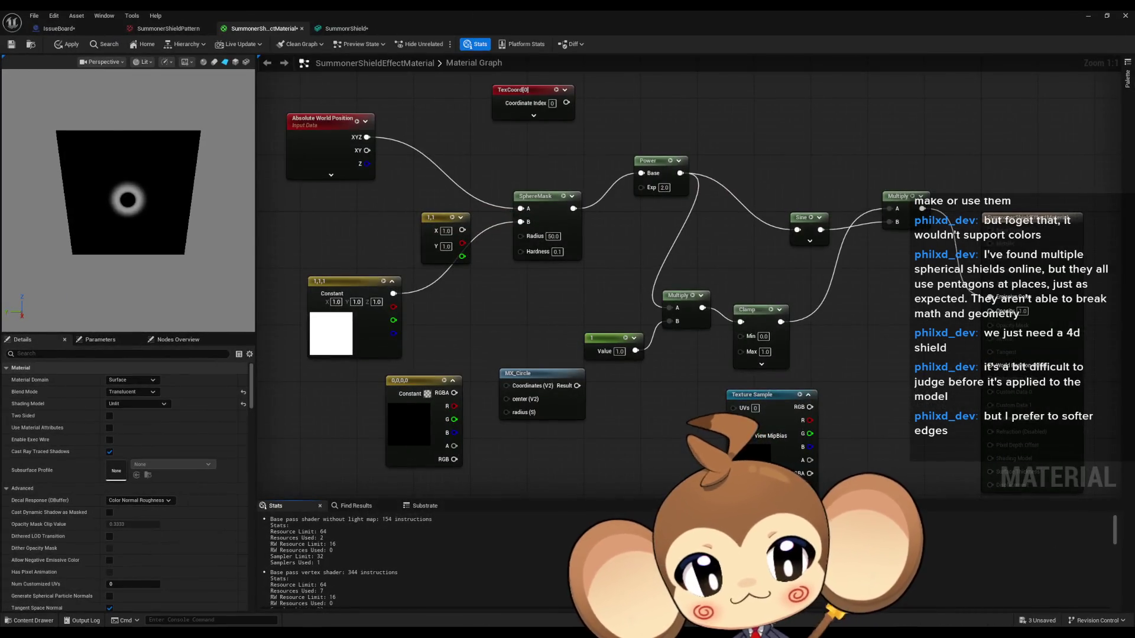
key("alt+Tab")
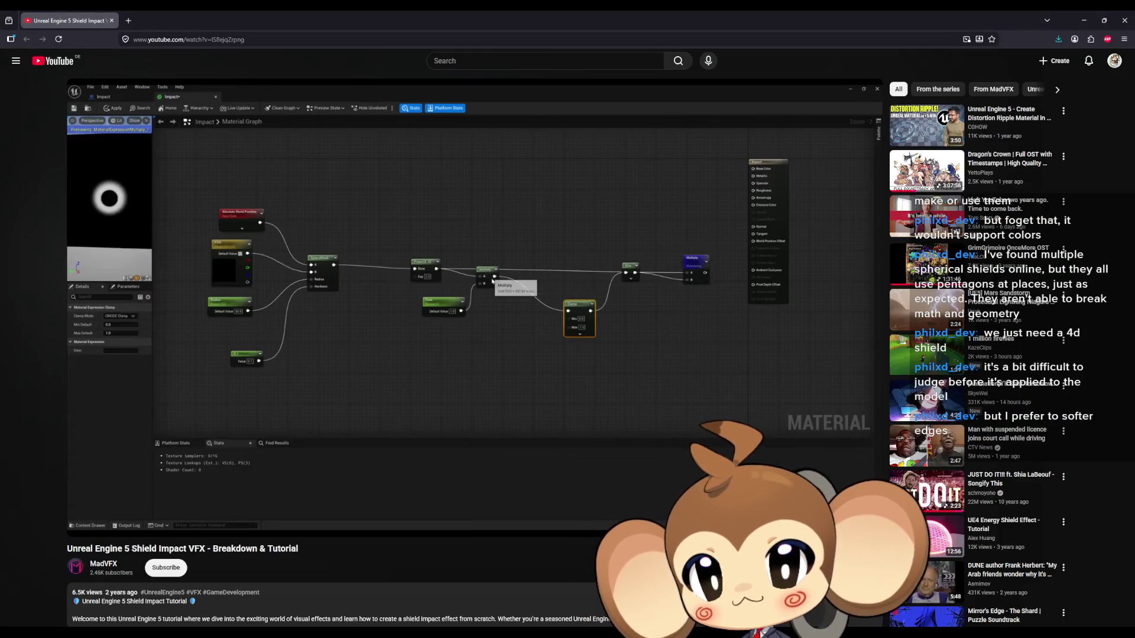
Skip the Shield Impact VFX video ahead to about 9:20, pause it, and minimize the browser
left_click(608, 304)
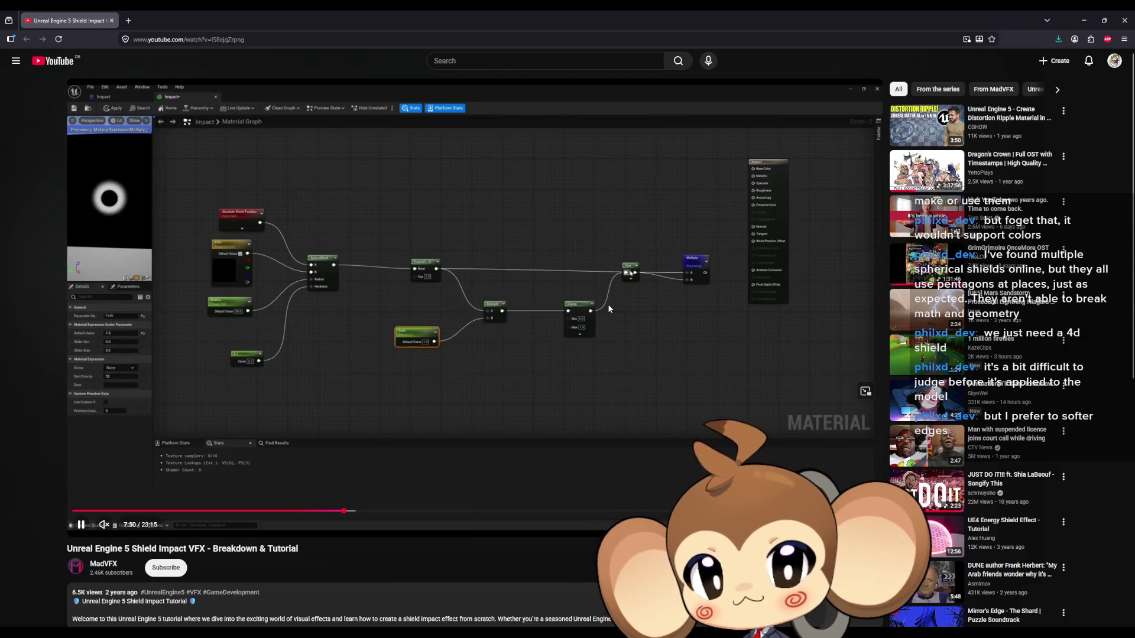
key("l")
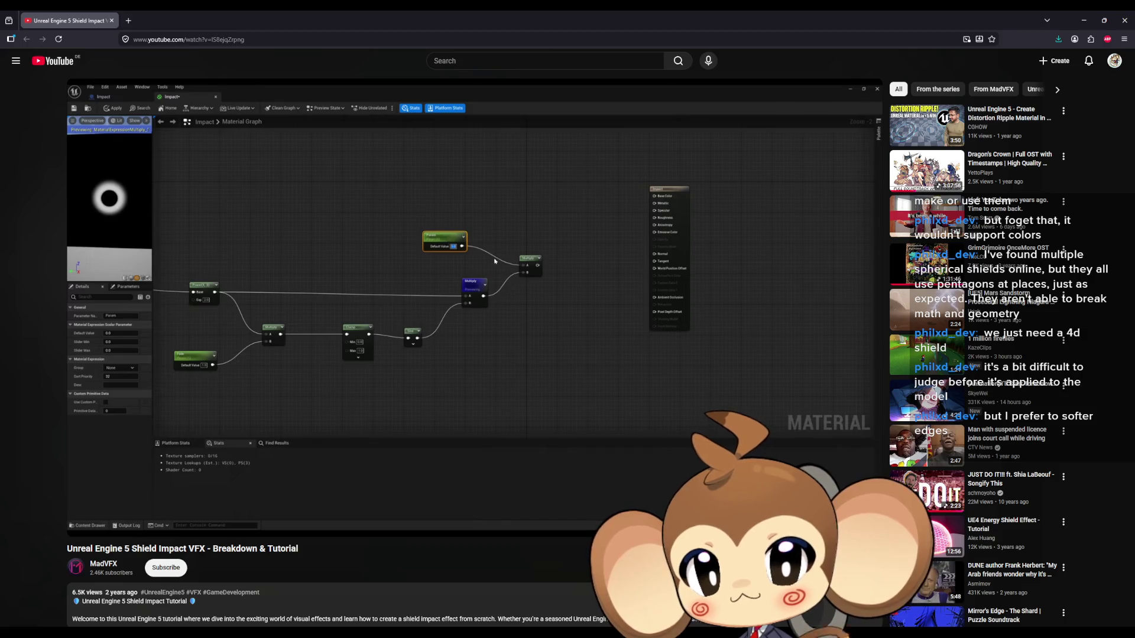
key("Right")
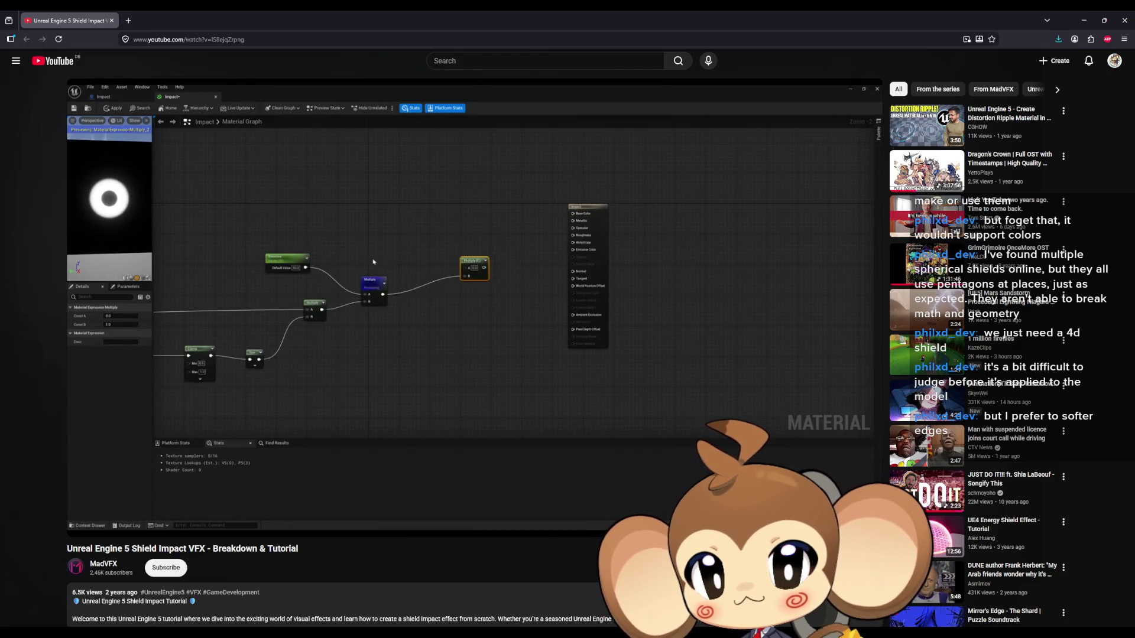
mouse_move(609, 308)
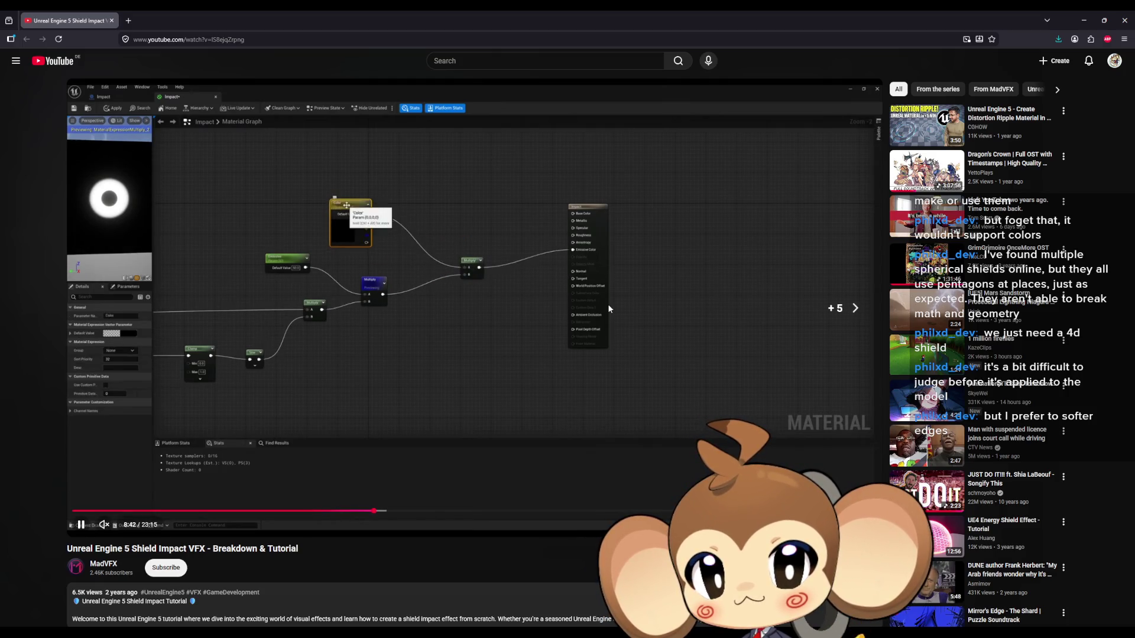
key("Right")
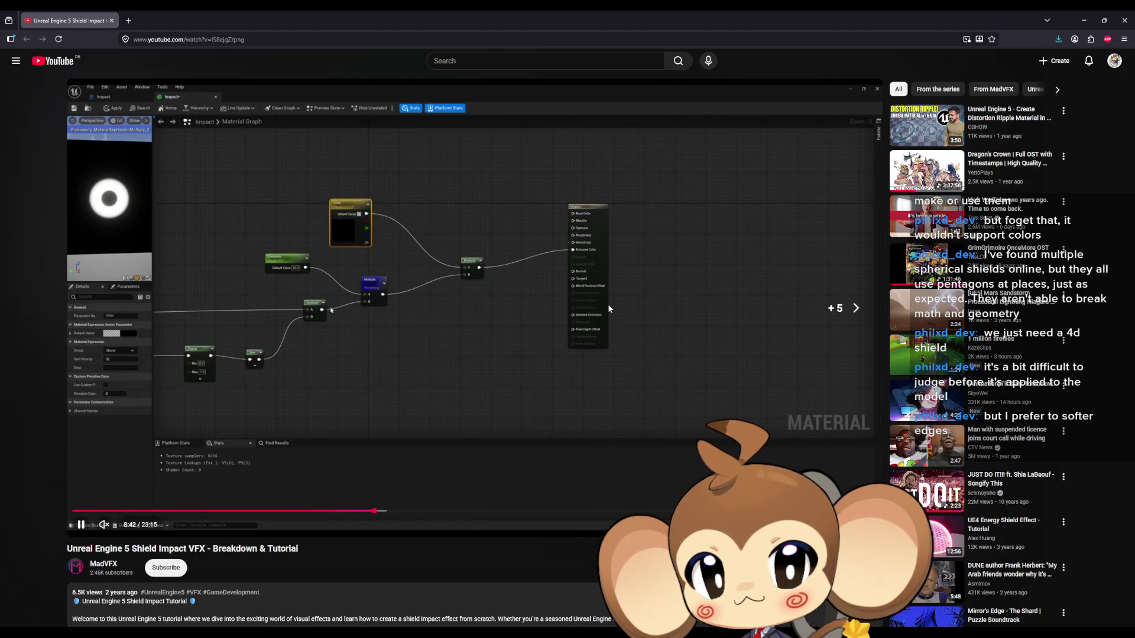
key("Right")
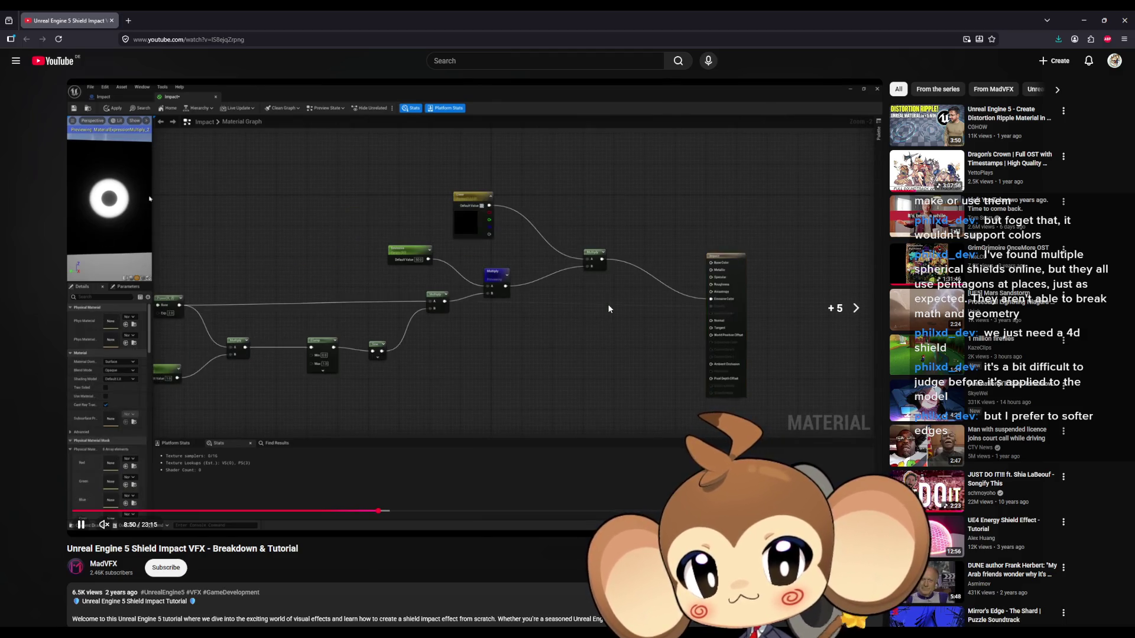
key("Right")
key("Right")
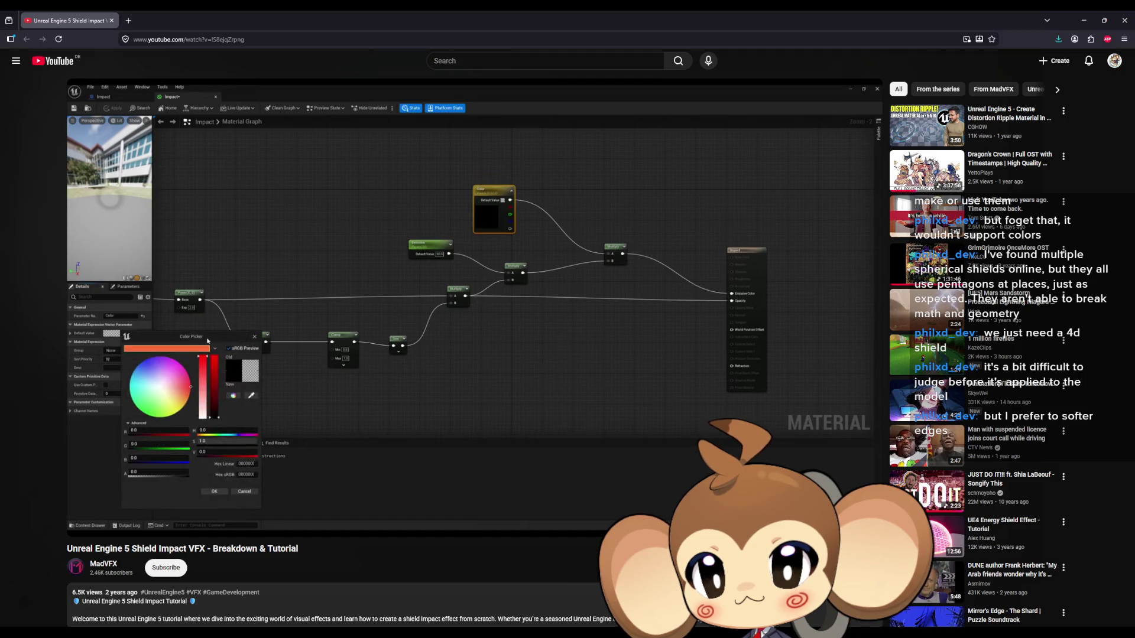
key("Right")
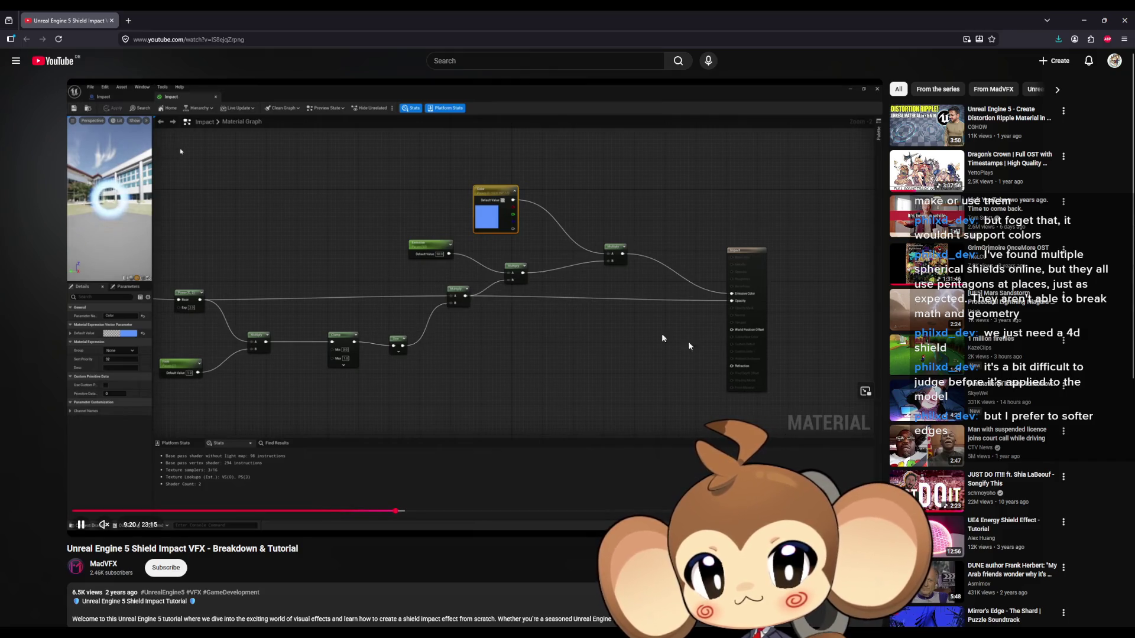
key("k")
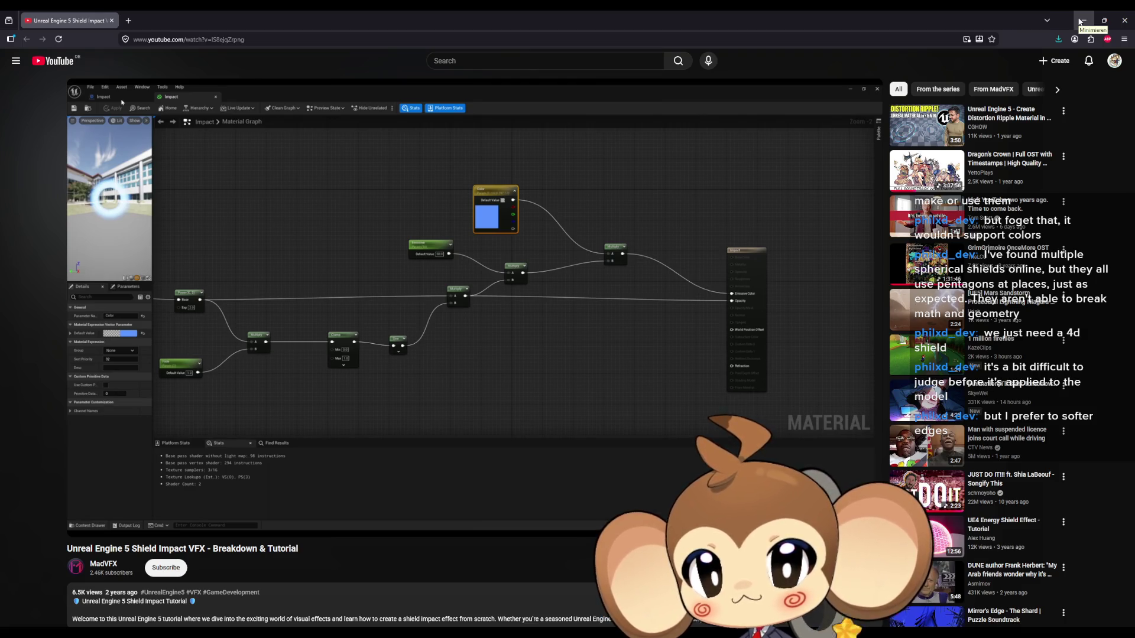
left_click(1079, 22)
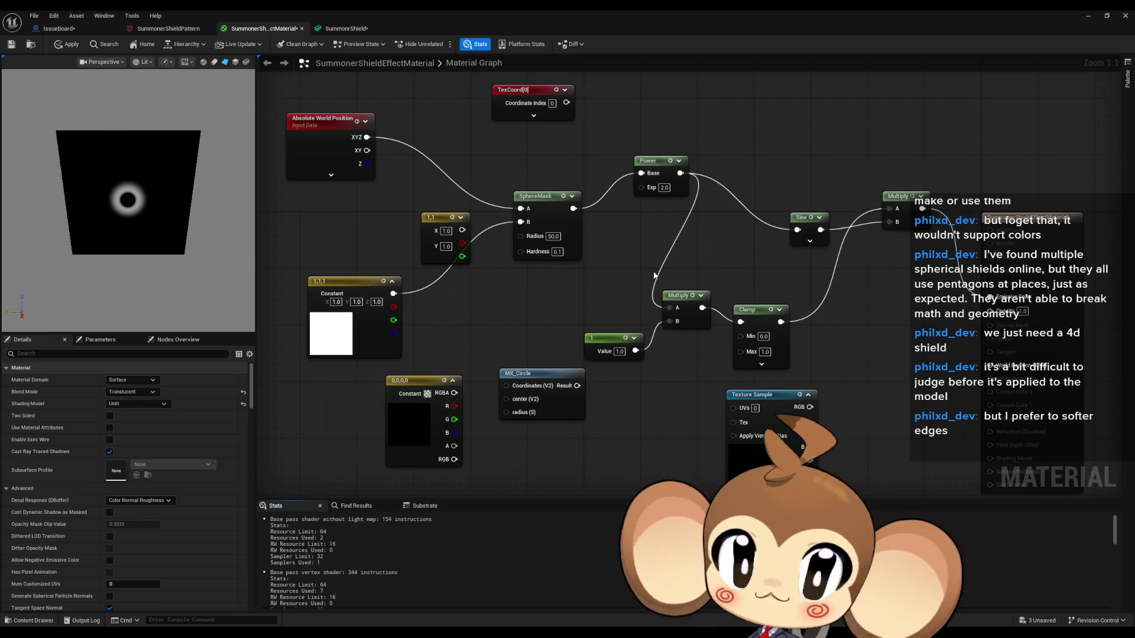
Set the Constant3Vector to 0,0,0, correcting a mistyped Z of 10
left_click_drag(619, 243, 581, 295)
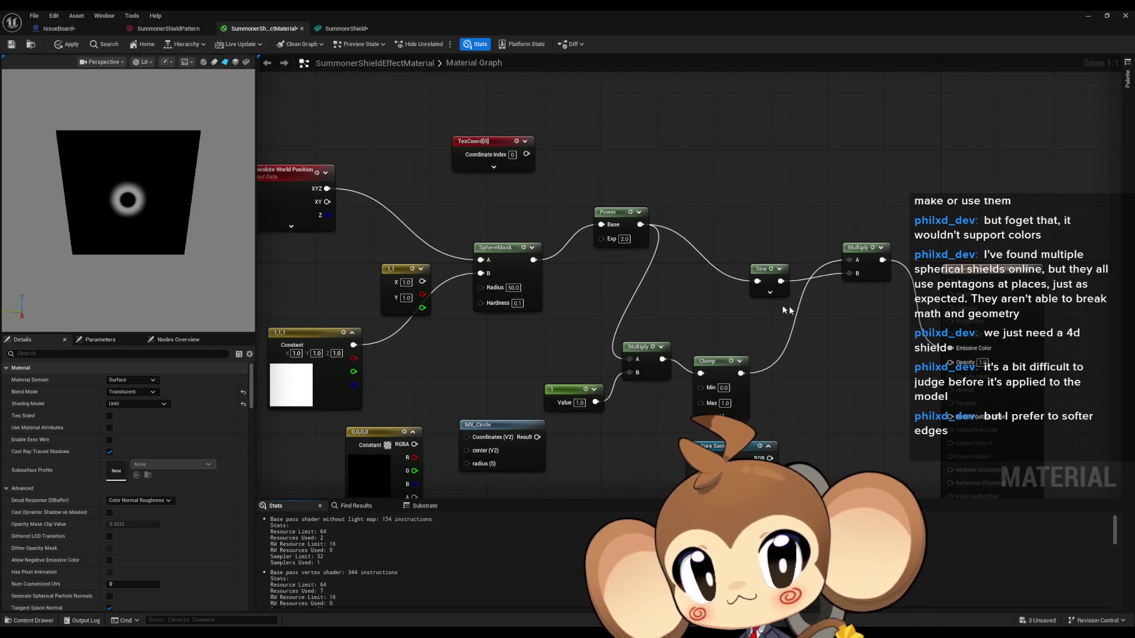
left_click_drag(762, 303, 593, 368)
mouse_move(512, 365)
left_mouse_down()
mouse_move(770, 321)
mouse_move(885, 287)
mouse_move(856, 287)
left_mouse_up()
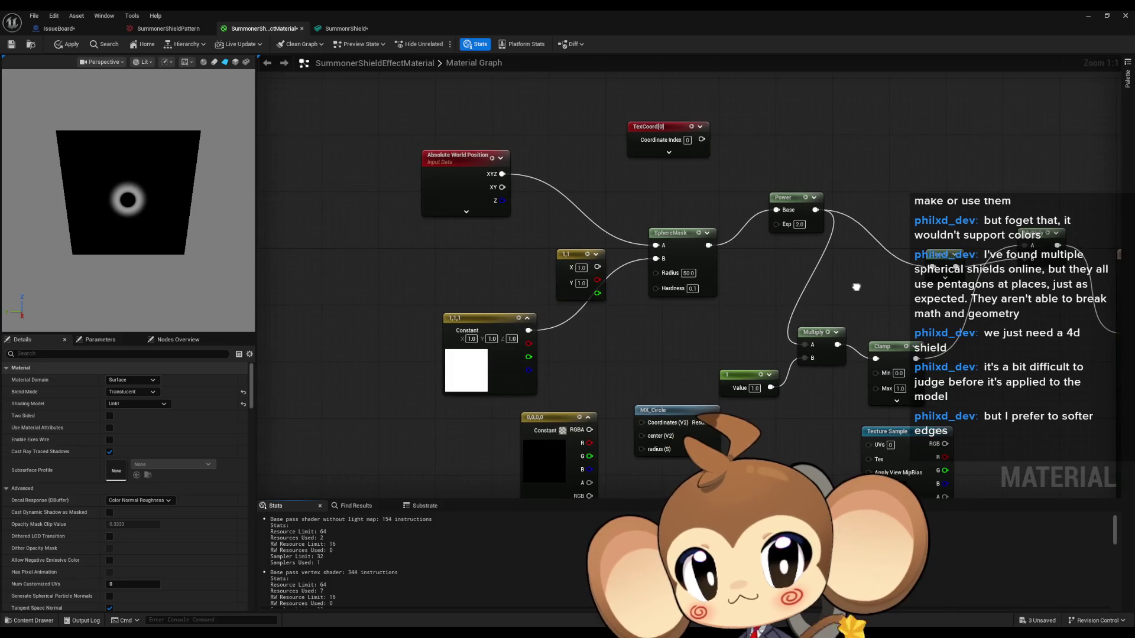
left_click_drag(686, 301, 569, 278)
left_click(354, 316)
type("0")
key("Tab")
type("0")
key("Return")
type("10")
key("Return")
left_click(396, 316)
type("0")
key("Return")
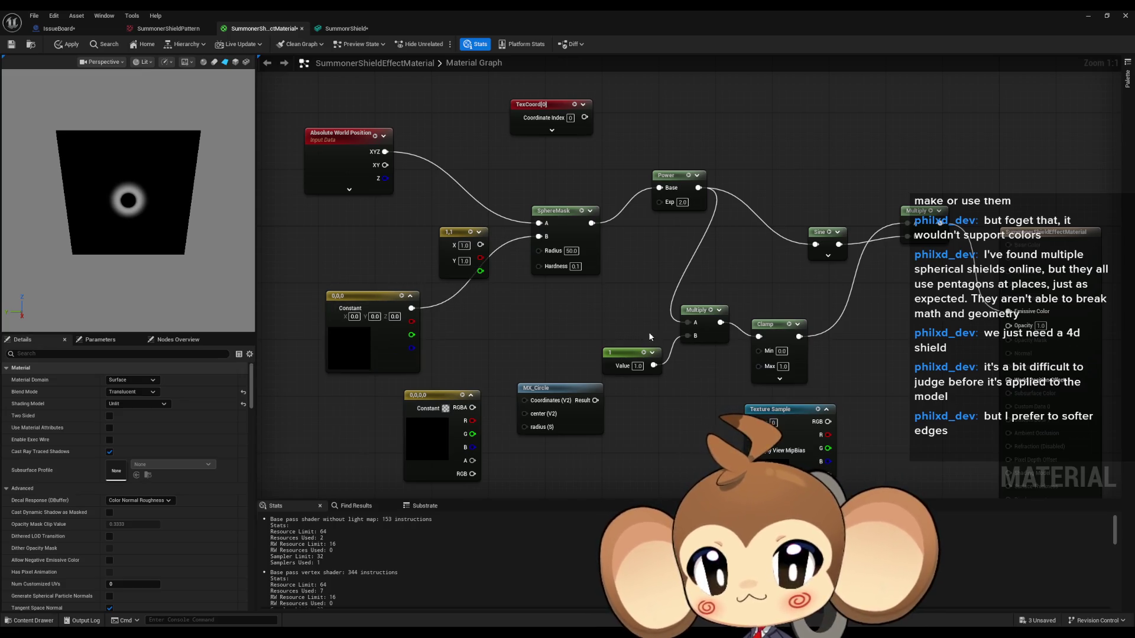
Pull a new wire from the Multiply node's output
left_click_drag(693, 370, 654, 344)
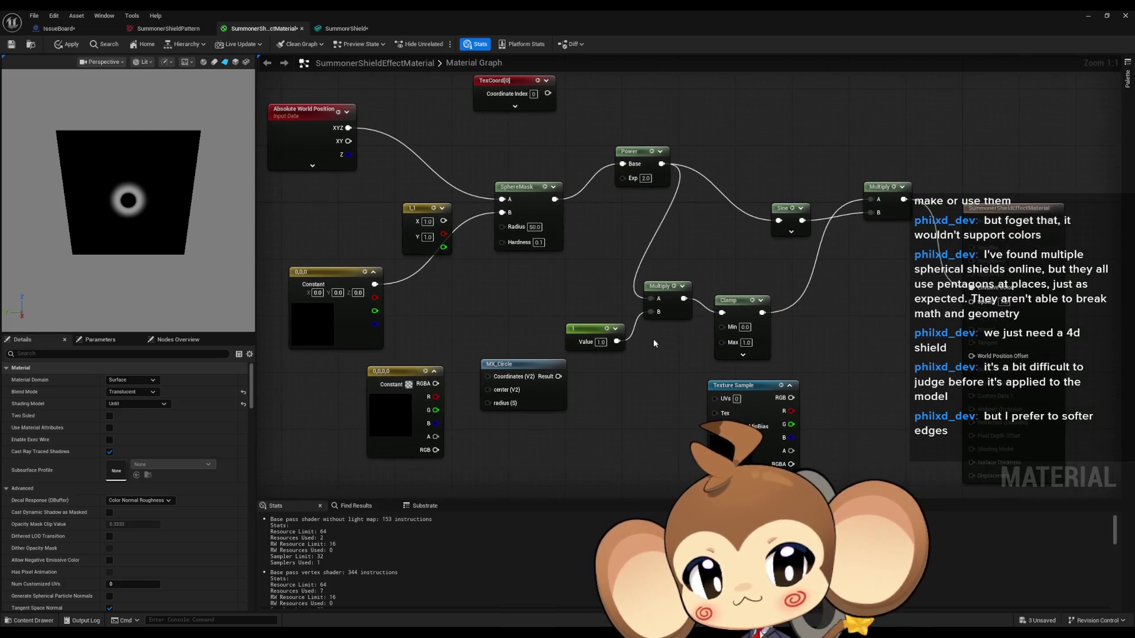
mouse_move(790, 346)
left_mouse_down()
mouse_move(771, 340)
mouse_move(764, 242)
left_mouse_up()
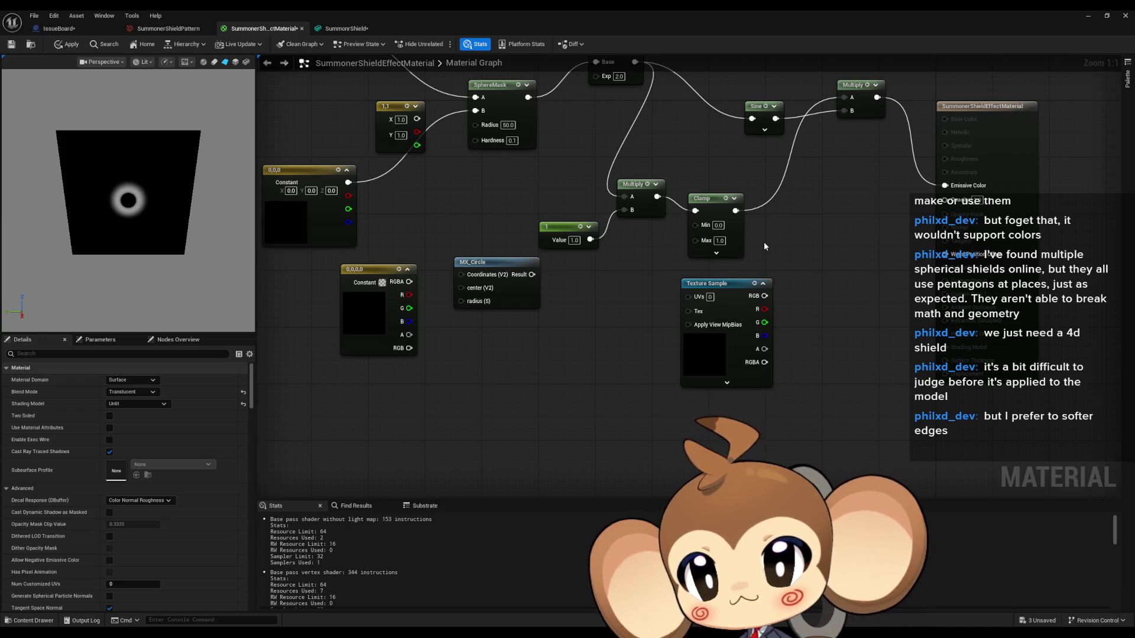
left_click_drag(763, 246, 778, 374)
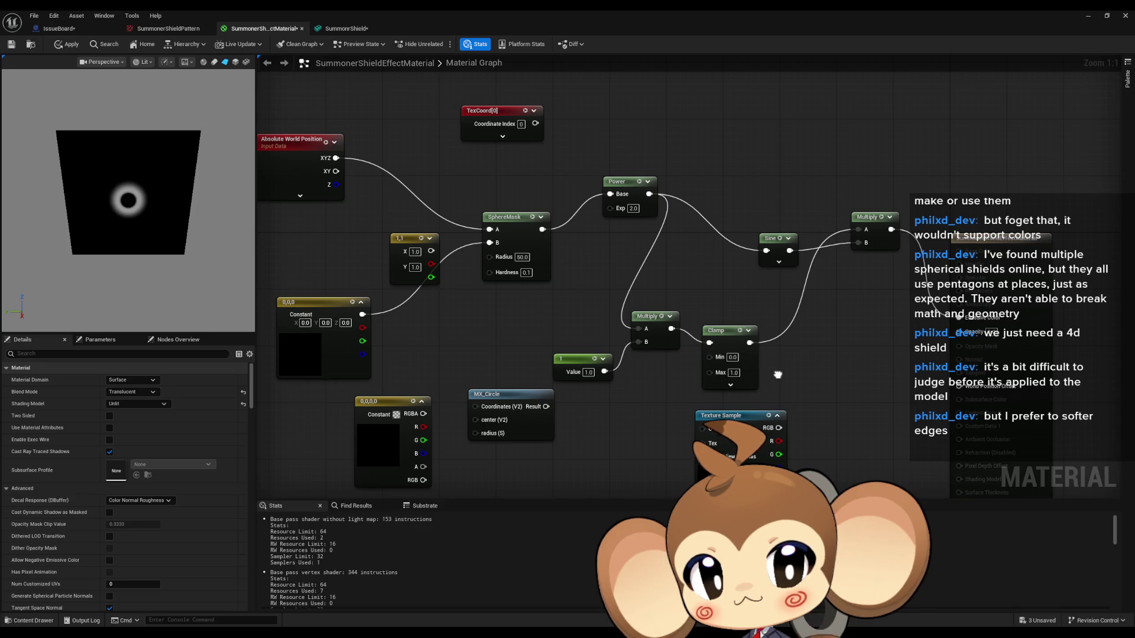
left_click_drag(891, 229, 870, 315)
Add a OneMinus node off Multiply and wire it to Emissive Color
type("o9ne")
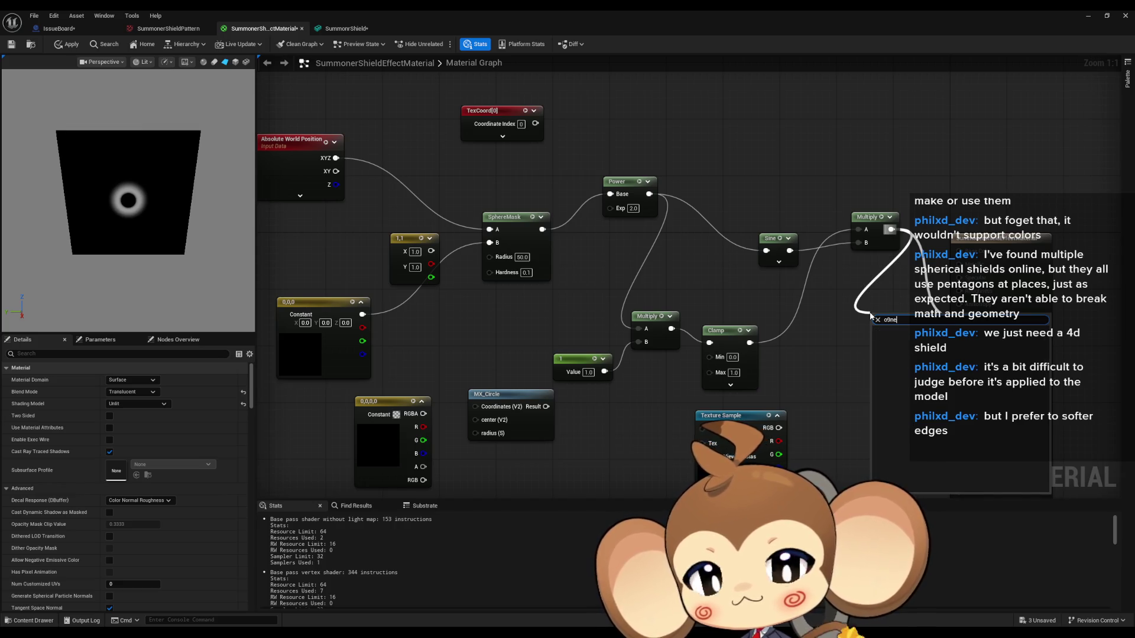
type("one")
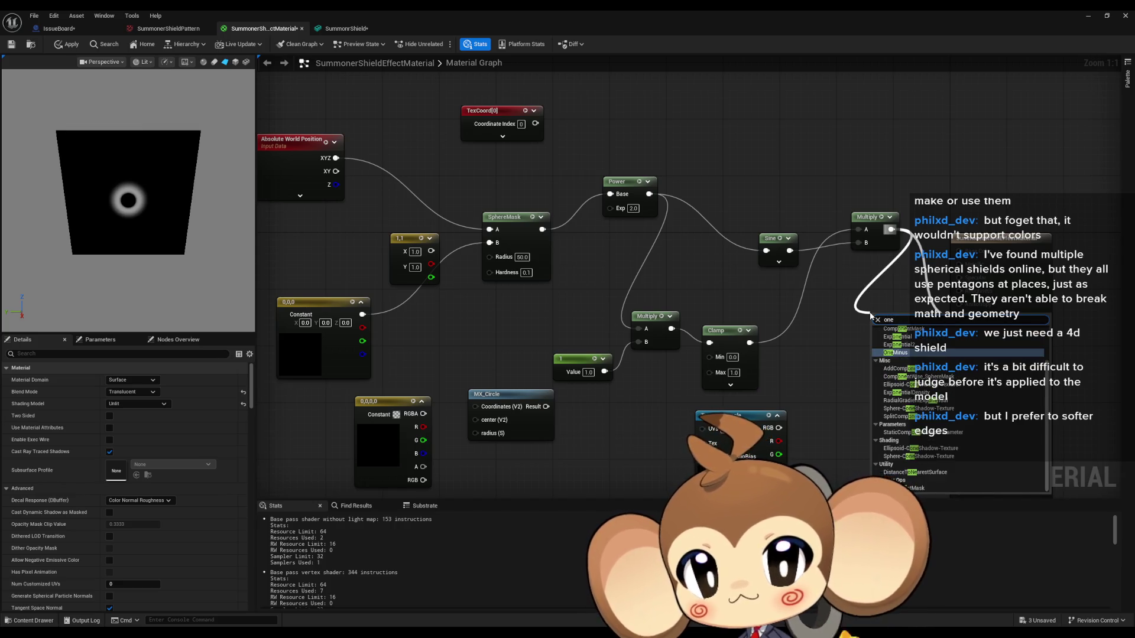
key("Return")
left_click_drag(894, 329, 959, 318)
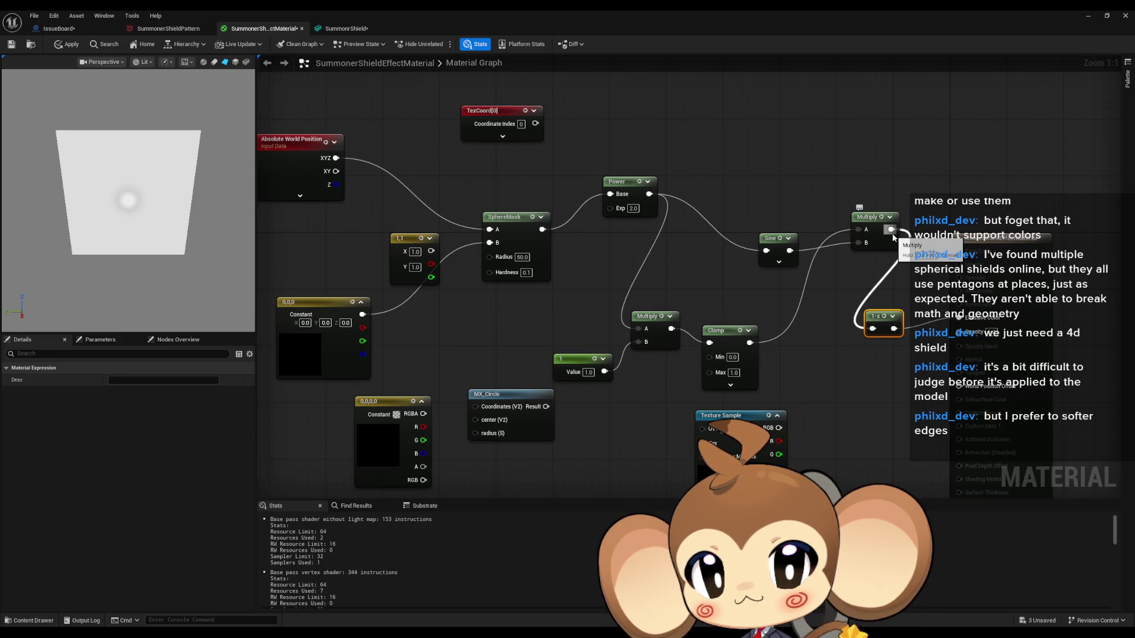
Insert a 1-x node between SphereMask and Power Base, and rewire Multiply to Emissive Color
left_click_drag(542, 230, 584, 259)
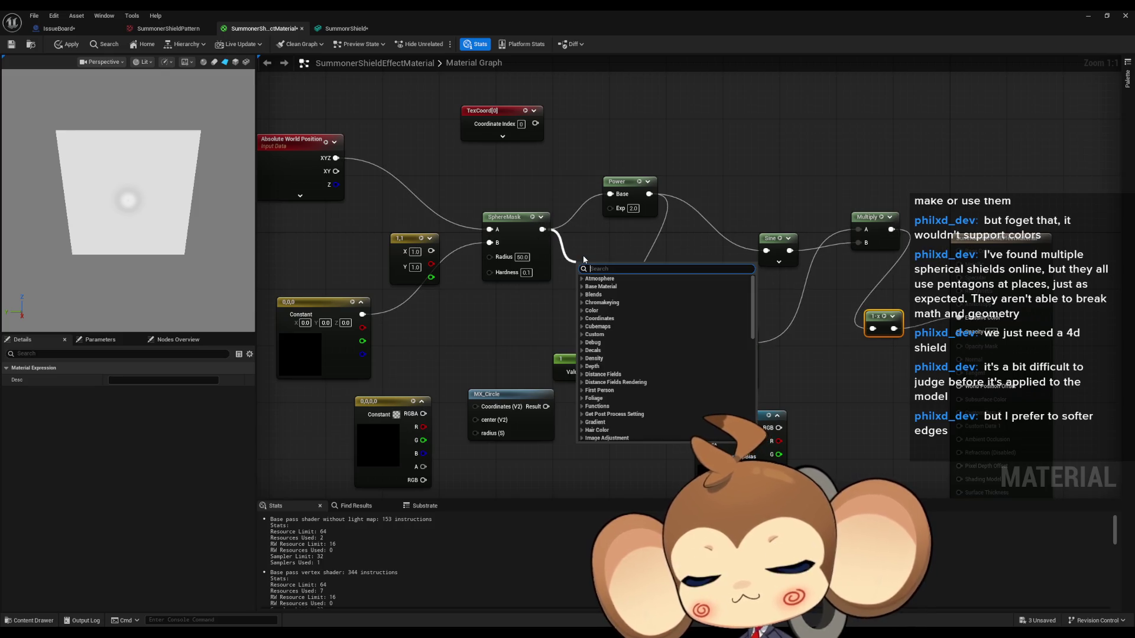
type("one")
key("Return")
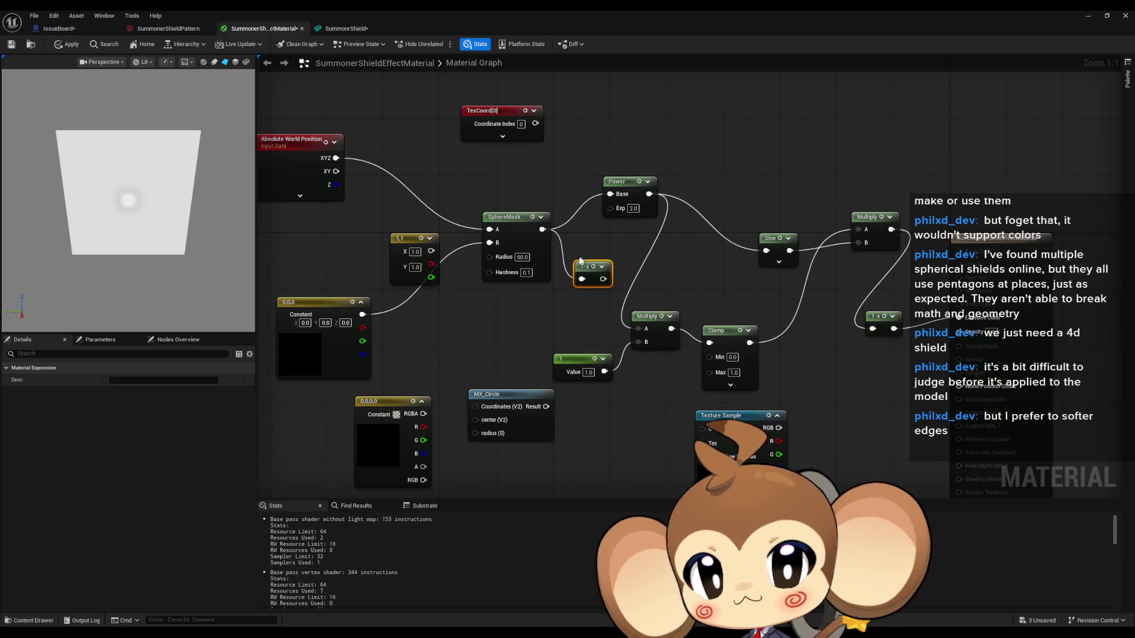
left_click_drag(600, 280, 610, 194)
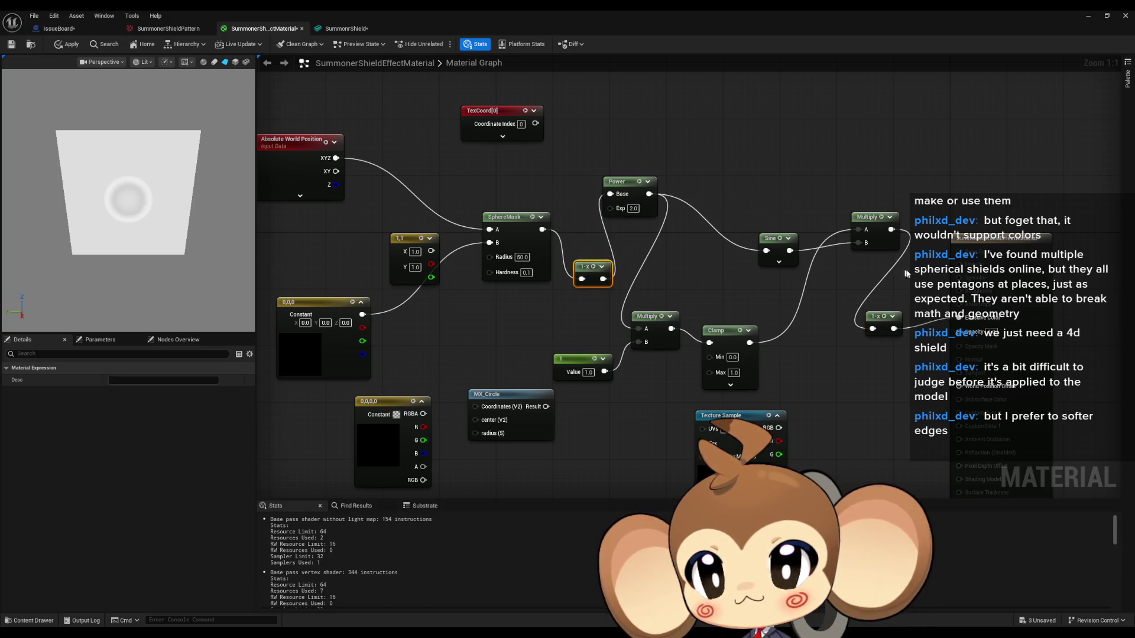
mouse_move(890, 230)
left_mouse_down()
mouse_move(945, 319)
mouse_move(959, 317)
left_mouse_up()
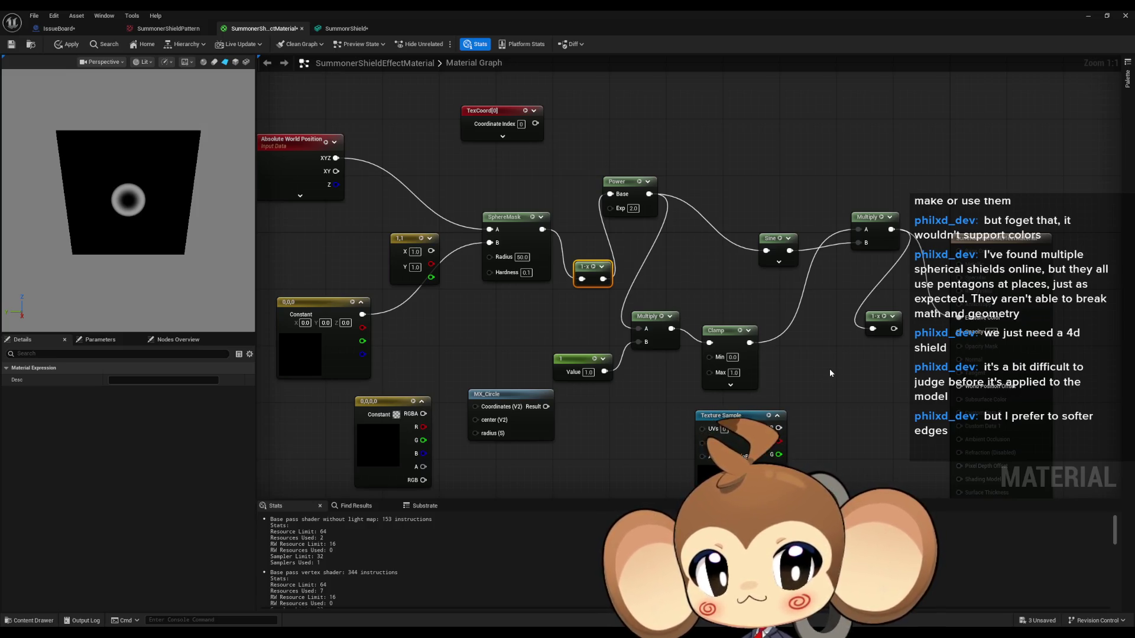
Set the SphereMask Radius to 250
left_click(588, 372)
left_click(520, 257)
type("10")
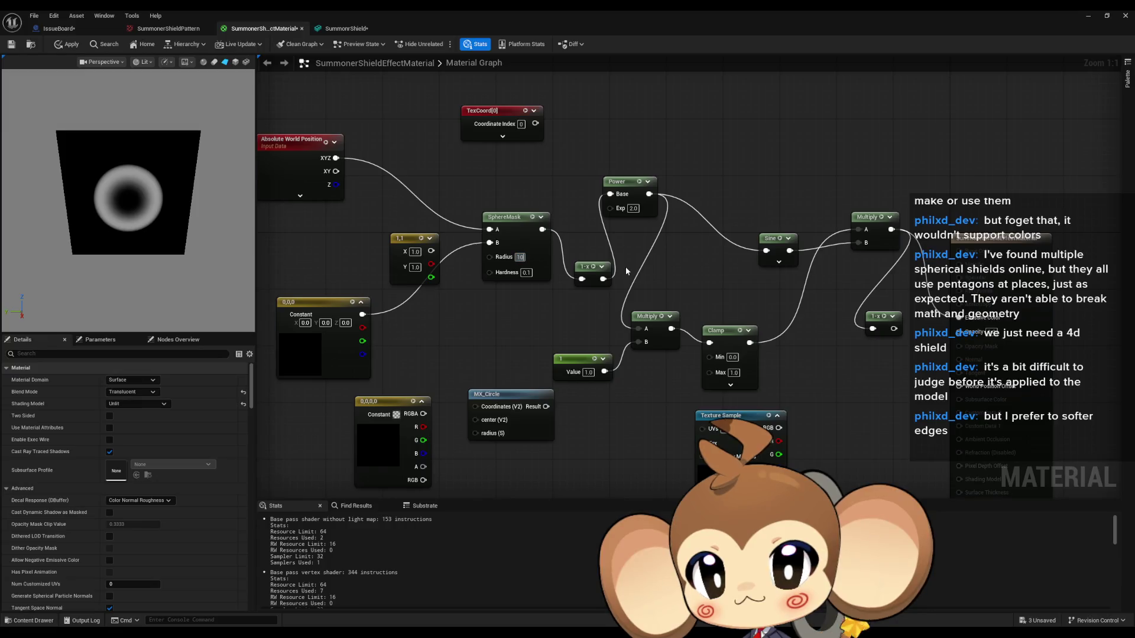
key("BackSpace")
key("BackSpace")
type("250")
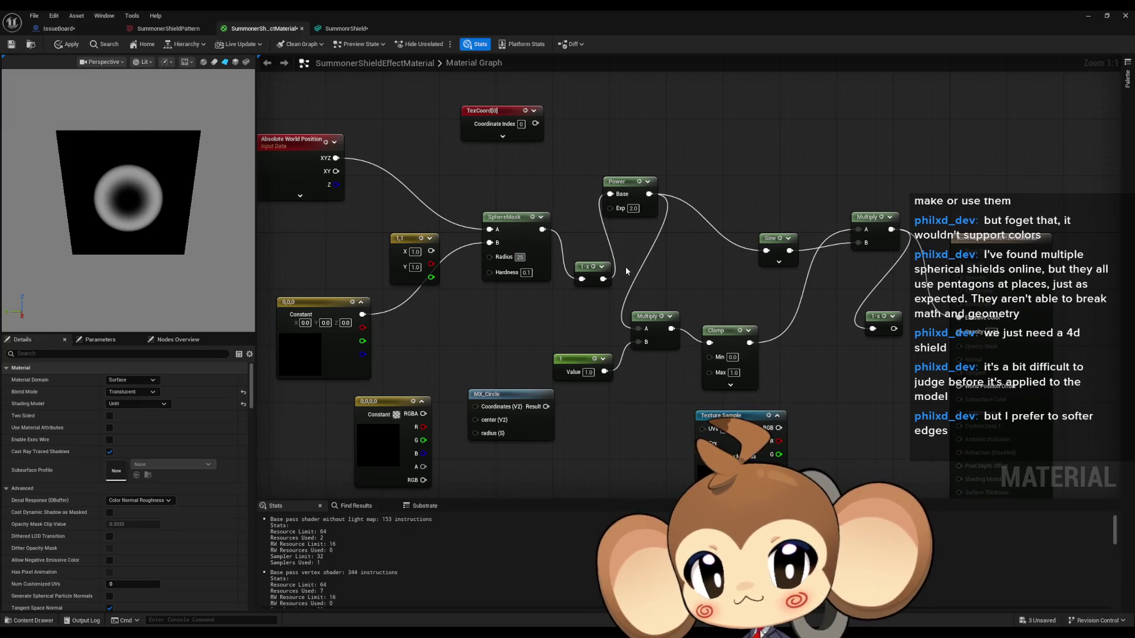
key("Return")
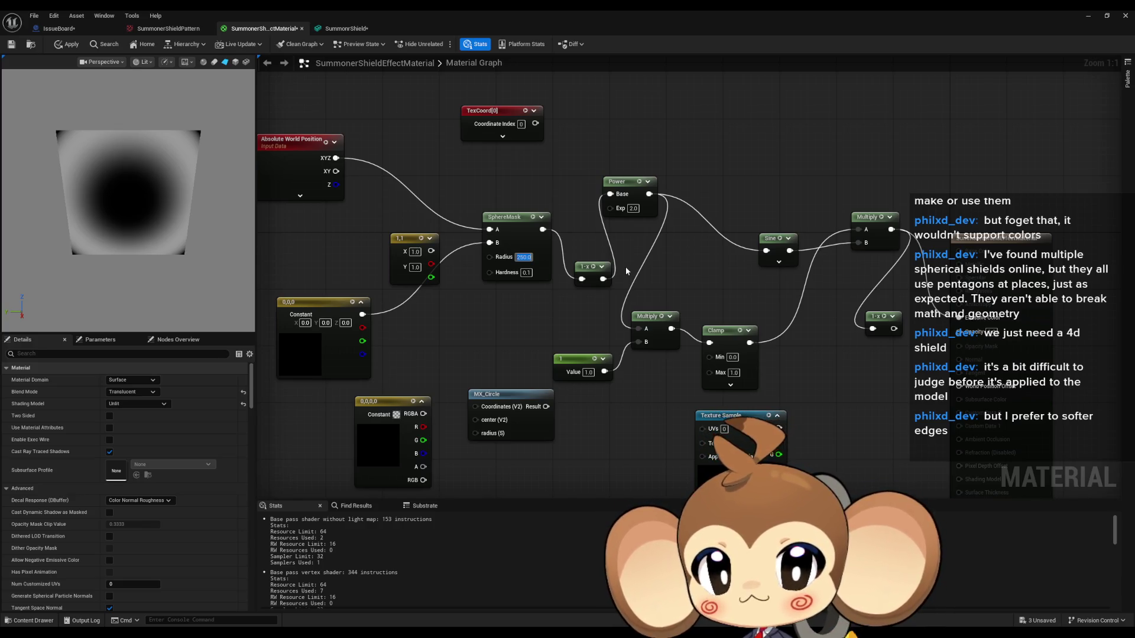
Try SphereMask Hardness values 1, 5, 100, 50, 30 and 25, settling back on 50
left_click(526, 272)
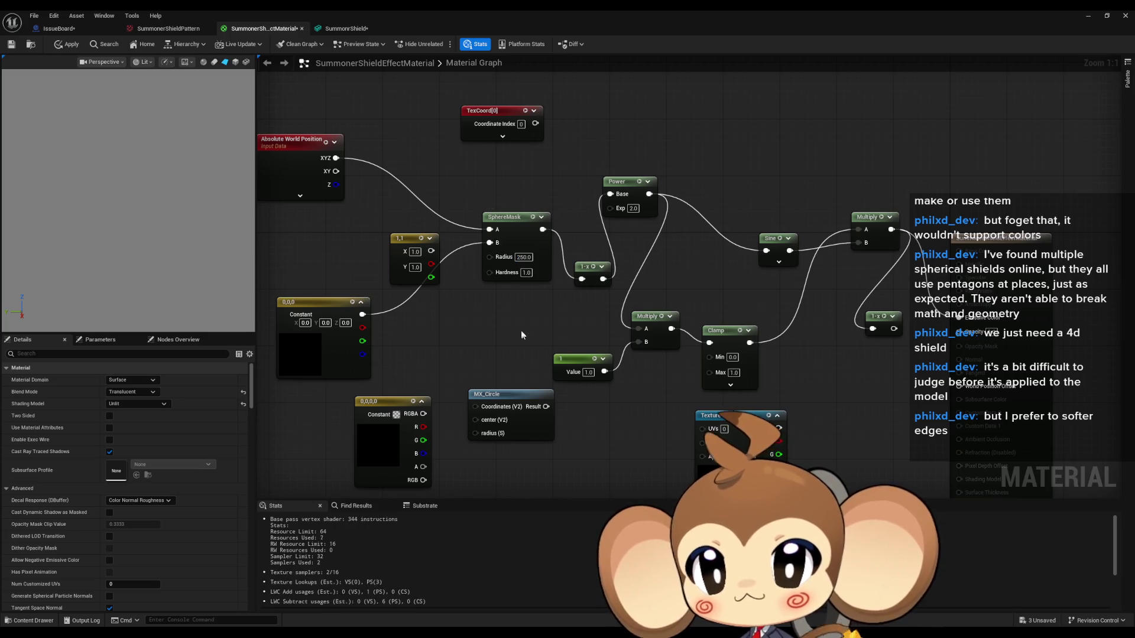
type("1")
key("Return")
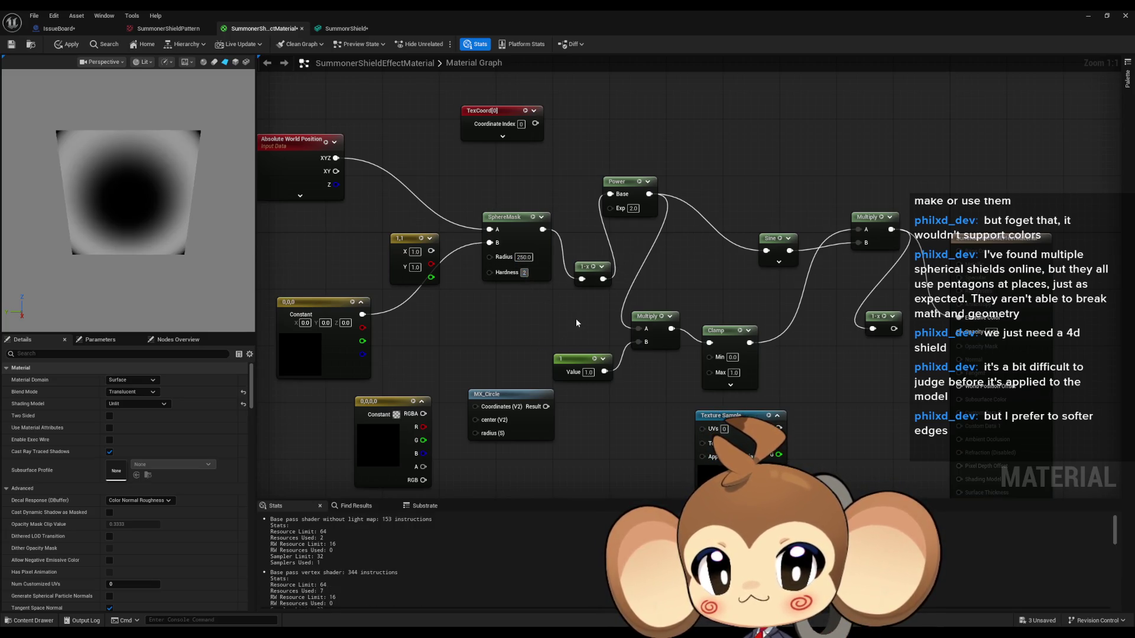
left_click(525, 272)
type("5")
key("Return")
type("00")
key("Return")
type("50")
key("Return")
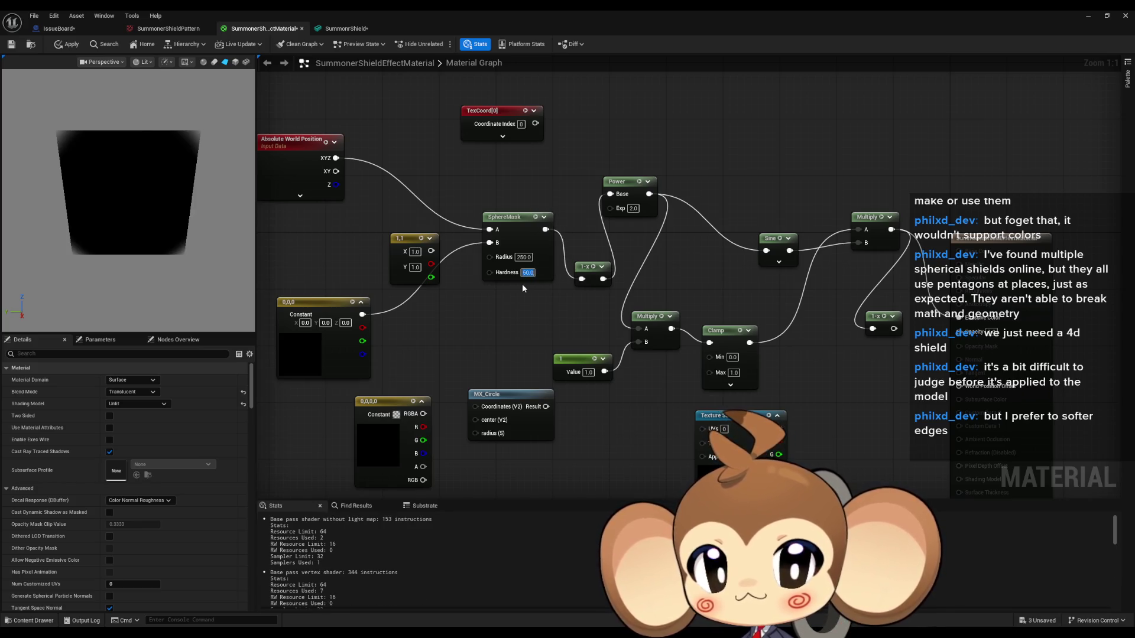
type("30")
key("Return")
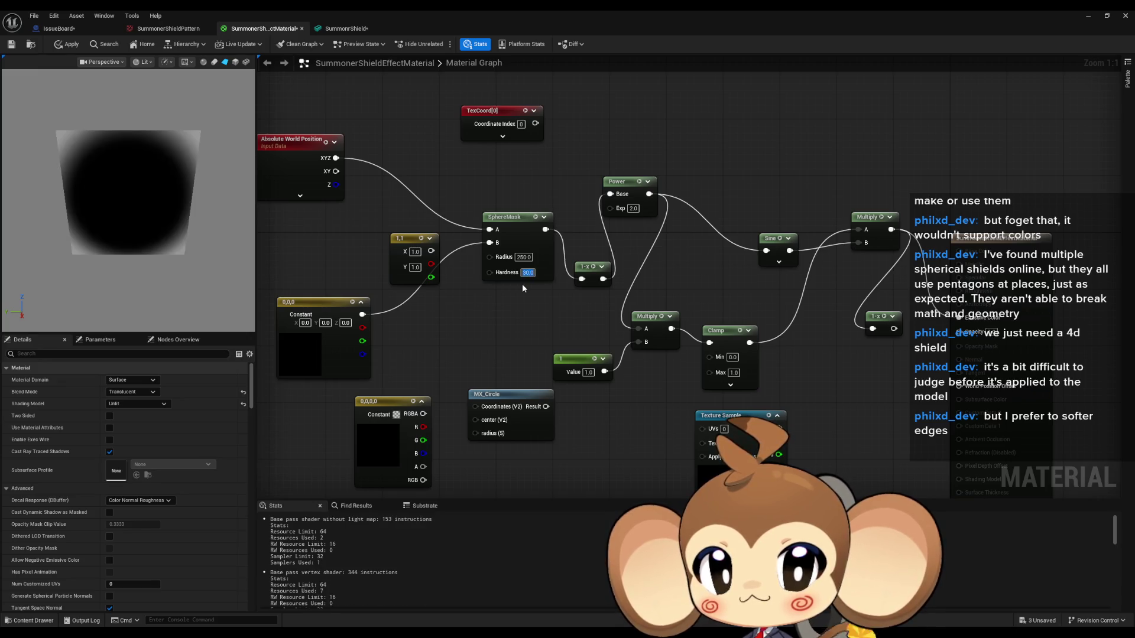
type("2")
key("Return")
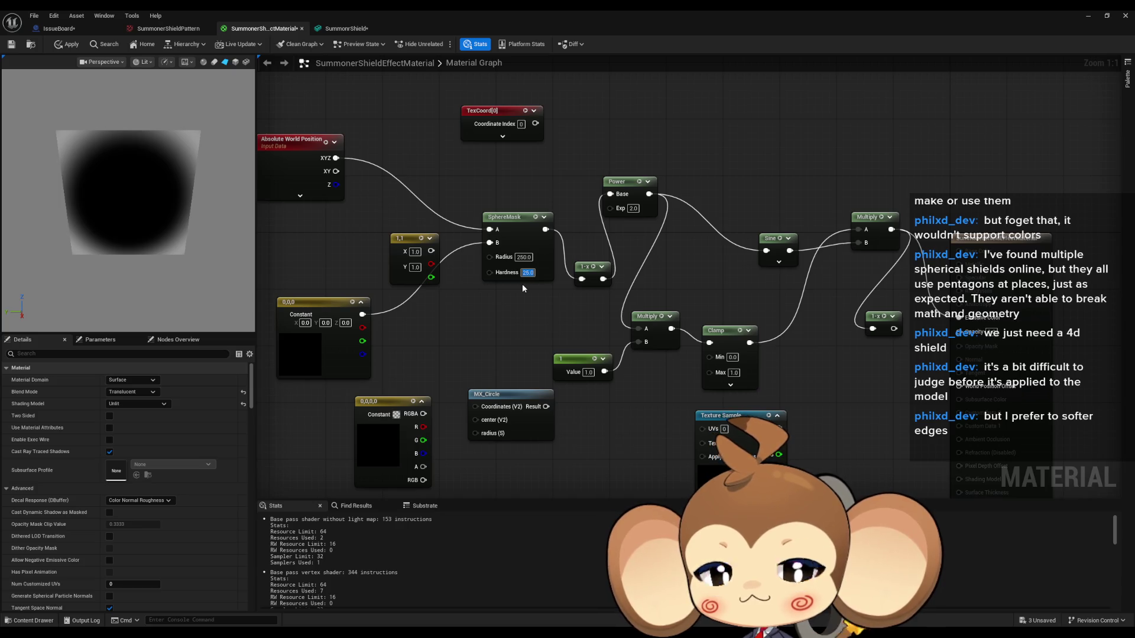
type("50")
key("Return")
Try a SphereMask Radius of 100, then settle on 200
left_click(523, 258)
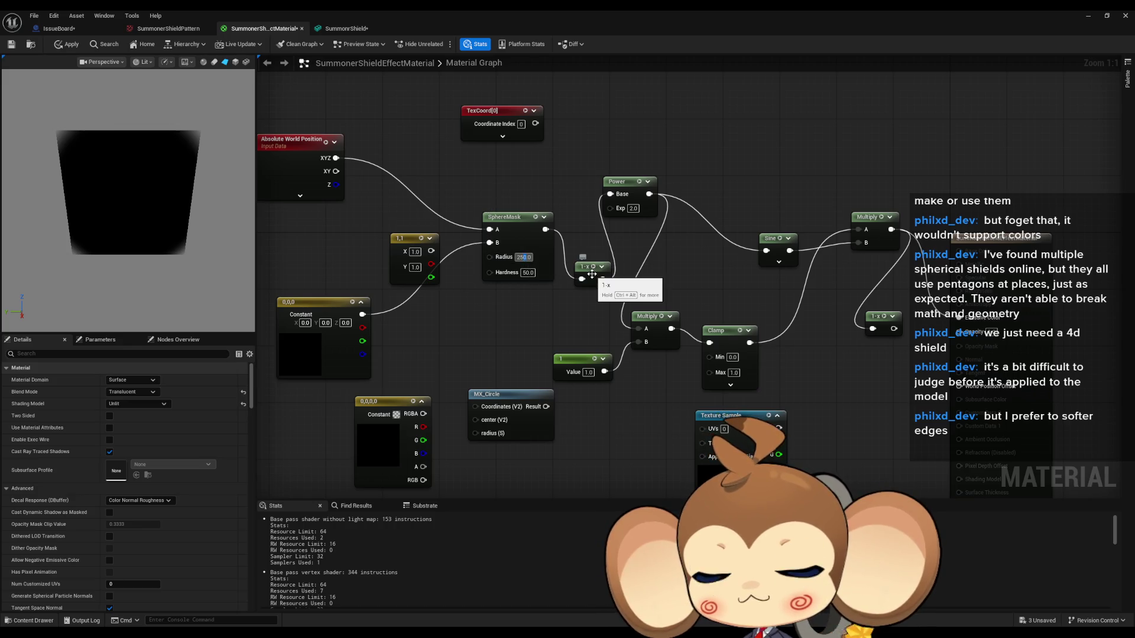
type("100")
key("Return")
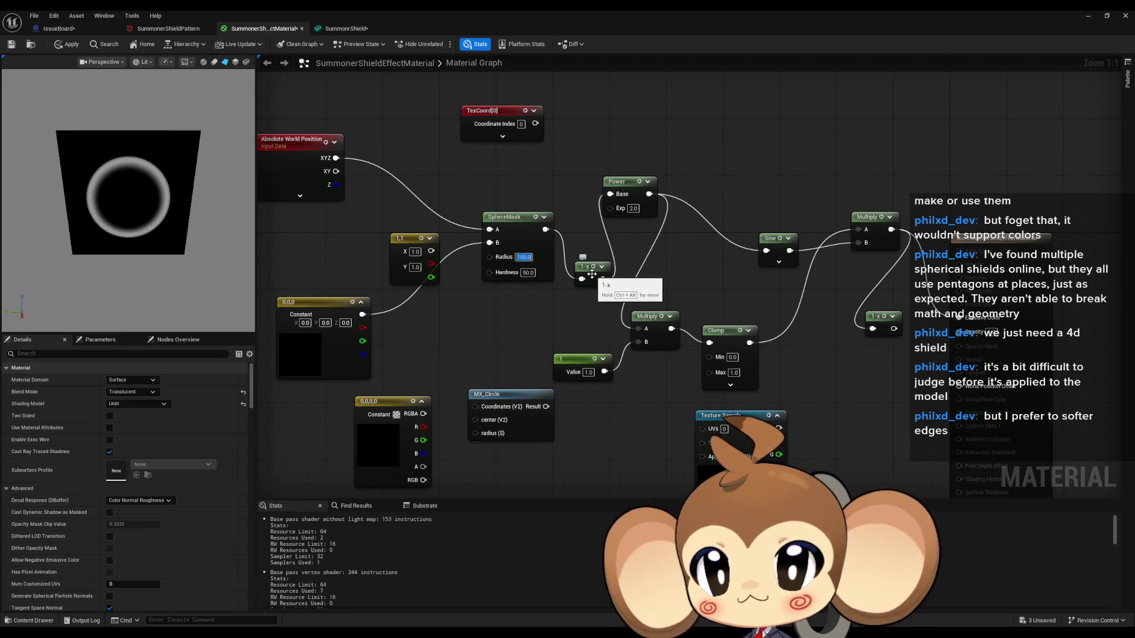
type("200")
key("Return")
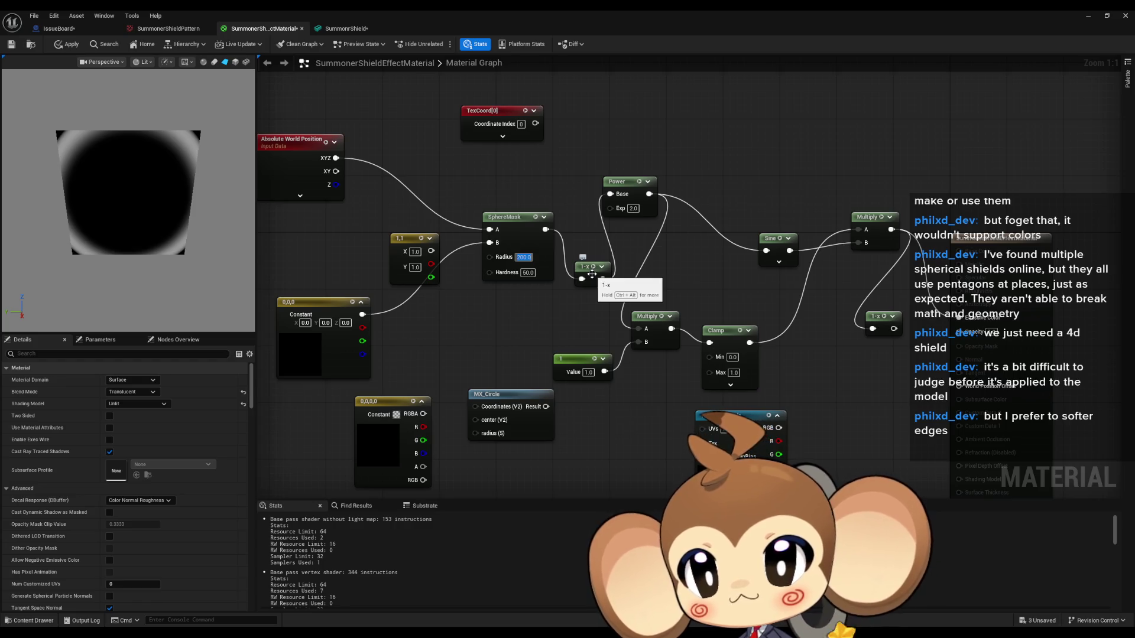
left_click_drag(729, 187, 769, 218)
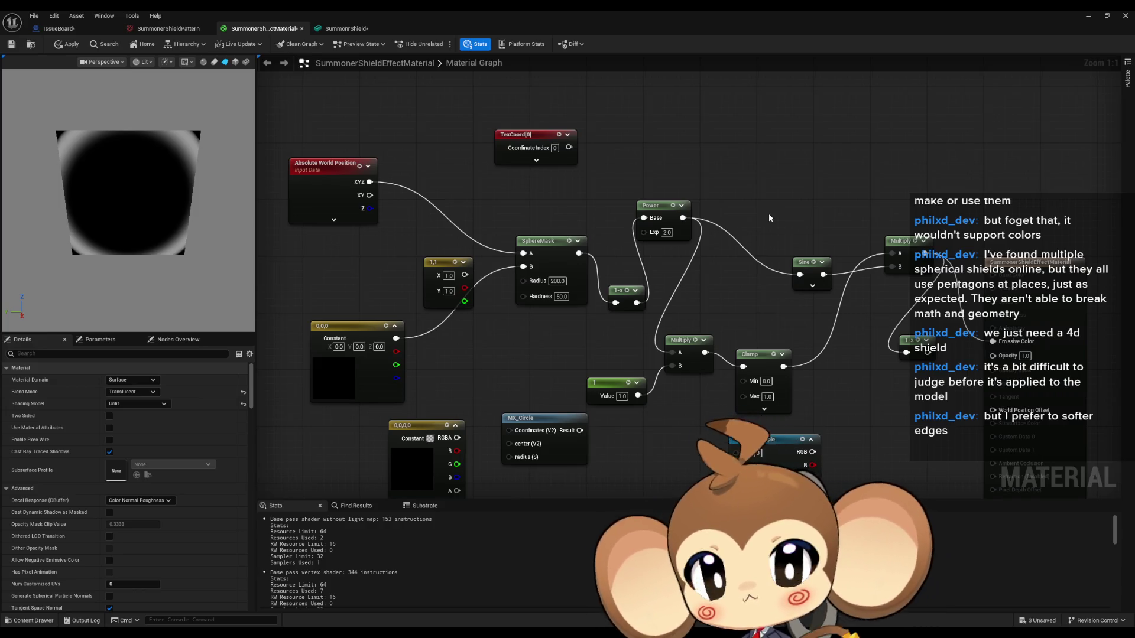
Minimize the Material Editor and search the Content root for 'cave' assets
left_click(1089, 17)
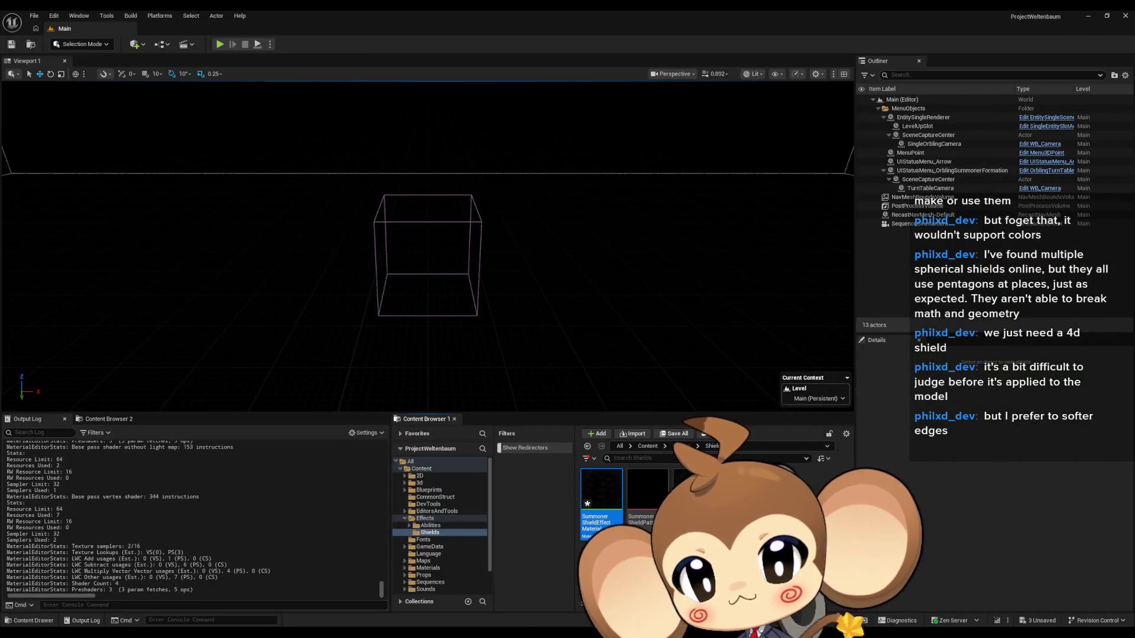
left_click(649, 447)
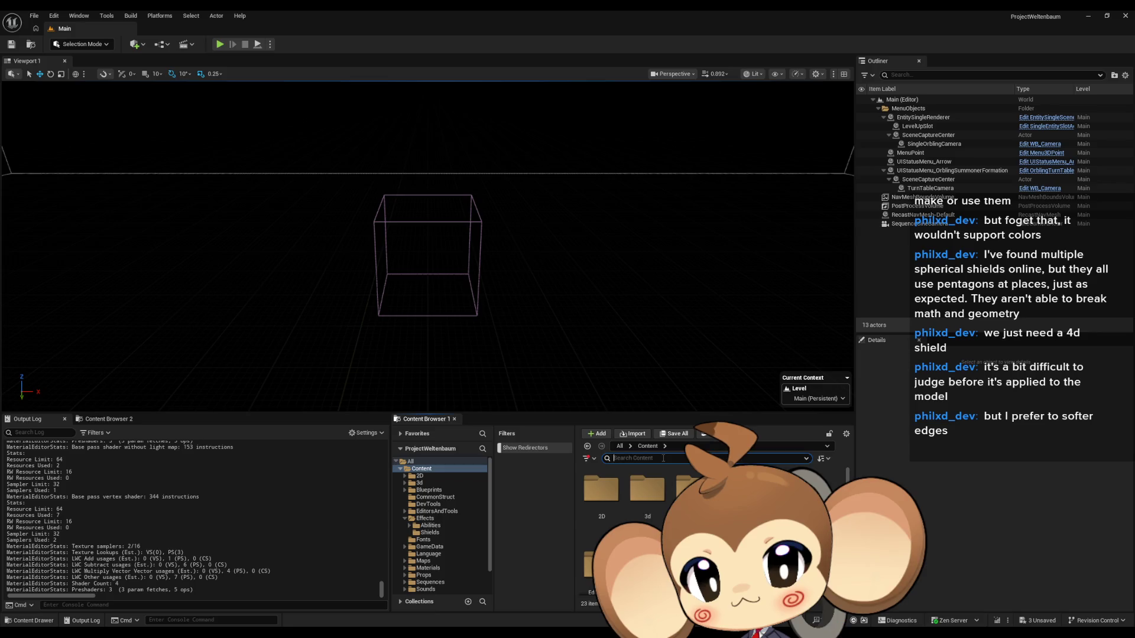
type("pul")
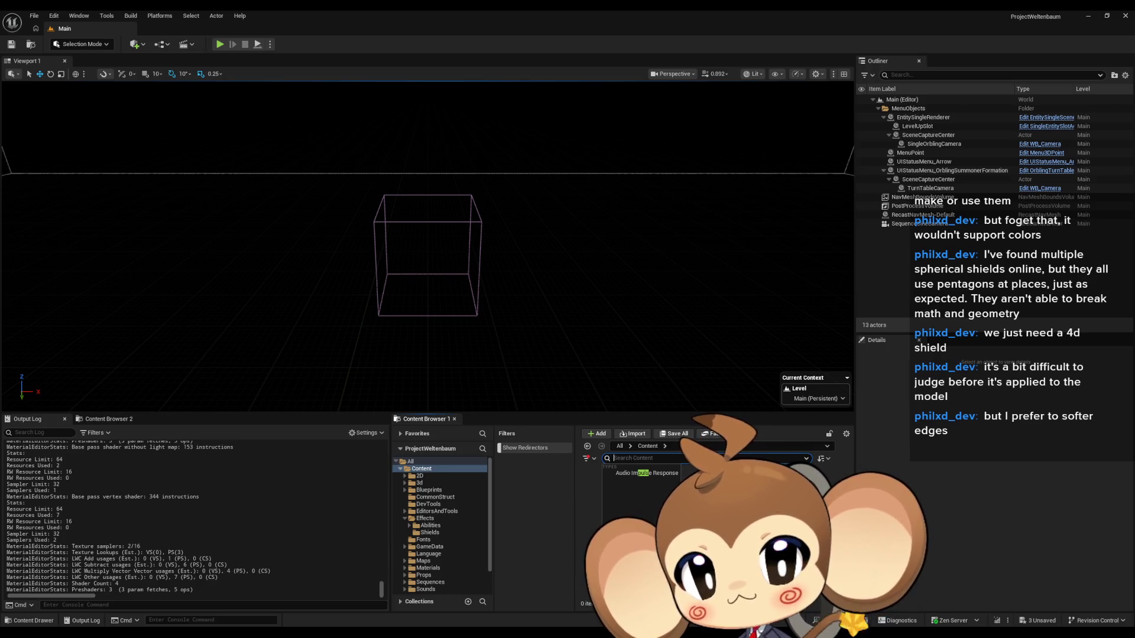
key("Escape")
type("cave")
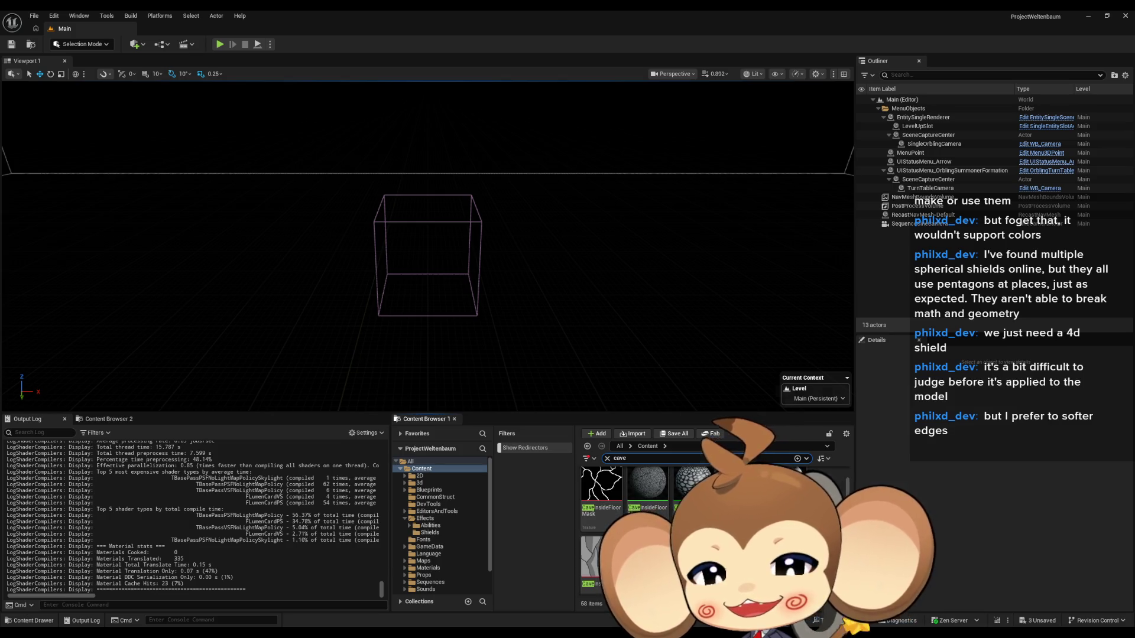
Open CaveInsideFloorMaterial and survey its whole node network
double_click(663, 511)
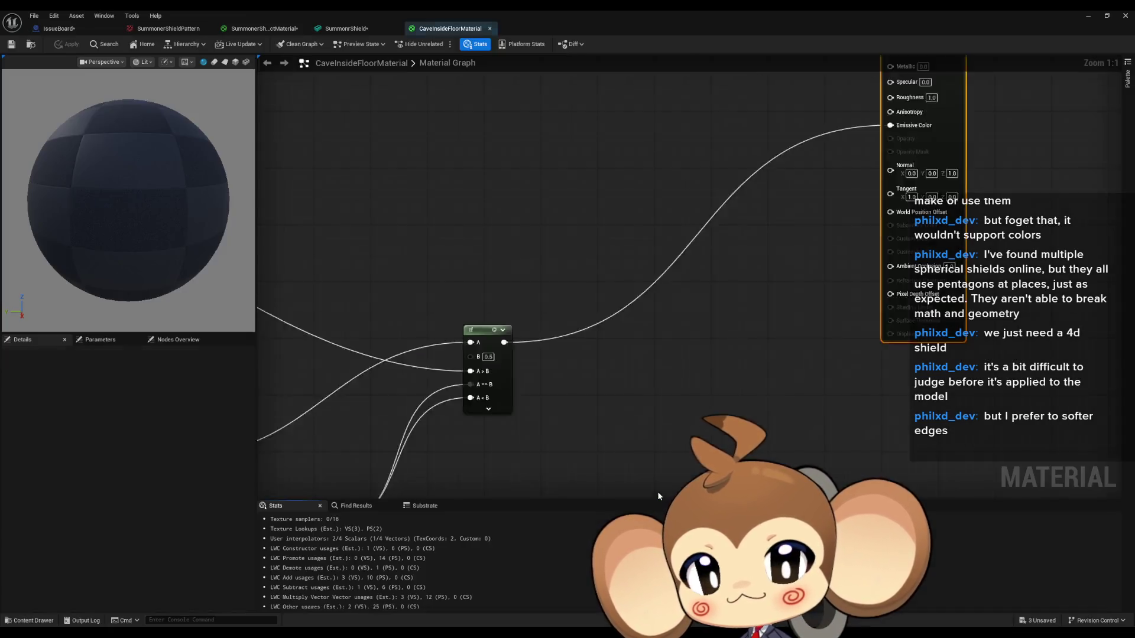
scroll(533, 414, "down", 8)
left_click_drag(511, 415, 633, 362)
scroll(465, 349, "up", 6)
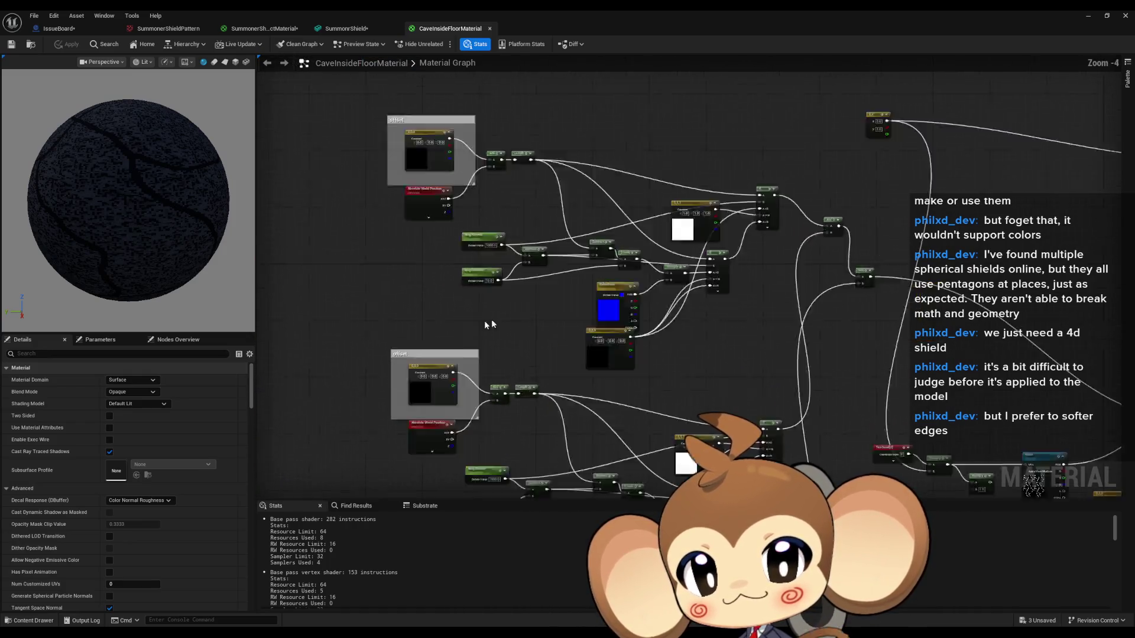
scroll(465, 349, "down", 4)
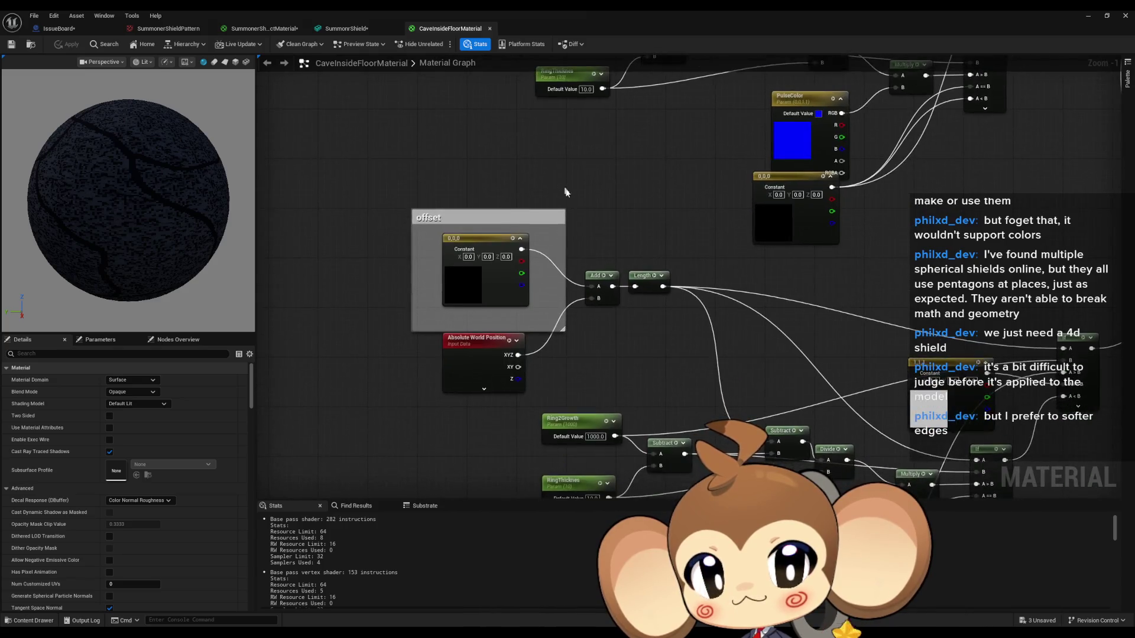
scroll(806, 187, "up", 3)
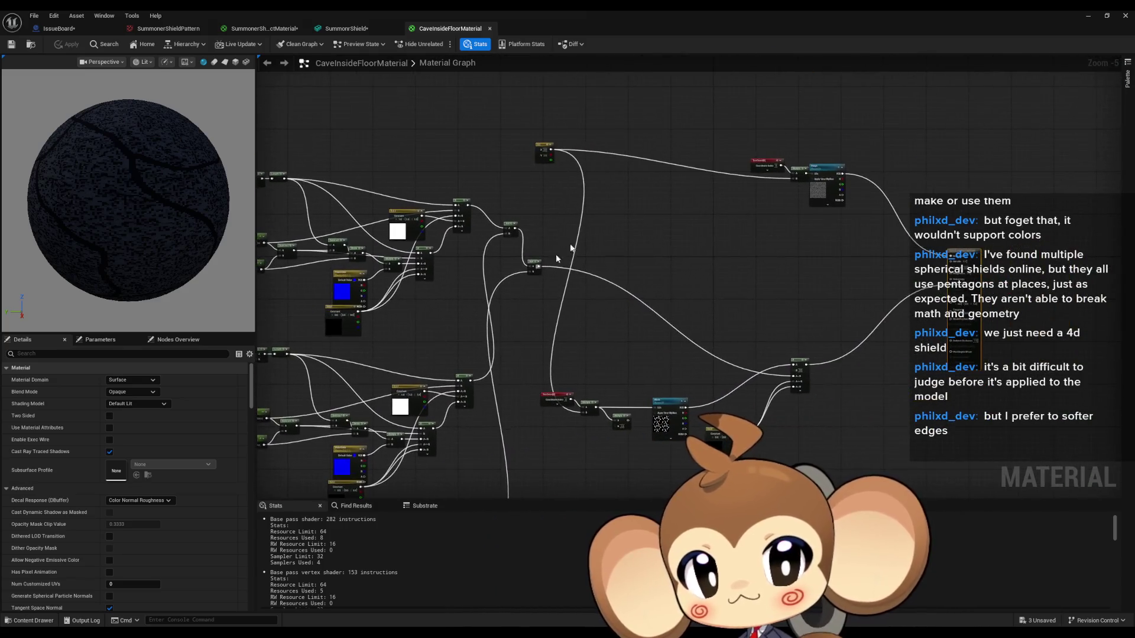
scroll(380, 253, "up", 2)
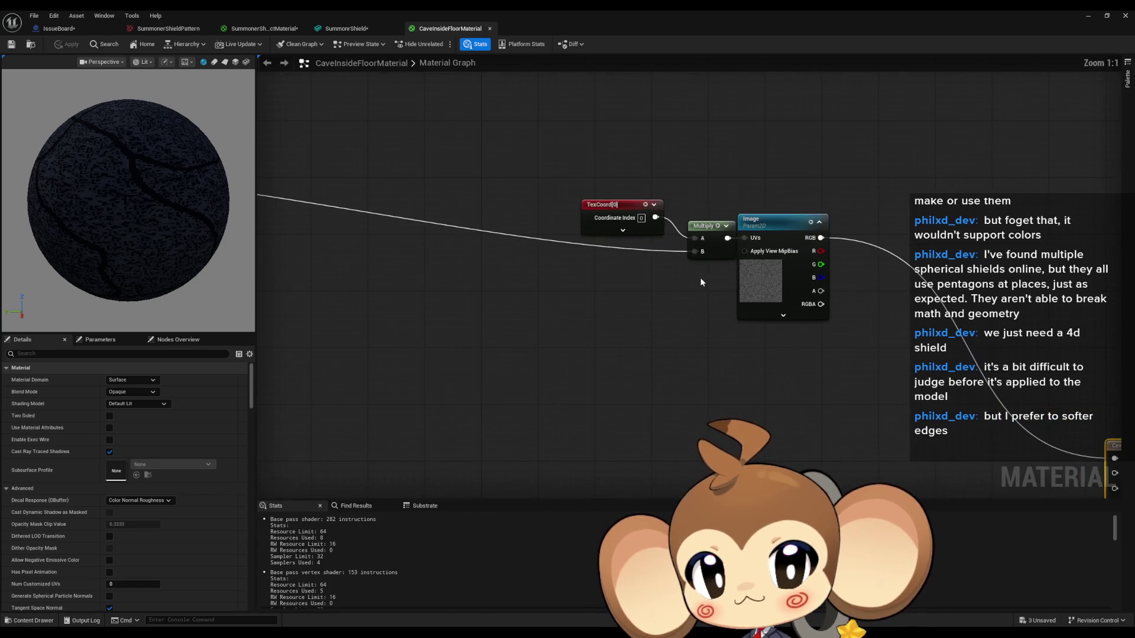
scroll(636, 303, "down", 6)
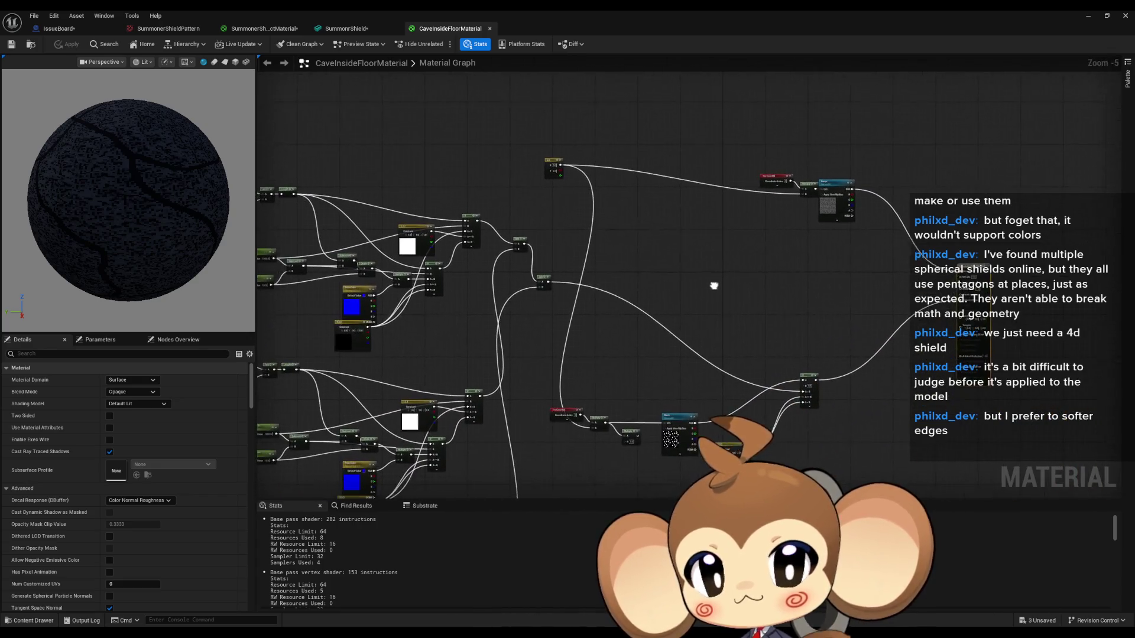
scroll(649, 272, "up", 6)
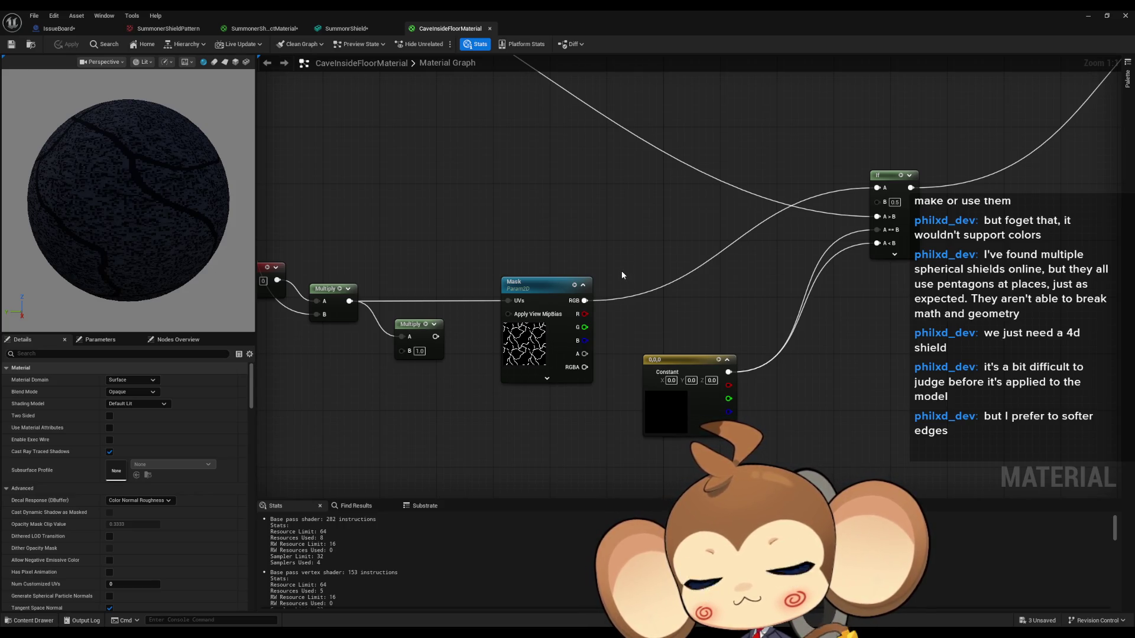
scroll(622, 272, "down", 4)
scroll(642, 264, "up", 4)
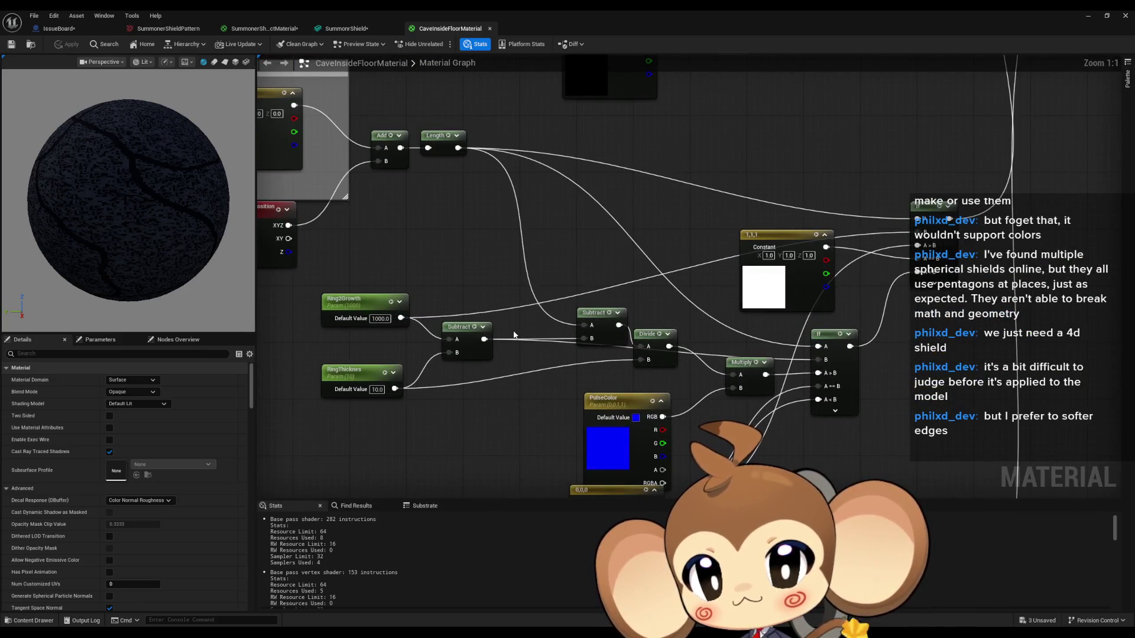
Inspect the ring parameters, If node and offset constant, then return to the shield material
left_click_drag(349, 262, 371, 373)
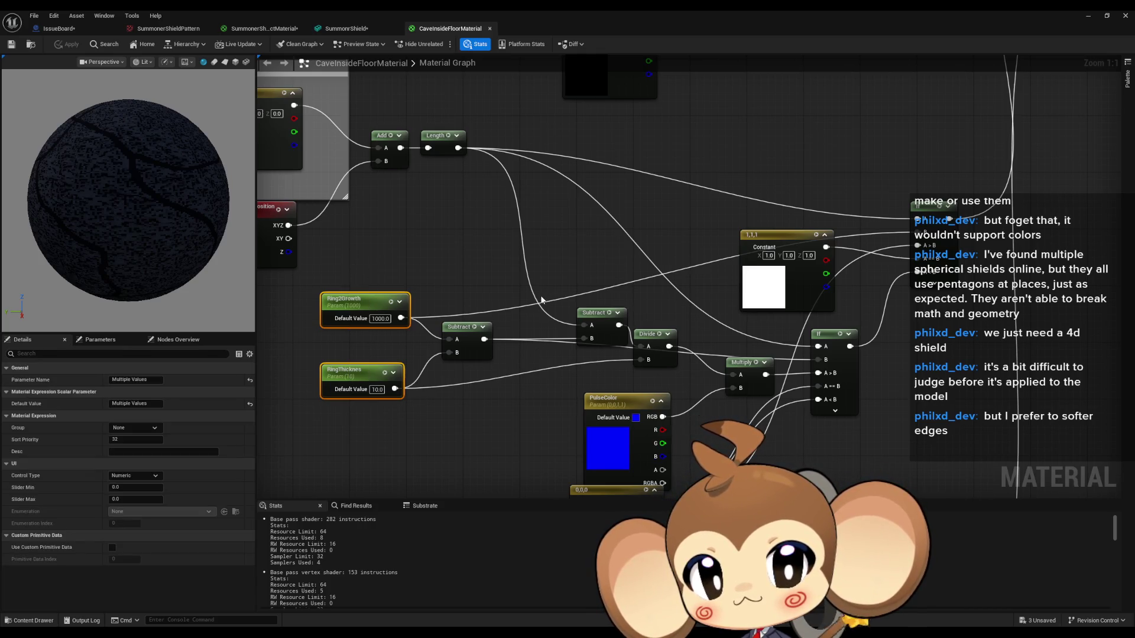
left_click_drag(544, 291, 669, 278)
left_click(1023, 218)
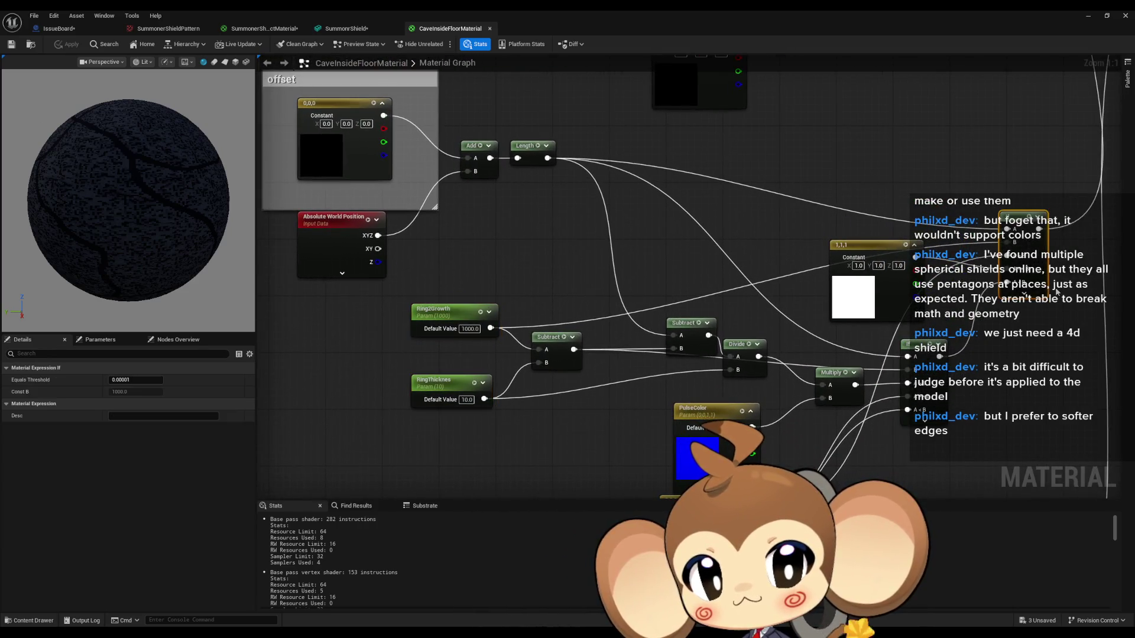
left_click_drag(729, 258, 858, 280)
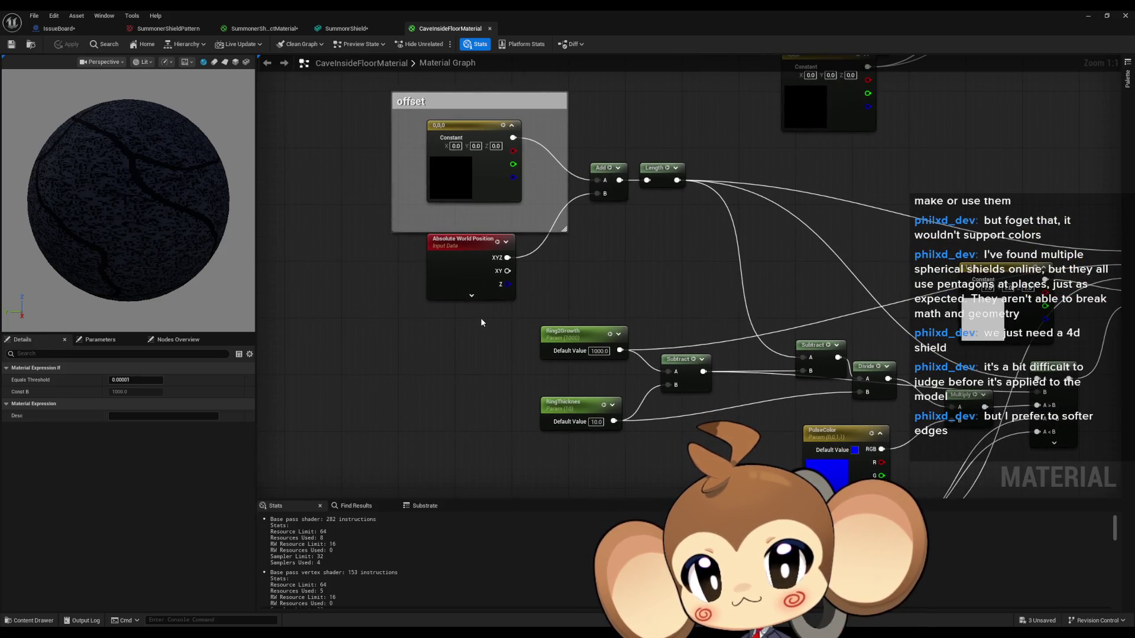
left_click(430, 169)
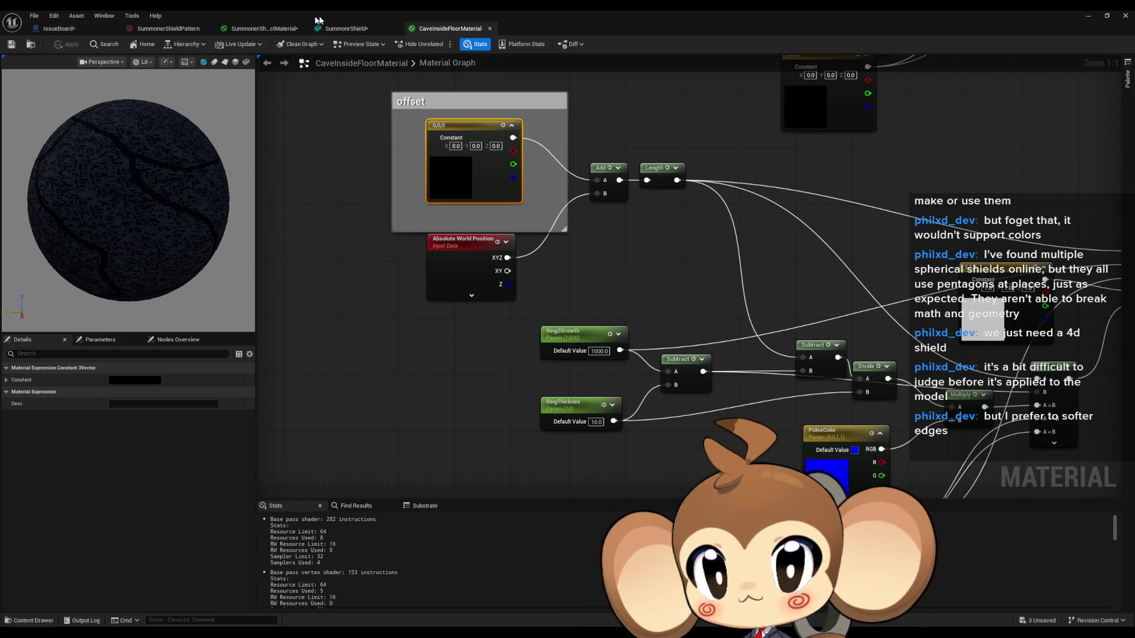
left_click(265, 29)
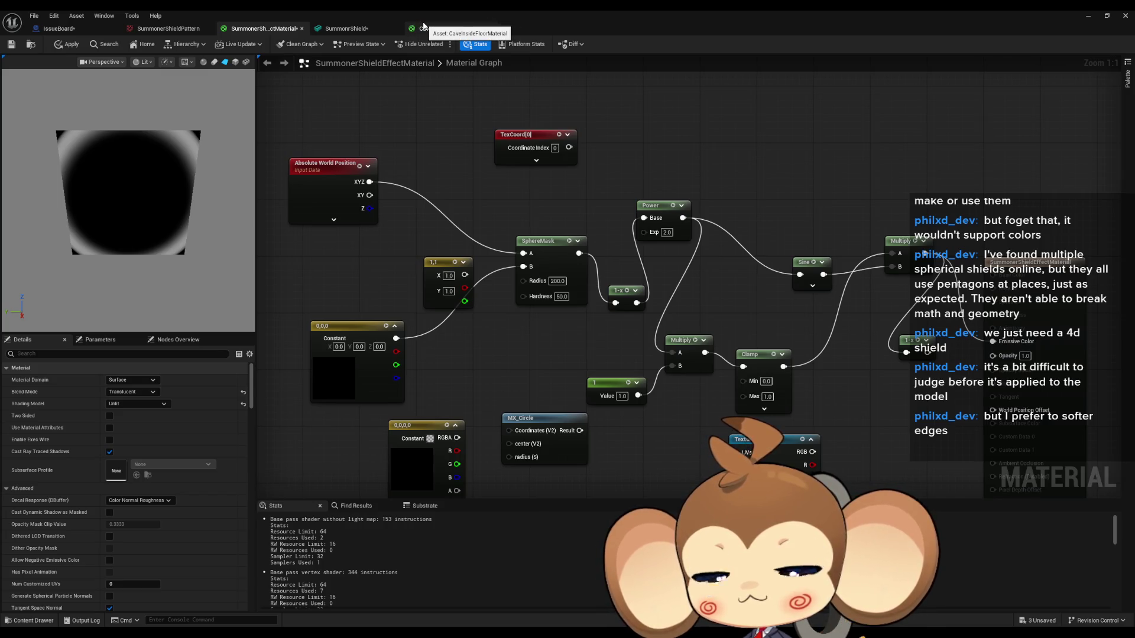
Check the cave material's PulseColor and If nodes, then bring up the shield graph's node list
left_click(423, 27)
mouse_move(657, 212)
left_mouse_down()
mouse_move(476, 177)
mouse_move(491, 118)
mouse_move(634, 159)
mouse_move(615, 227)
left_mouse_up()
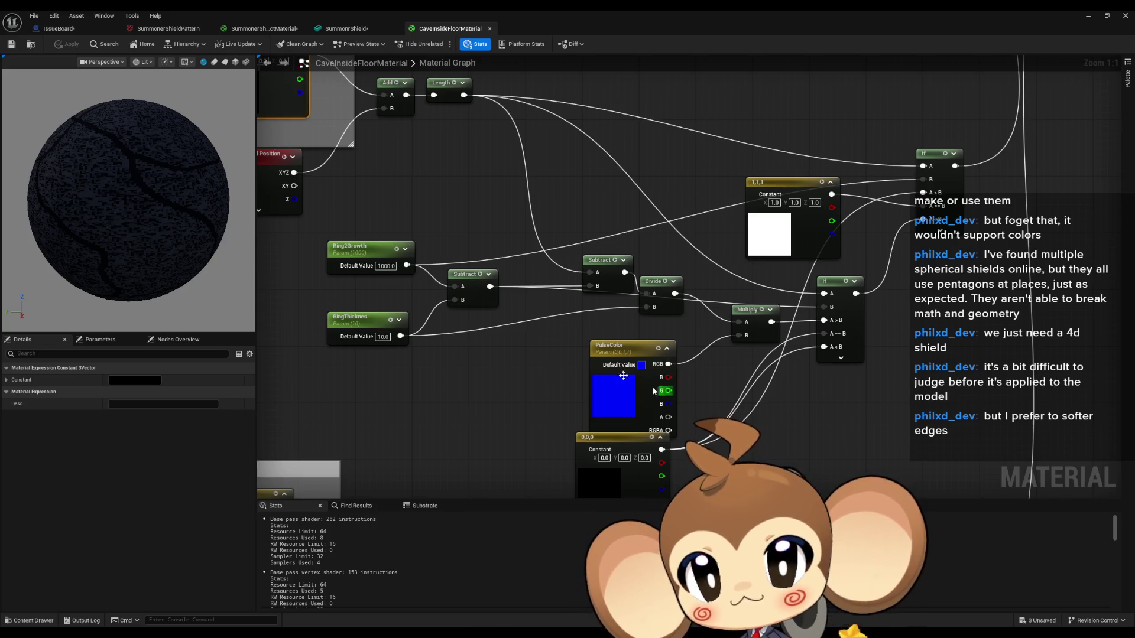
left_click(348, 29)
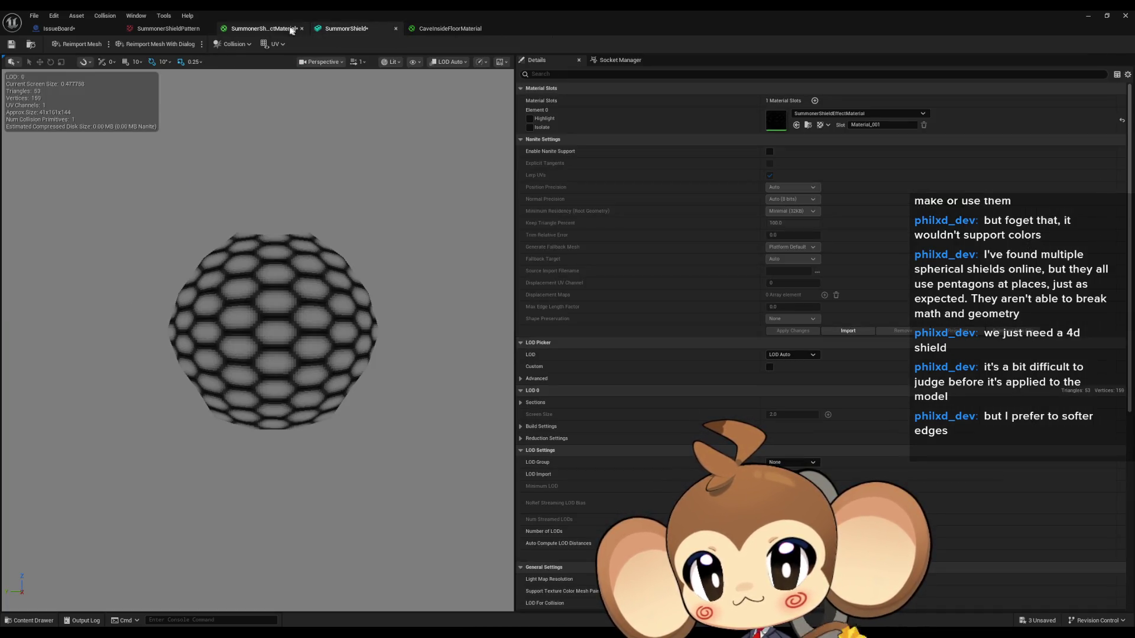
left_click(294, 29)
right_click(647, 152)
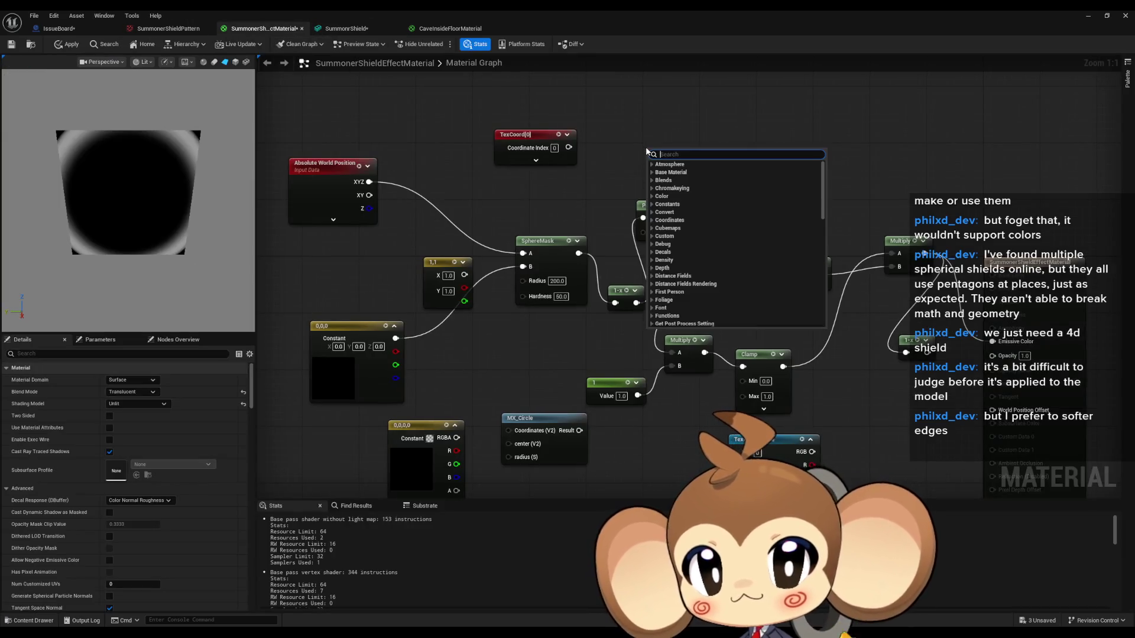
Add a SmoothStep node by searching 'smooth' and position it in the graph
type("smooth")
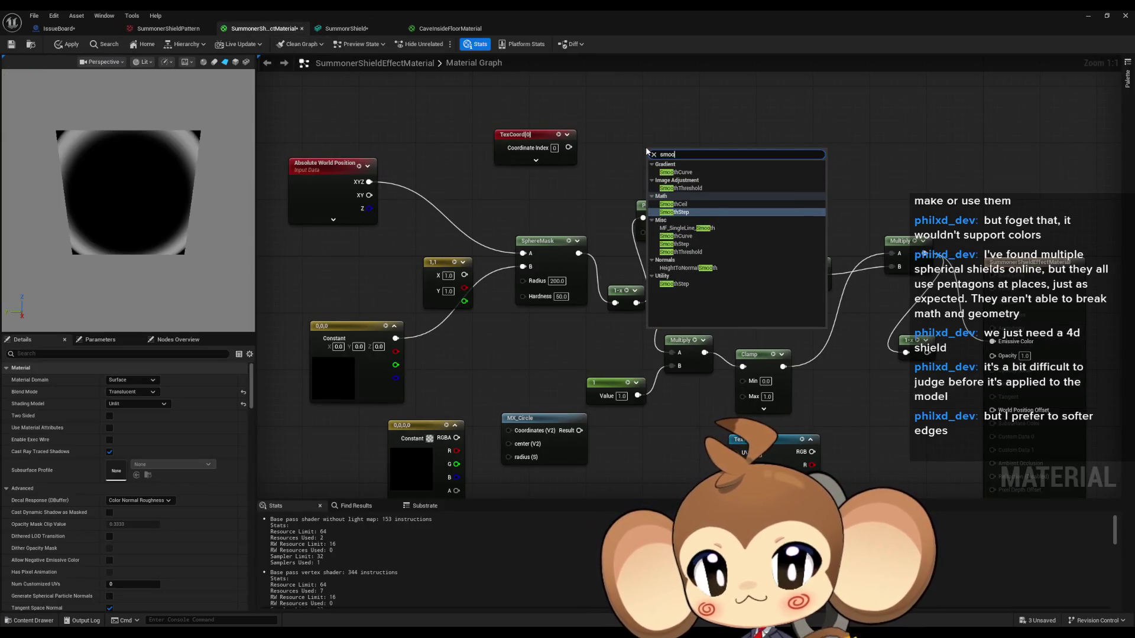
key("Return")
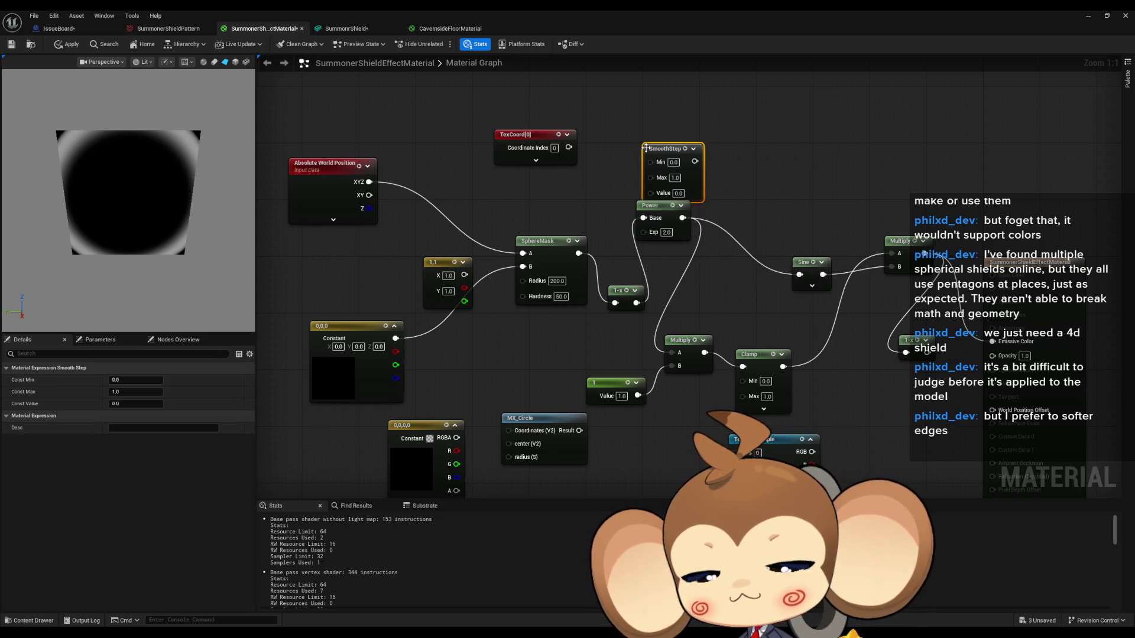
left_click_drag(671, 152, 699, 123)
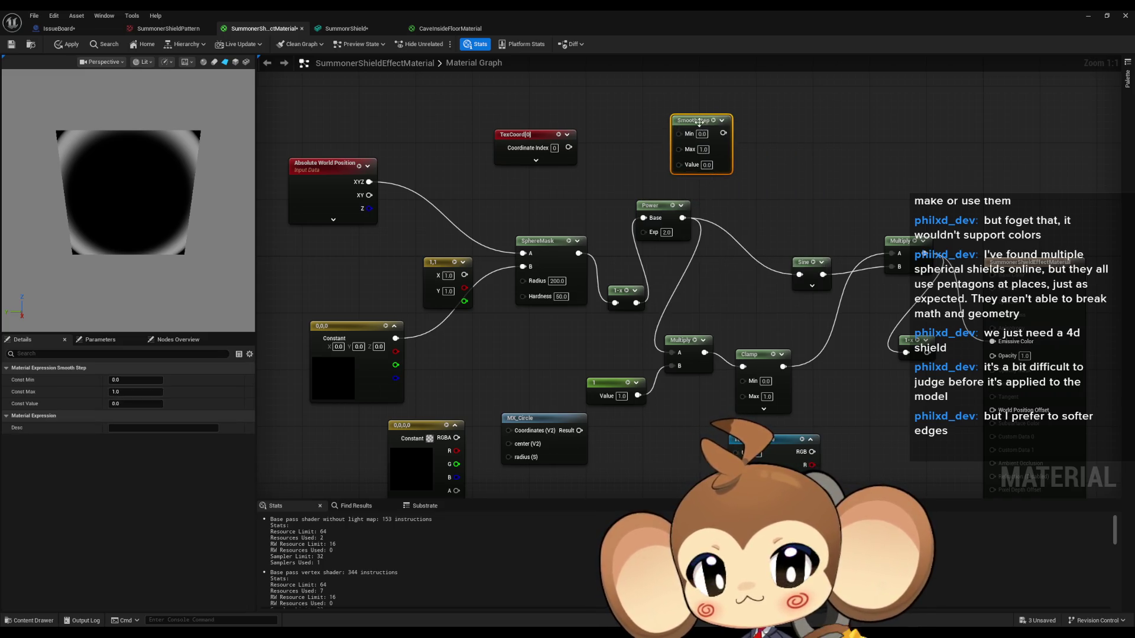
mouse_move(784, 128)
left_mouse_down()
mouse_move(780, 157)
mouse_move(851, 215)
mouse_move(995, 374)
left_mouse_up()
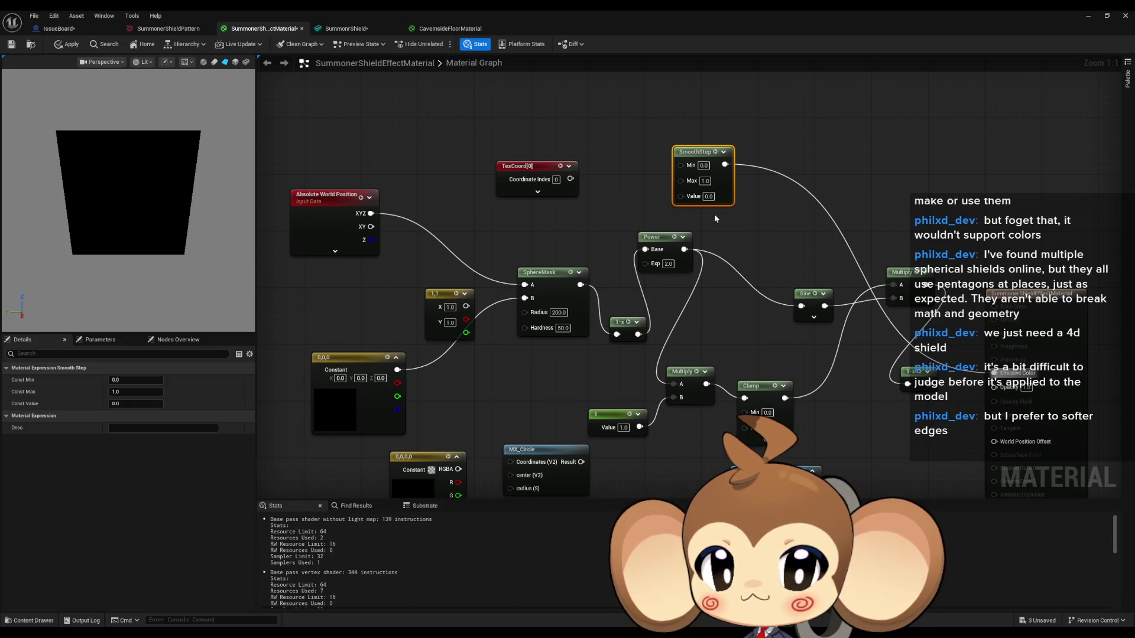
Set the SmoothStep Value to 0.5, then to 1.0
type("0.5")
key("Return")
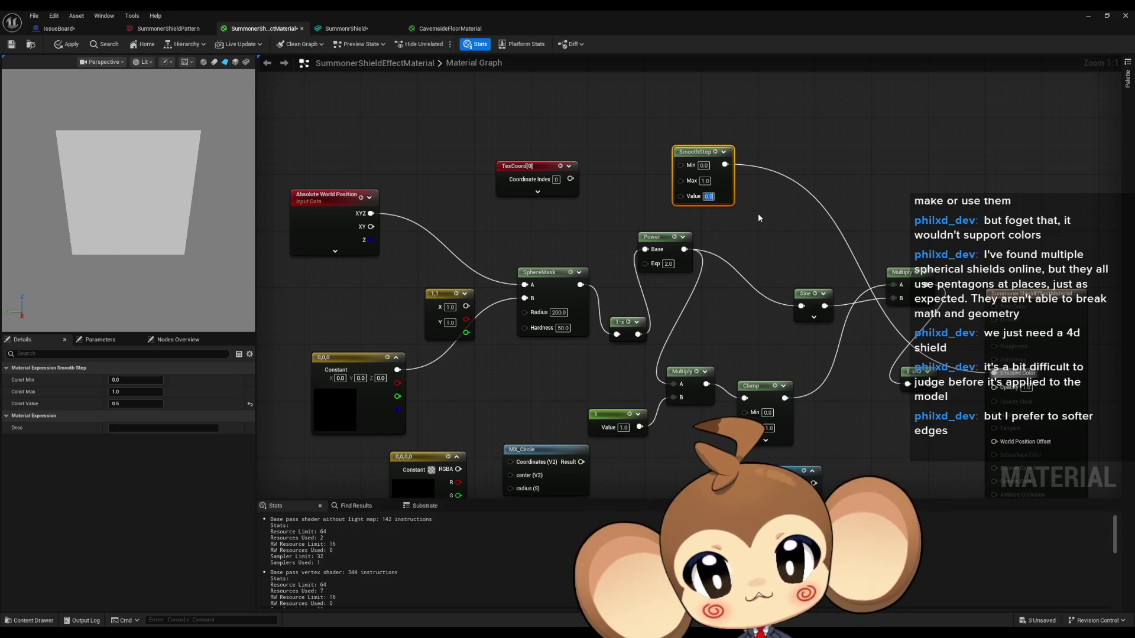
type("1")
key("Return")
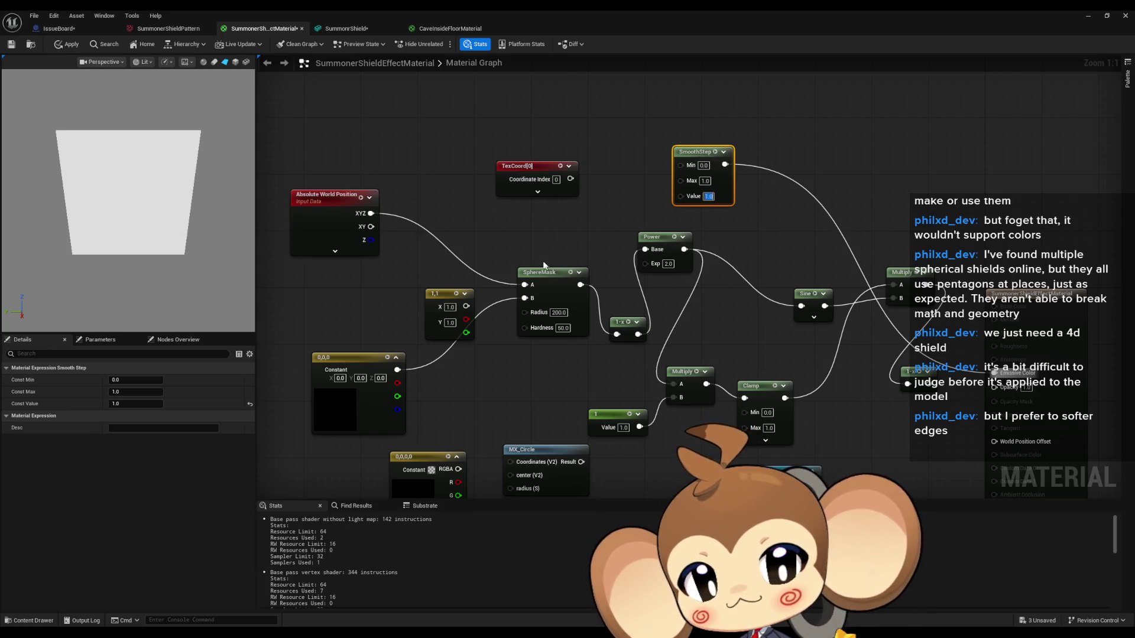
mouse_move(569, 178)
left_mouse_down()
mouse_move(685, 168)
mouse_move(706, 200)
mouse_move(615, 201)
left_mouse_up()
Cancel the dangling TexCoord wire and switch to the Firefox documentation page
left_click(567, 146)
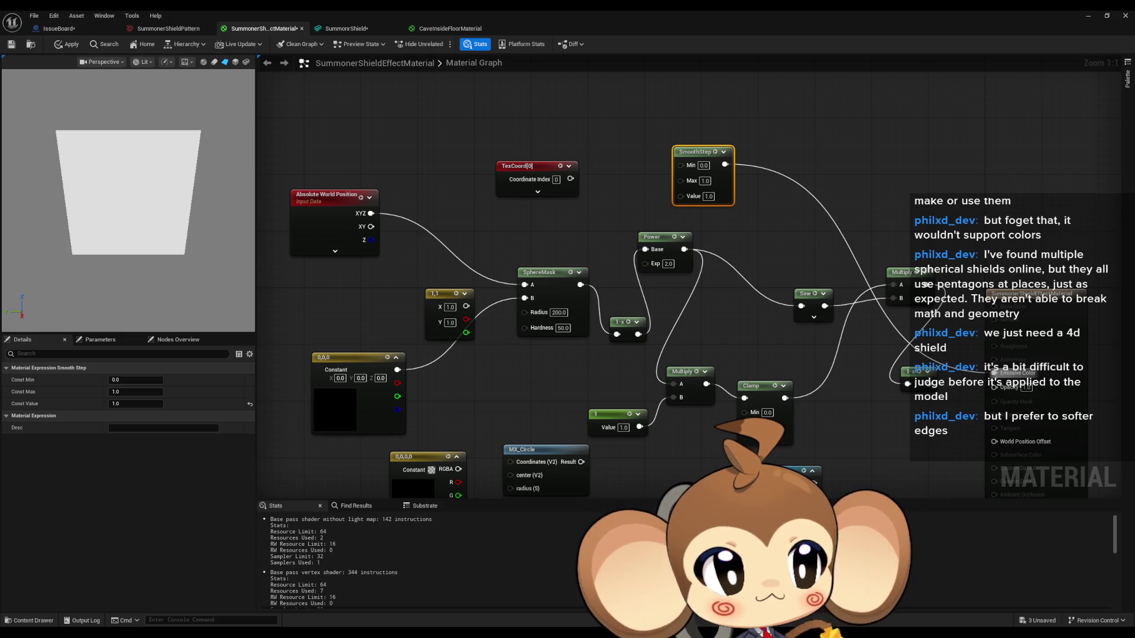
key("alt+Tab")
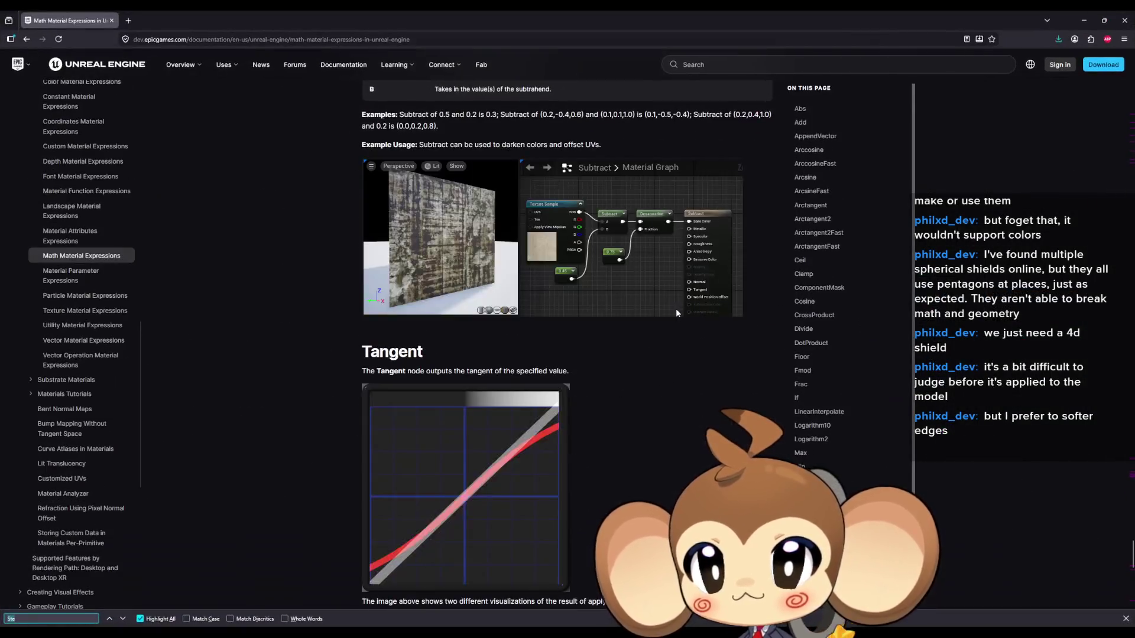
Scroll up to the SmoothStep section of the Math Material Expressions page, then return to the editor
scroll(676, 308, "up", 10)
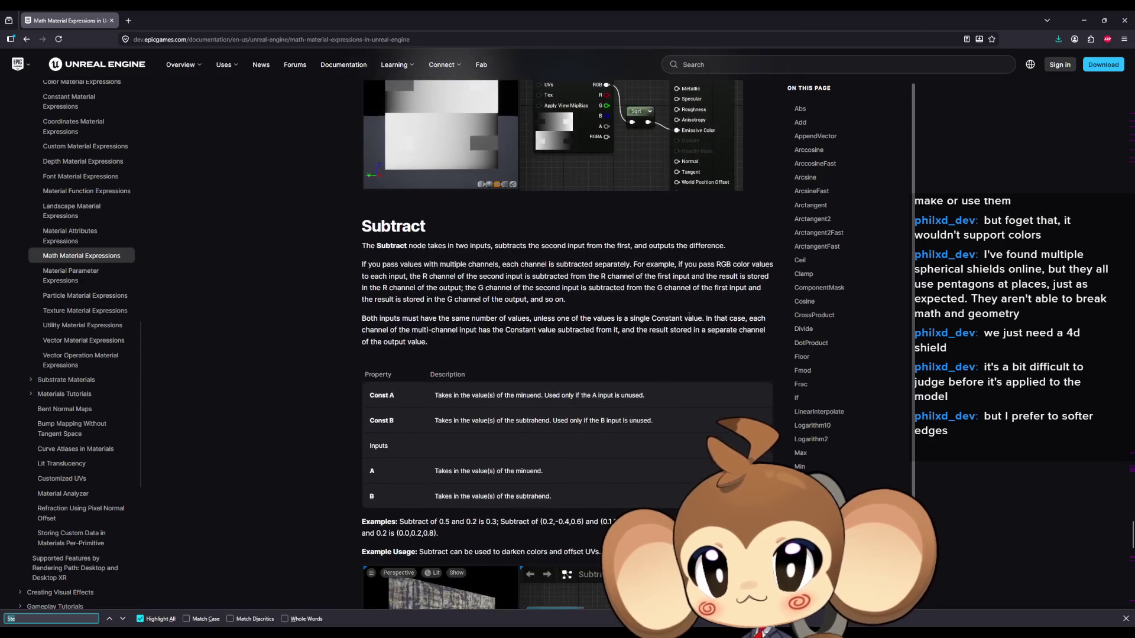
scroll(688, 321, "up", 10)
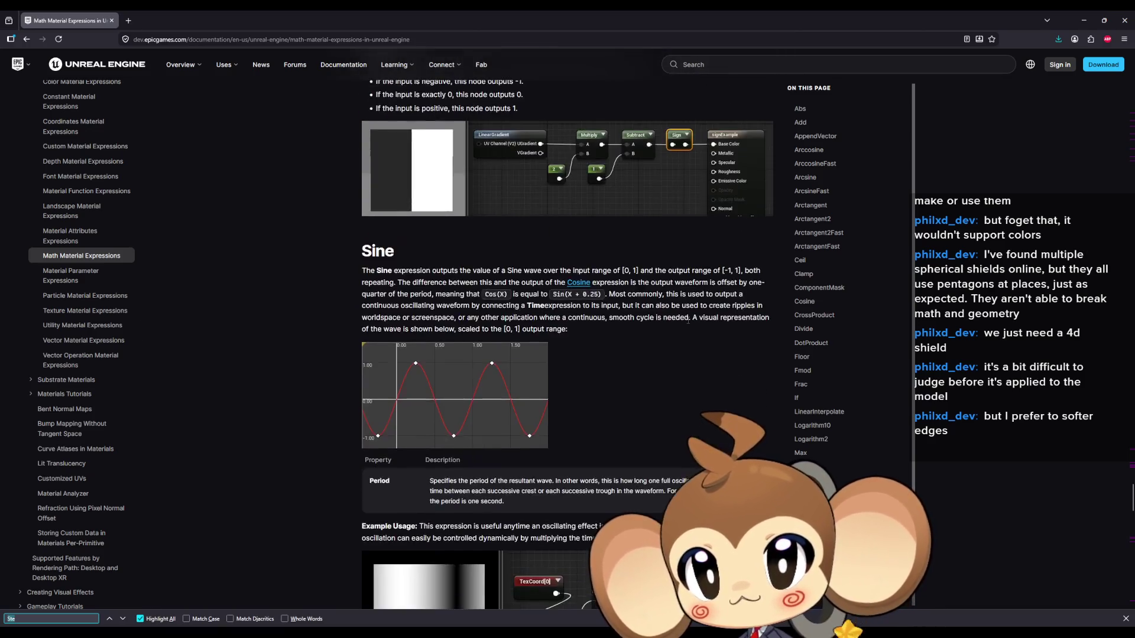
scroll(684, 324, "up", 3)
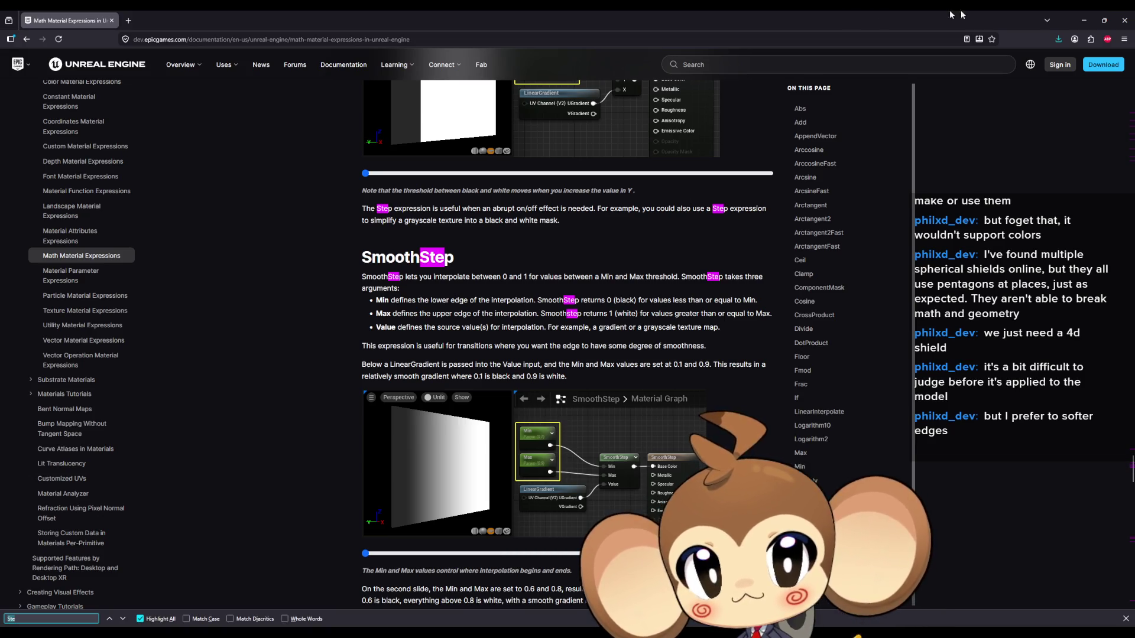
left_click(1083, 20)
Wire TexCoord into SmoothStep Value and try Max values 0.5, 2, 10 and 4, ending at 1.0
left_click_drag(569, 179, 681, 195)
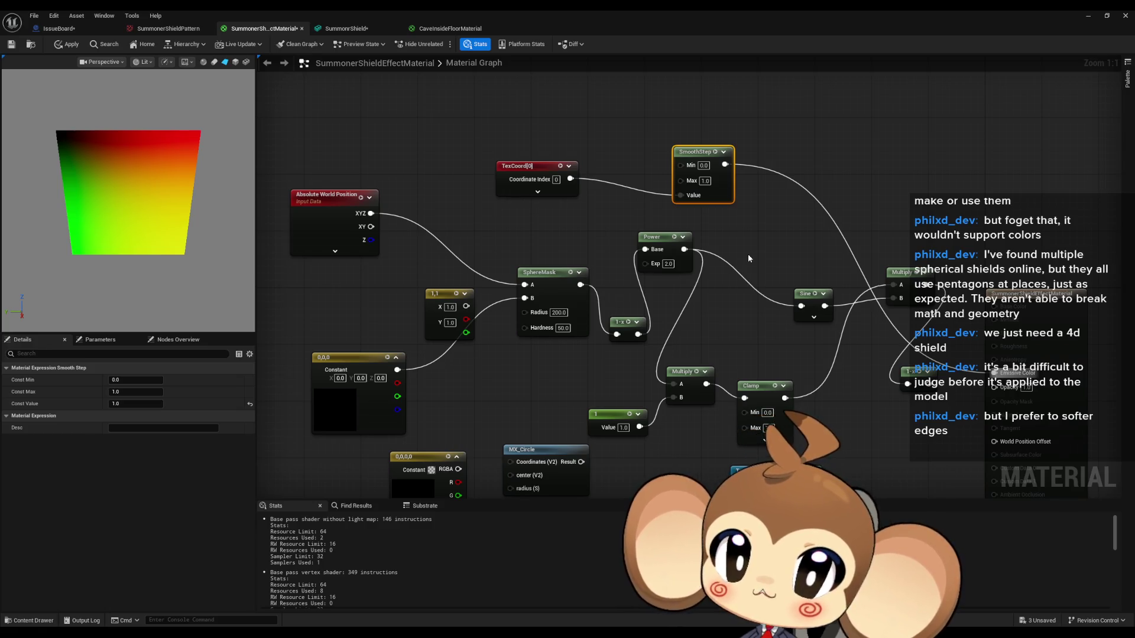
left_click(705, 181)
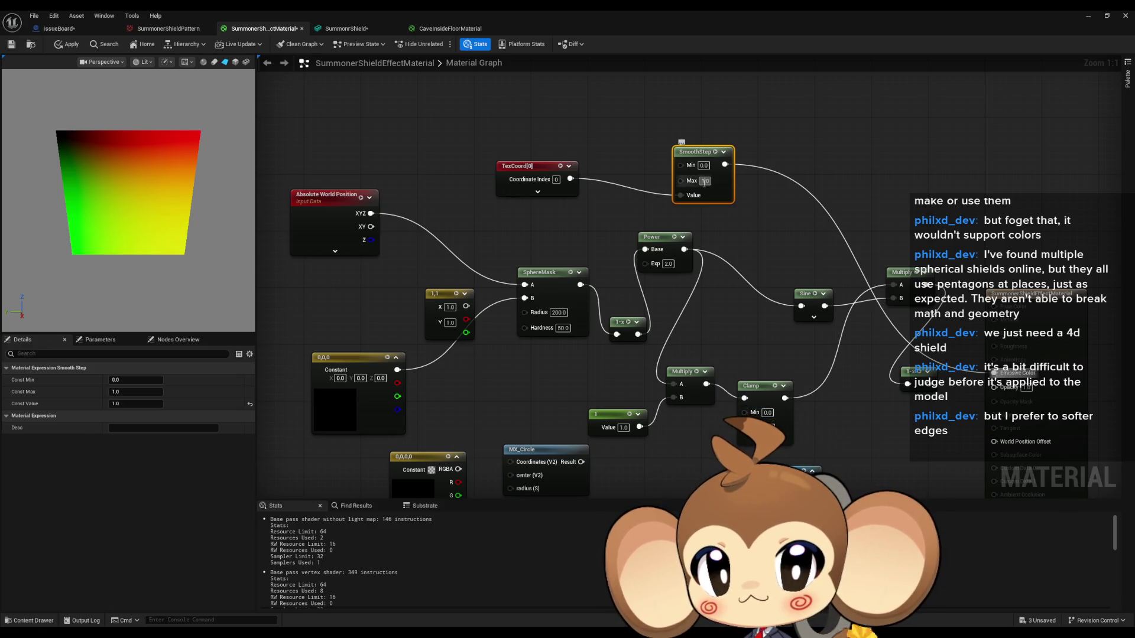
type("0.5")
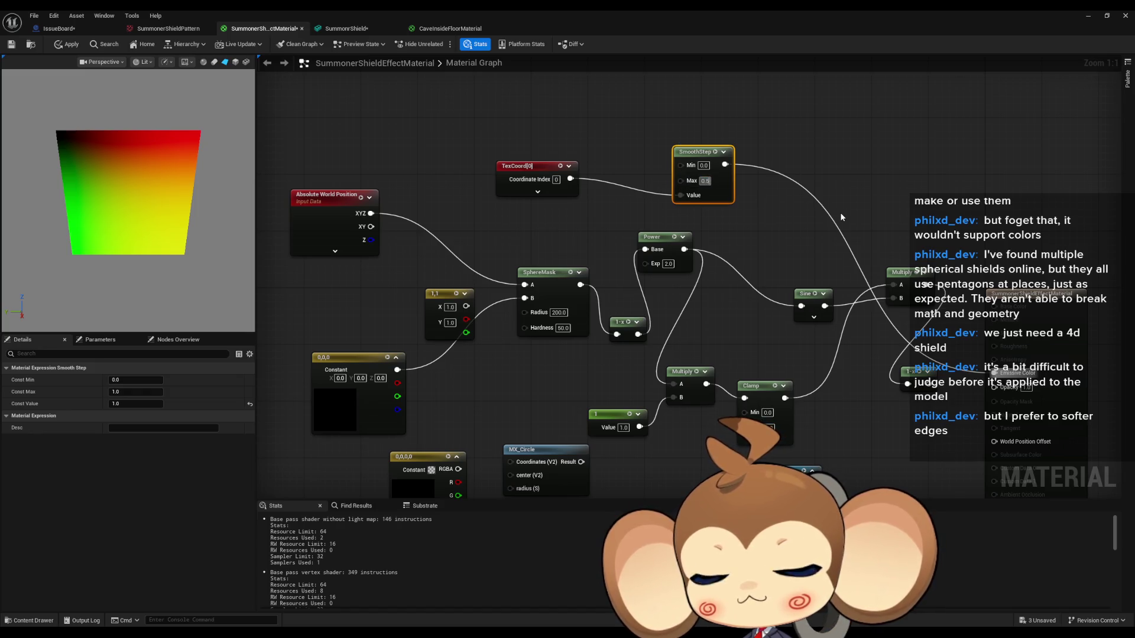
key("Return")
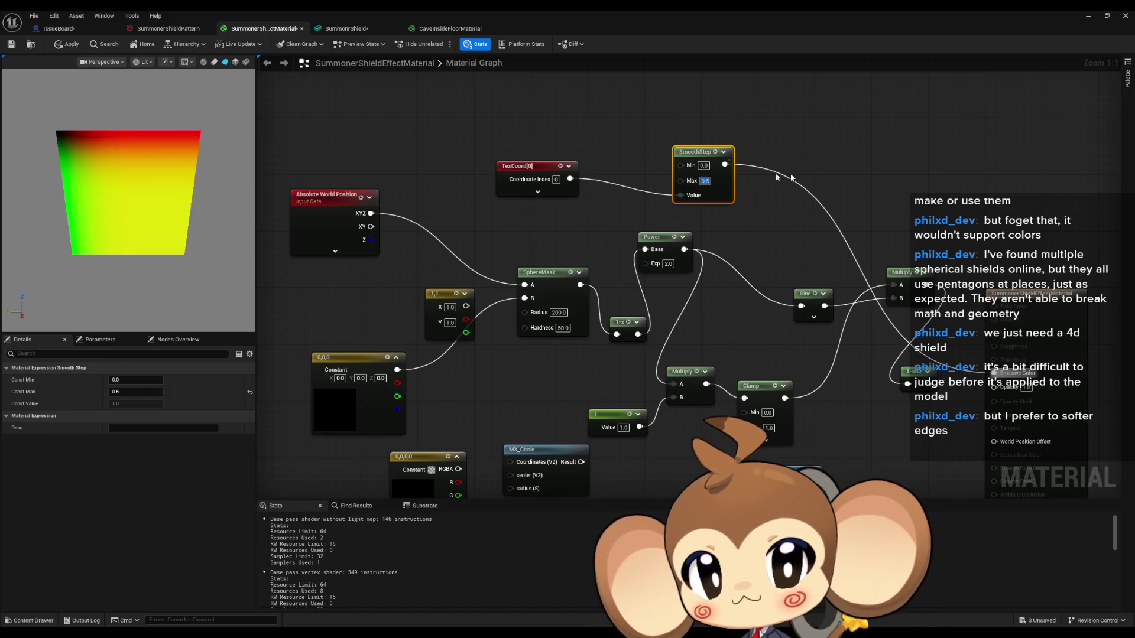
type("2")
key("Return")
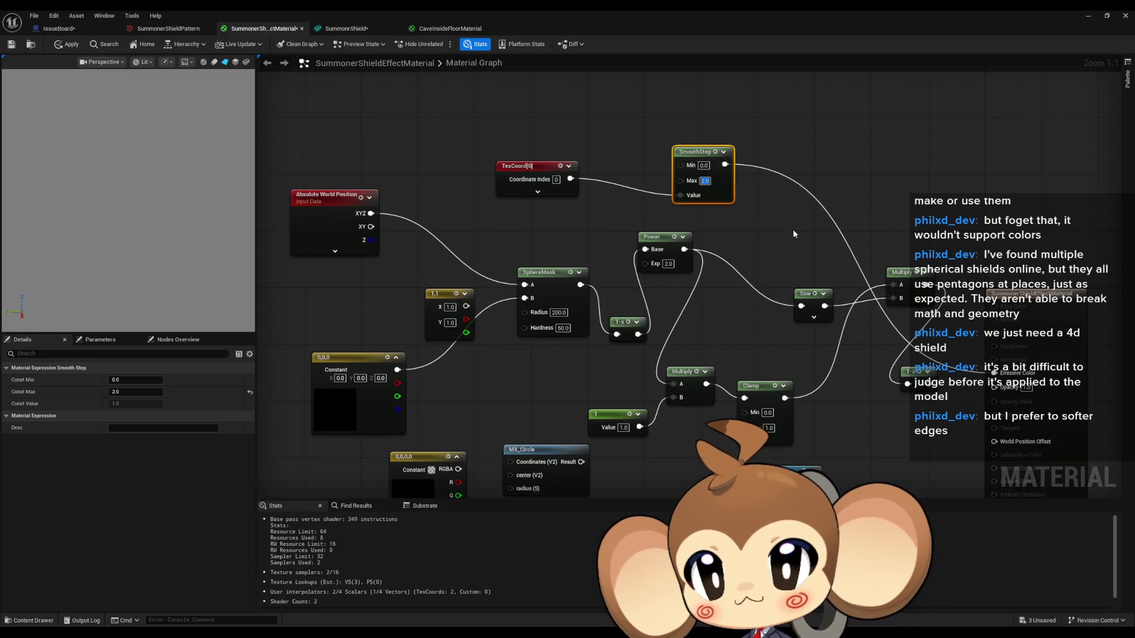
type("10")
key("Return")
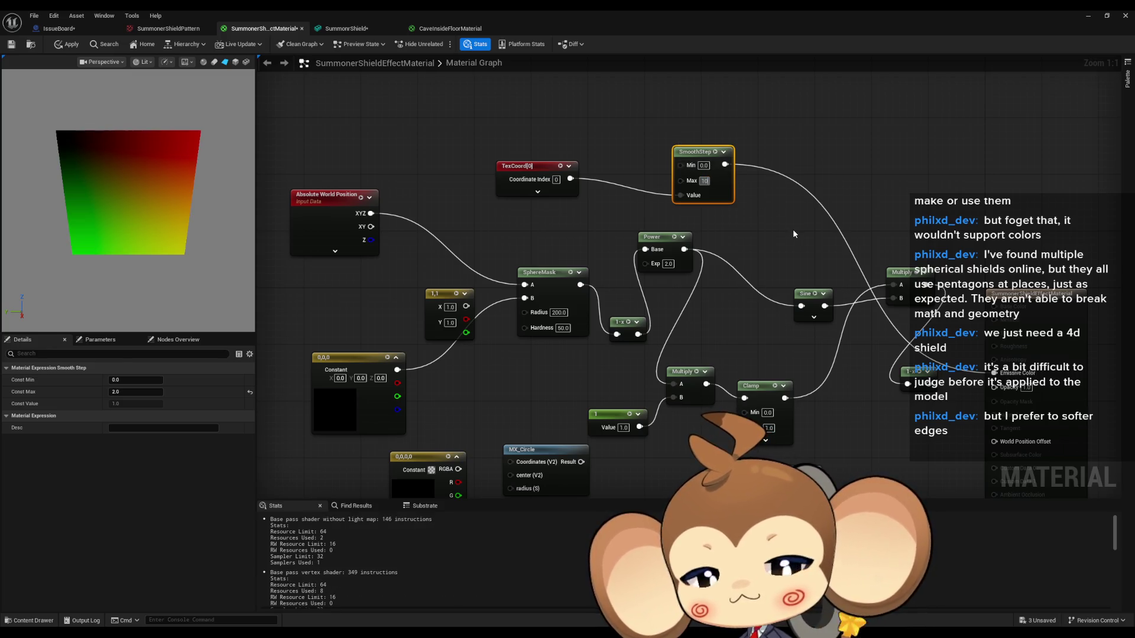
type("4")
key("Return")
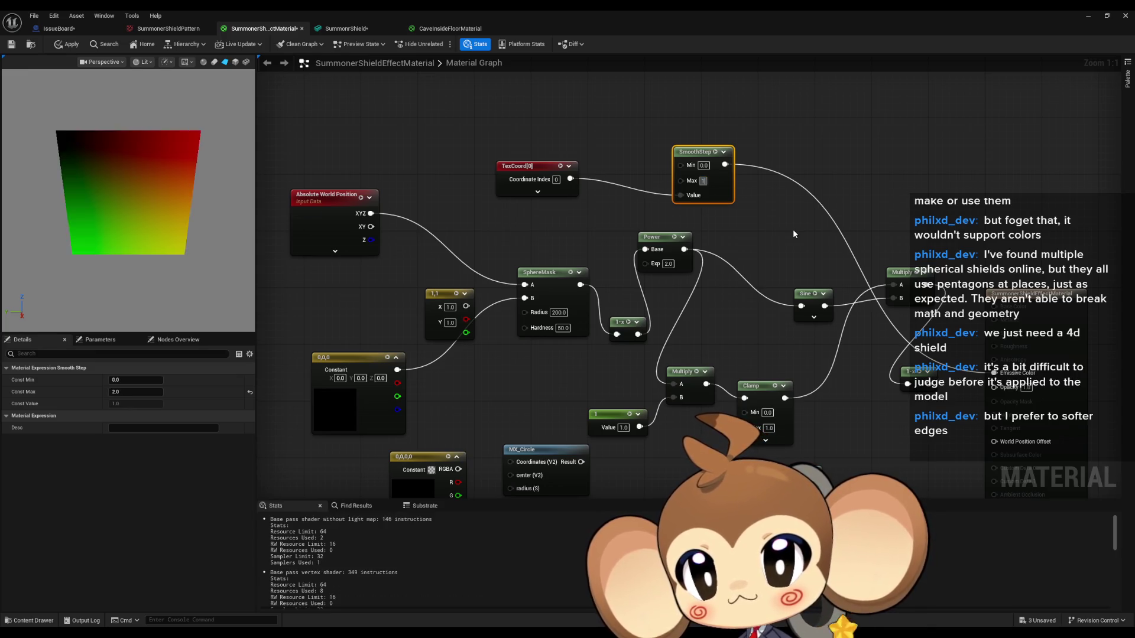
type("1")
key("Return")
Test a SmoothStep Min of 0.5, restore 0.0, and feed Absolute World Position into Value
left_click(703, 165)
type("0.5")
key("Return")
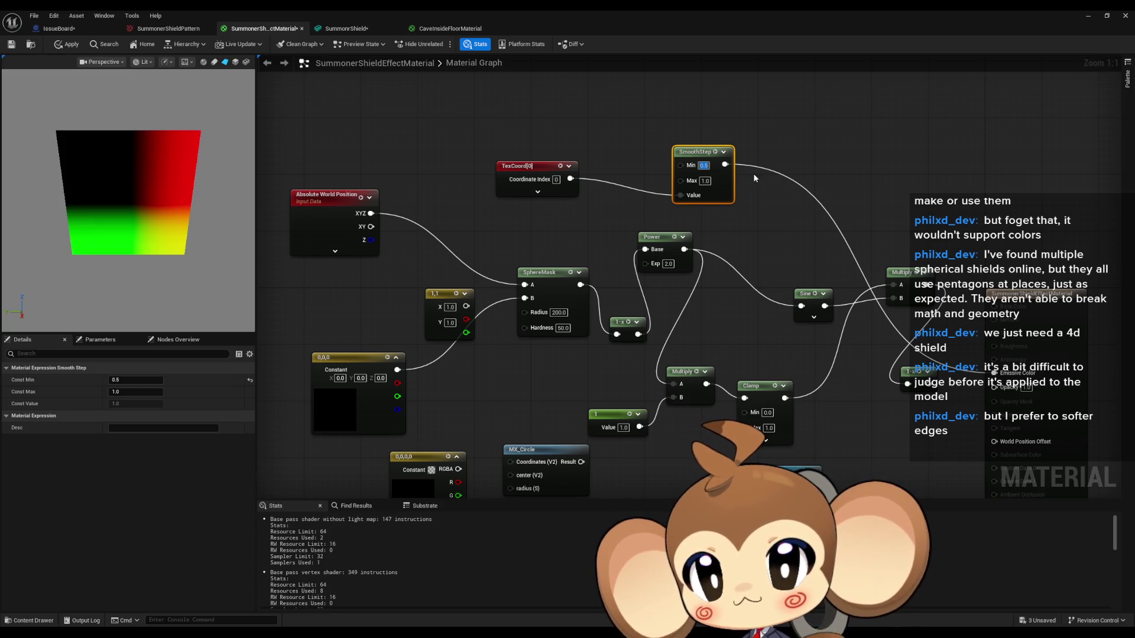
type("0")
key("Return")
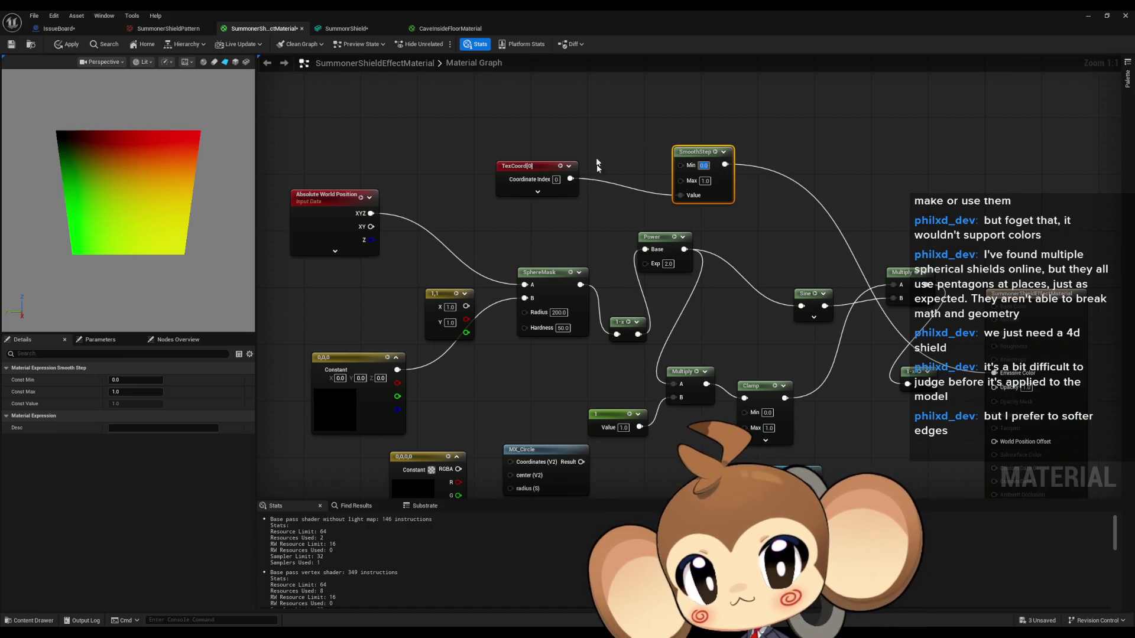
left_click_drag(681, 195, 371, 213)
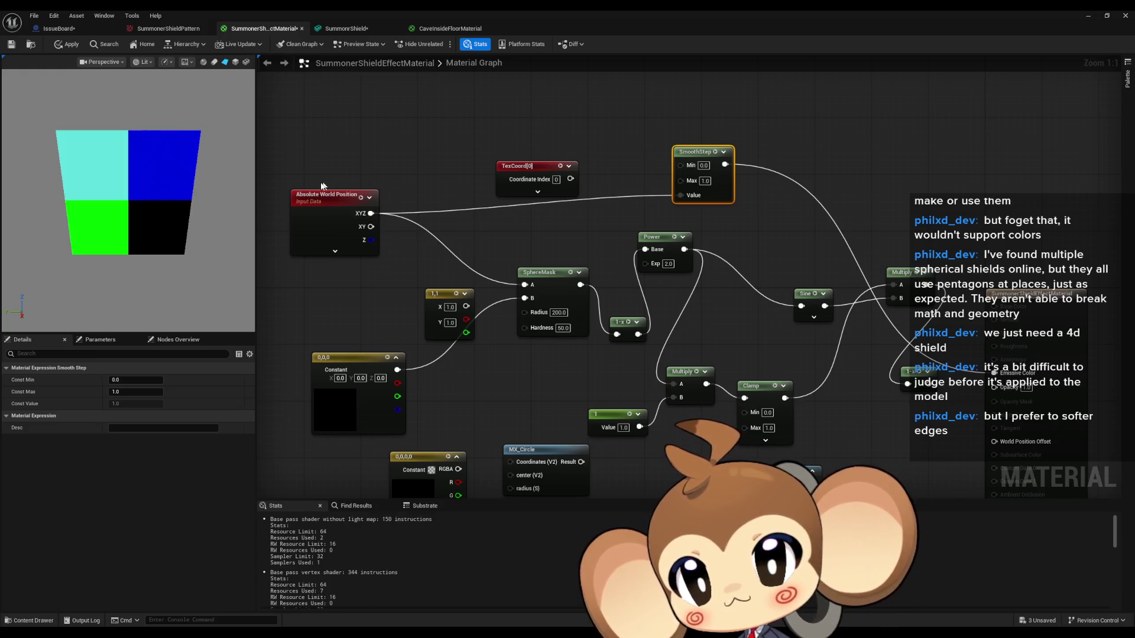
Switch the material preview to a sphere and orbit around it
left_click(212, 64)
left_click(203, 62)
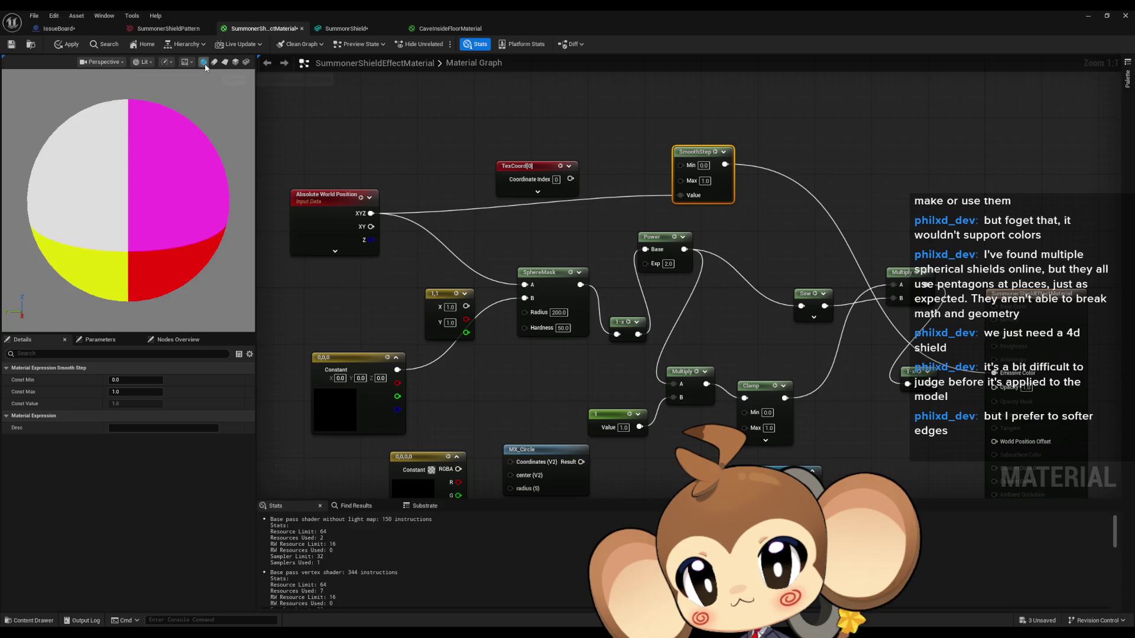
mouse_move(119, 195)
left_mouse_down()
mouse_move(172, 204)
mouse_move(147, 204)
left_mouse_up()
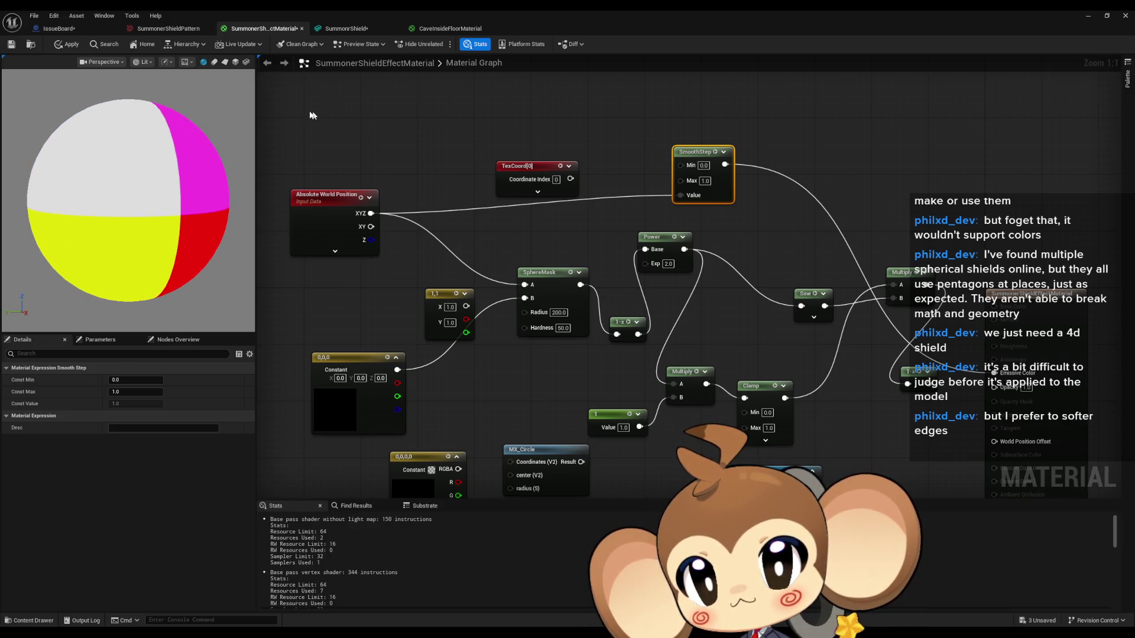
Try SmoothStep Max of 1000 and 100, settle on 500, then preview on a plane
left_click(704, 180)
type("1000")
key("Return")
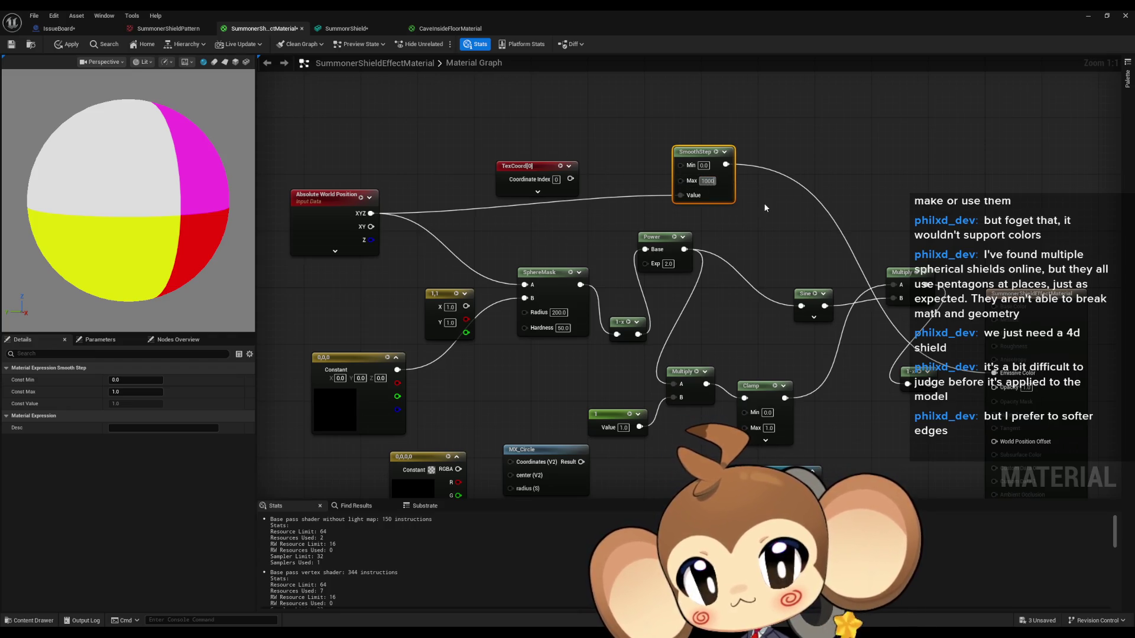
type("100")
key("Return")
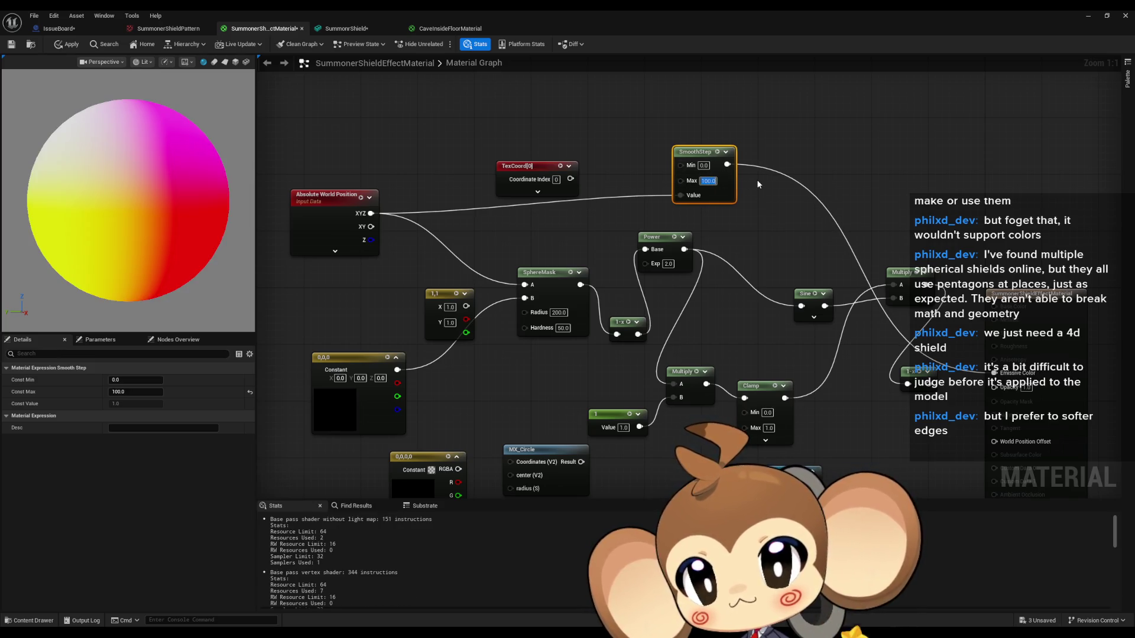
type("500")
key("Return")
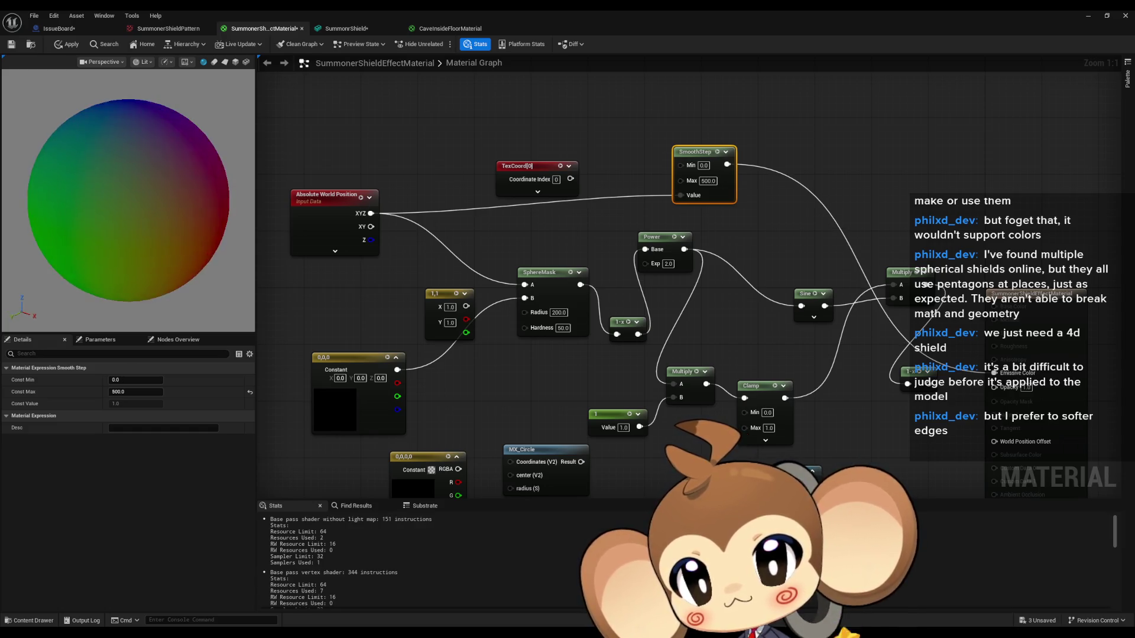
left_click_drag(129, 201, 248, 201)
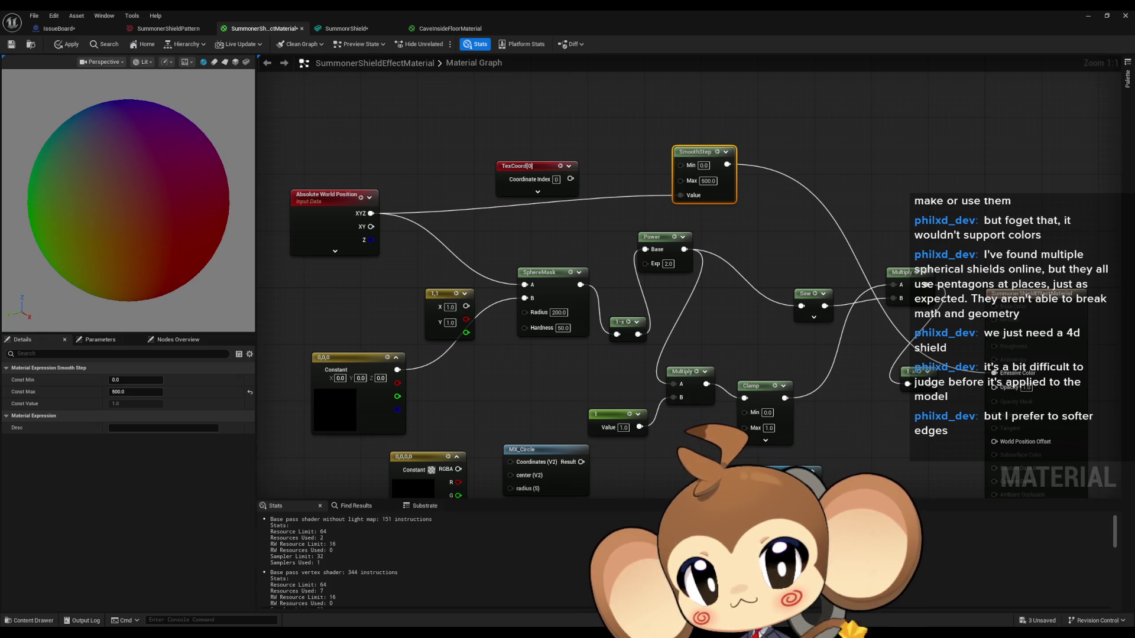
left_click(224, 63)
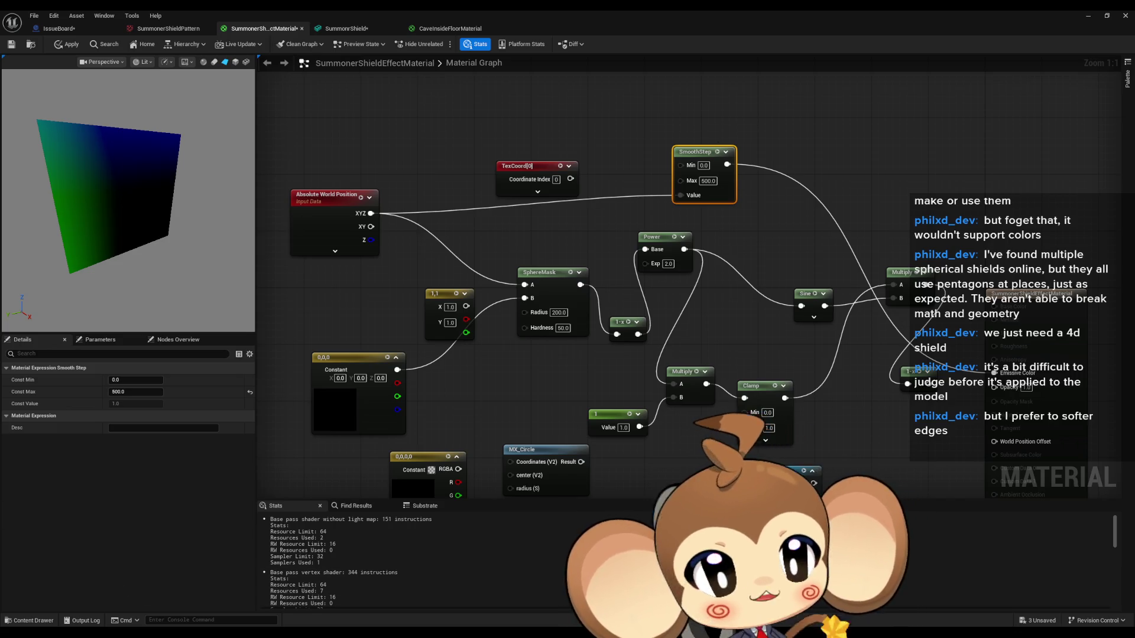
Switch to the documentation page and scroll up to the Step section
key("alt+Tab")
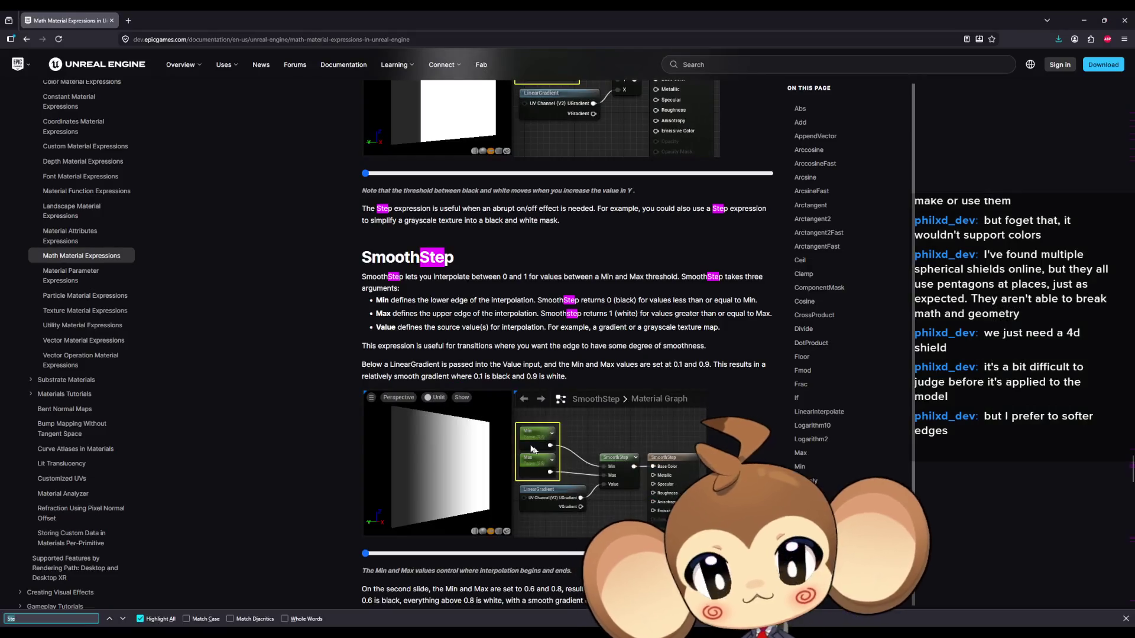
scroll(554, 436, "up", 5)
scroll(554, 436, "up", 1)
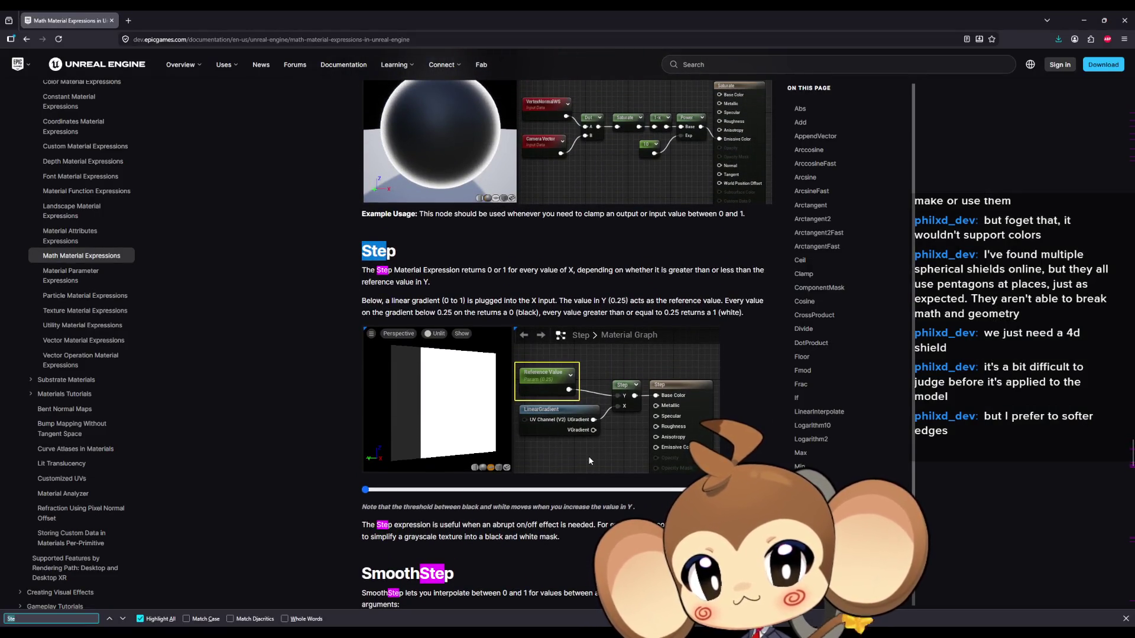
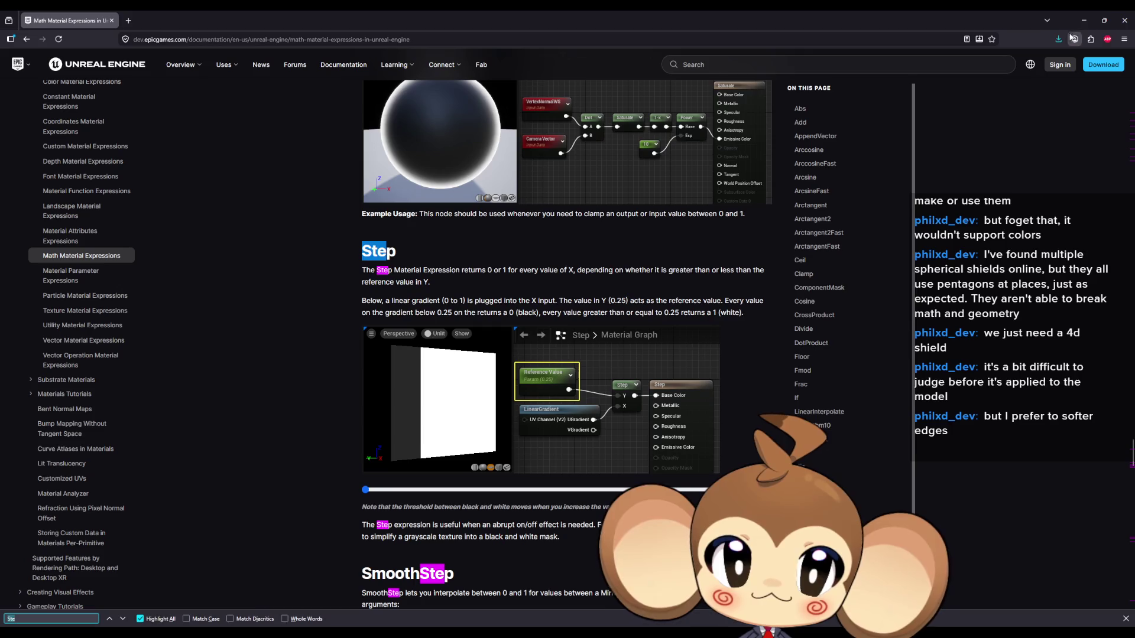
Return from the Step documentation to the SummonerShieldEffectMaterial graph and deselect the SmoothStep node
key("alt+Tab")
left_click(755, 312)
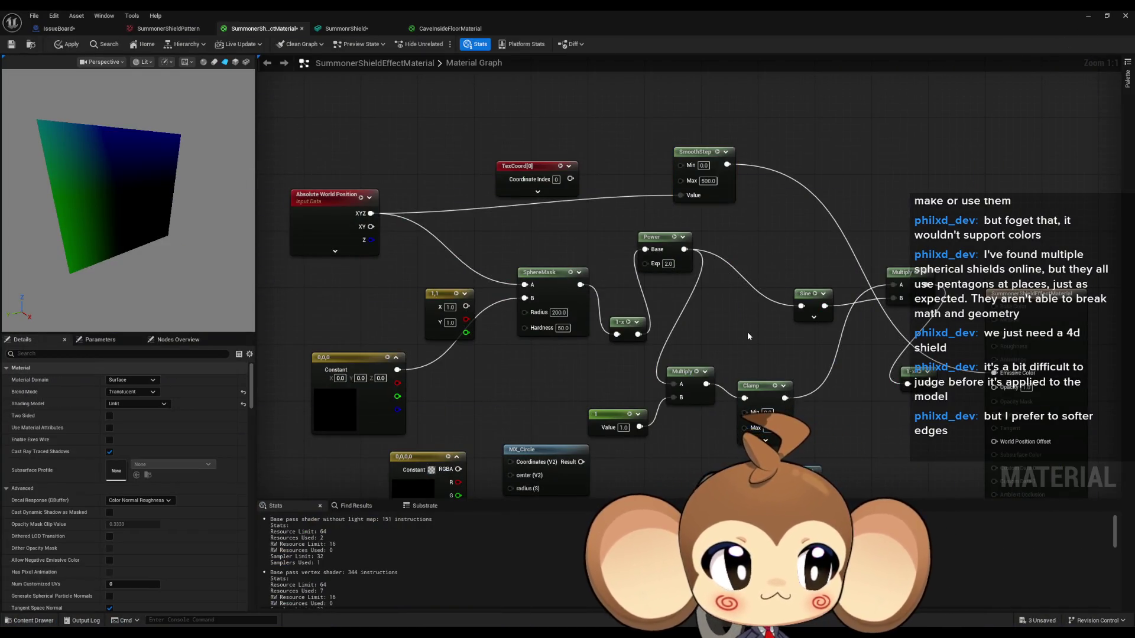
Set the SmoothStep node's Max to 1.0
left_click_drag(744, 337, 633, 335)
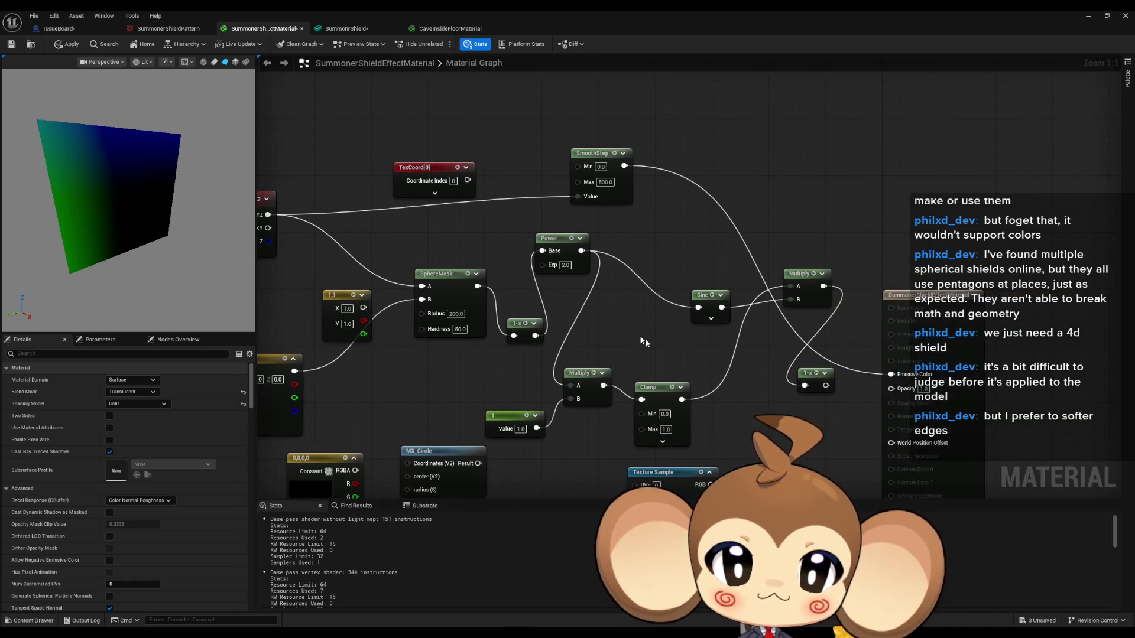
left_click(605, 182)
type("1")
key("Return")
Connect TexCoord[0] to the SmoothStep Value input and clear space for a new node
left_click_drag(641, 253, 700, 255)
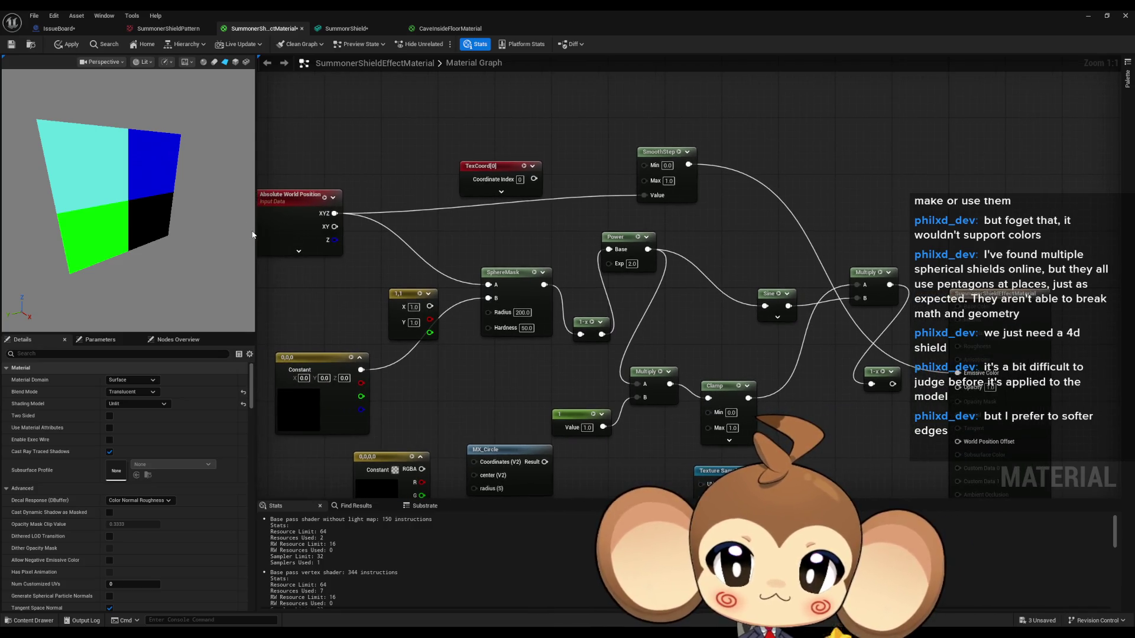
left_click_drag(534, 179, 642, 195)
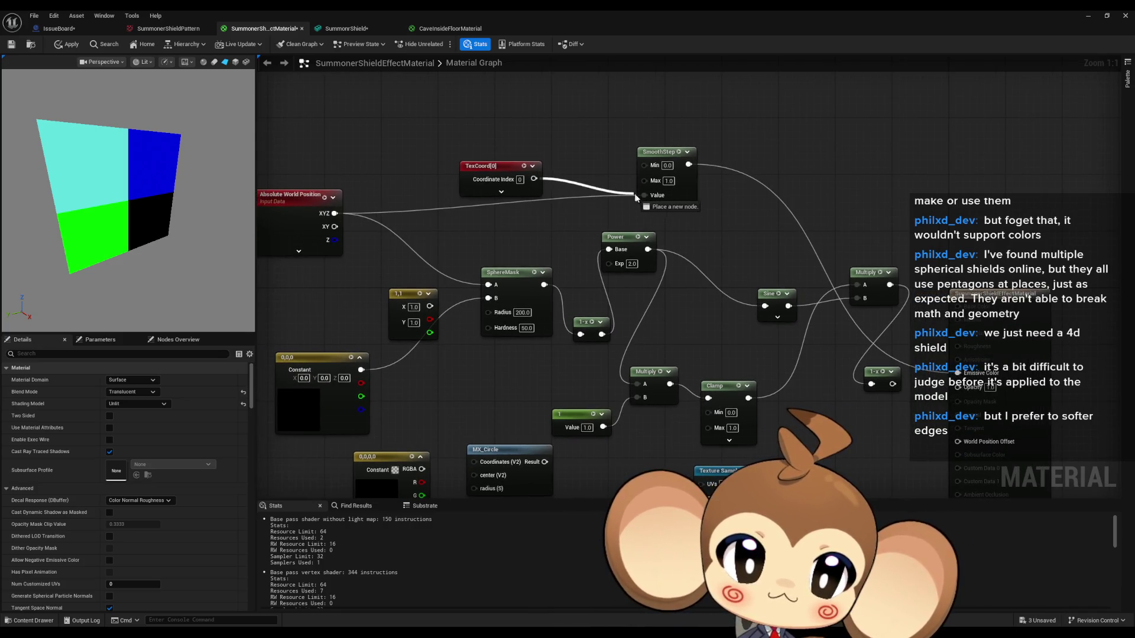
mouse_move(519, 235)
left_mouse_down()
mouse_move(555, 239)
mouse_move(525, 297)
left_mouse_up()
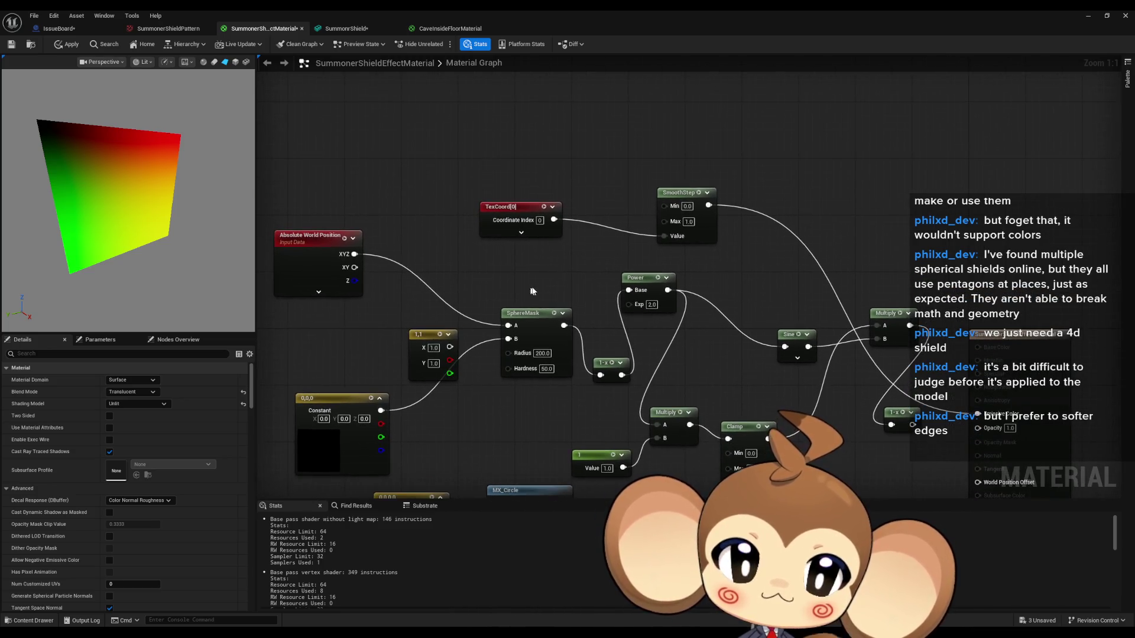
left_click_drag(810, 256, 762, 288)
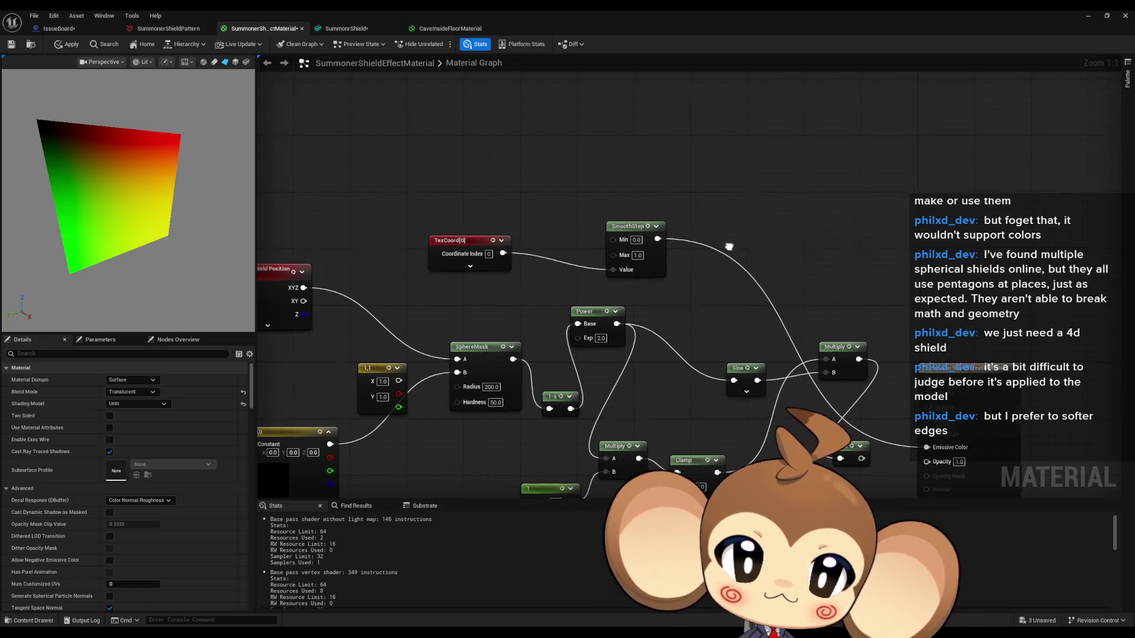
left_click_drag(714, 279, 648, 349)
right_click(683, 247)
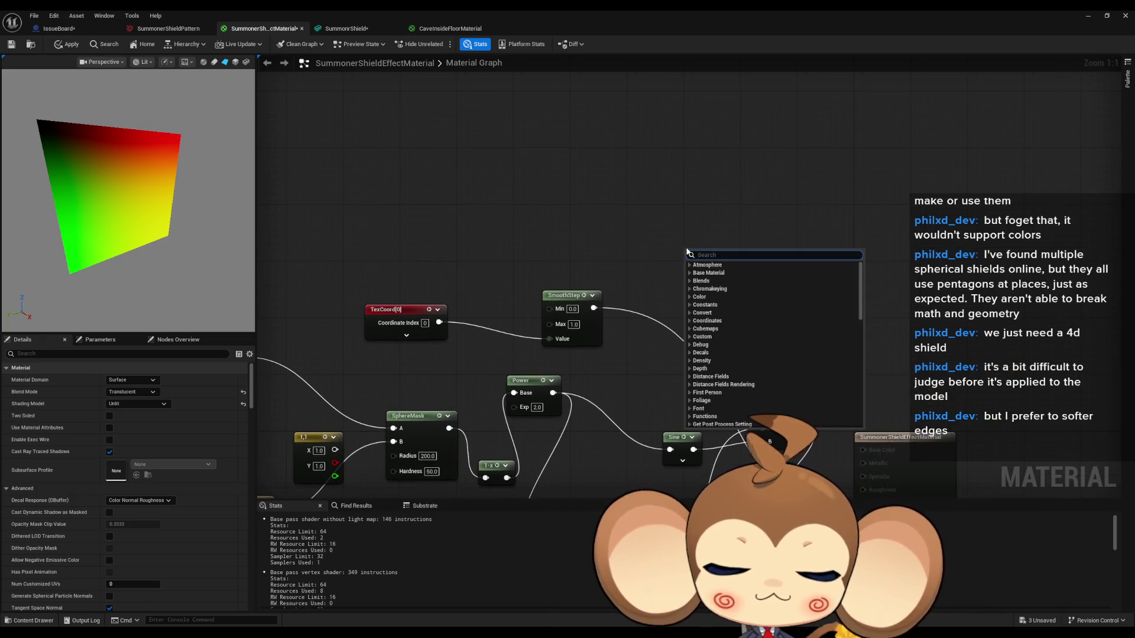
Add an If node and arrange it beside the SmoothStep node
type("if")
key("Return")
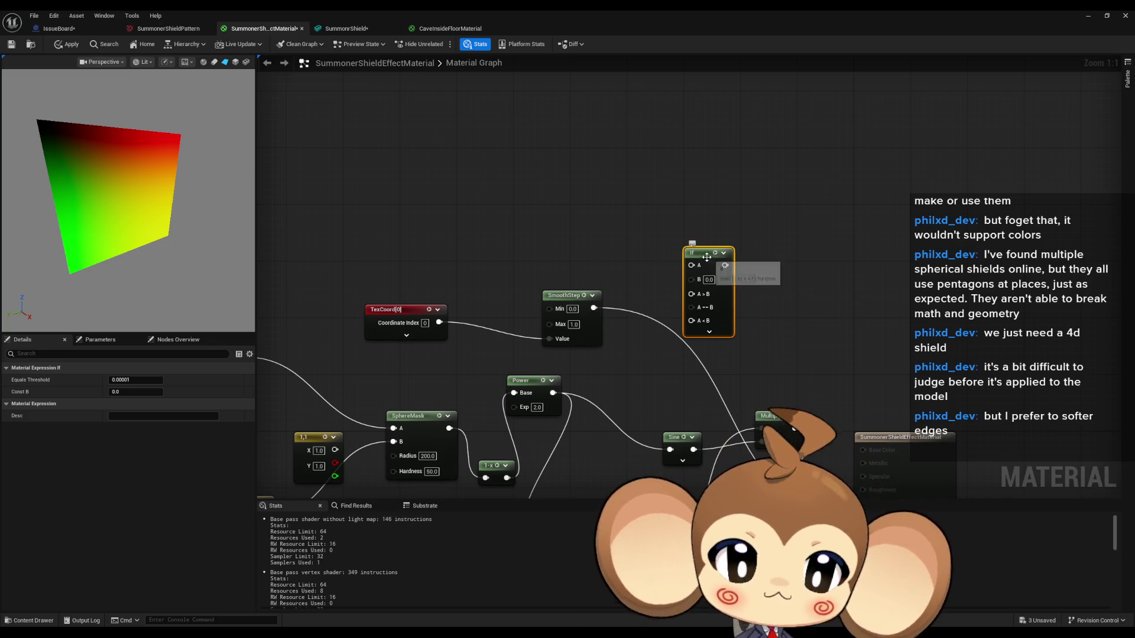
left_click_drag(707, 258, 742, 230)
left_click_drag(573, 299, 538, 284)
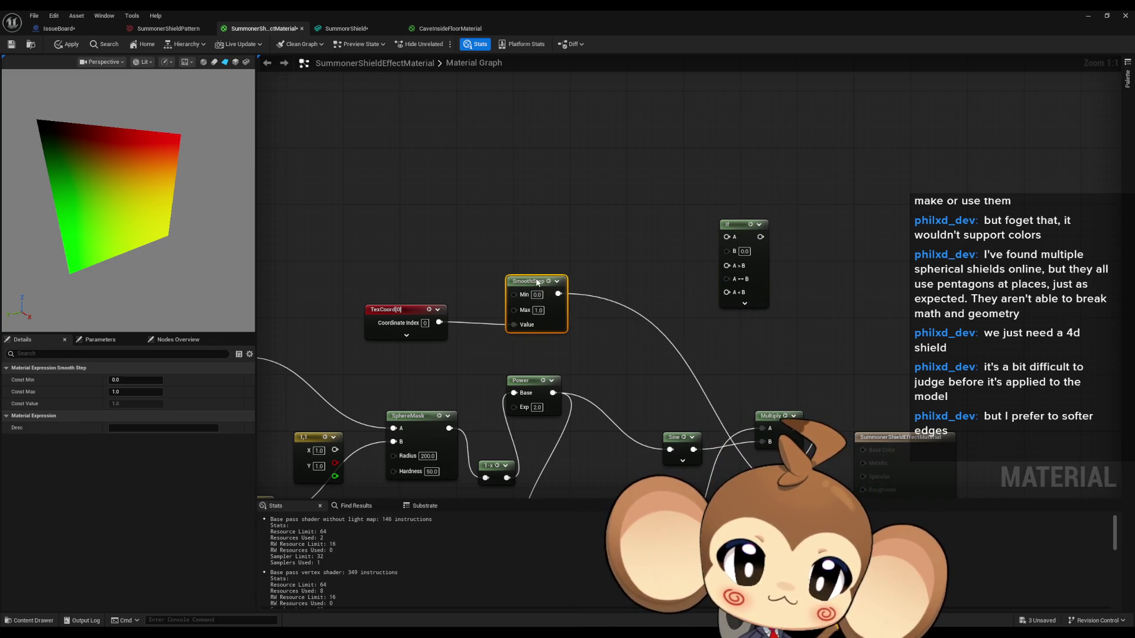
left_click(599, 234)
left_click_drag(600, 234, 511, 115)
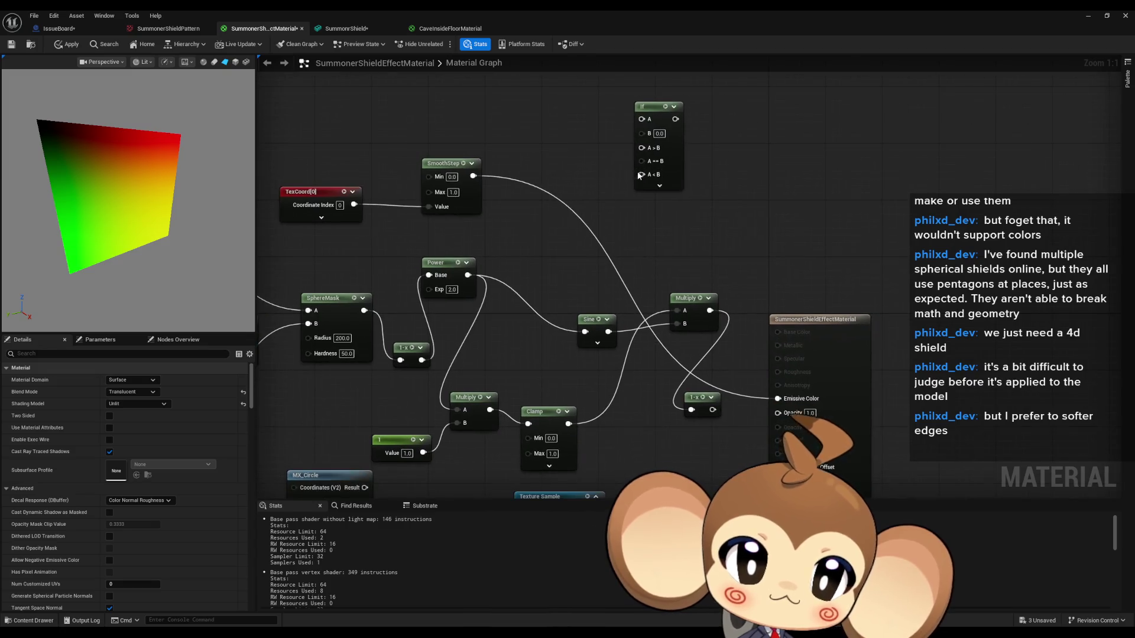
left_click_drag(607, 160, 608, 223)
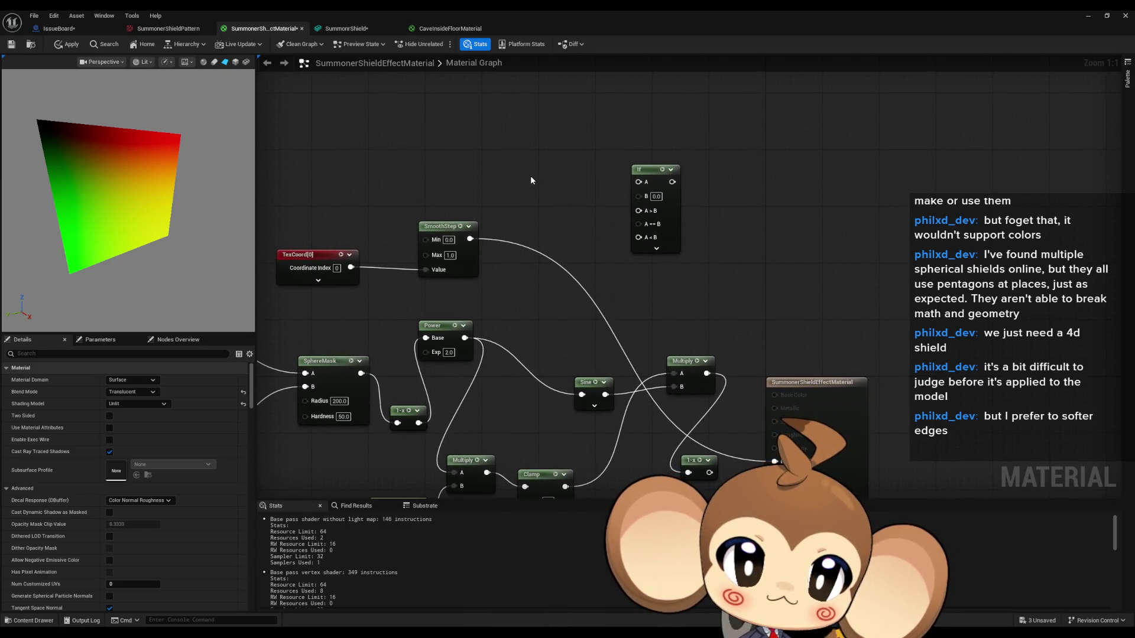
left_click_drag(530, 176, 672, 176)
Feed a duplicated TexCoord[0] into the If's A input and a constant of 10 into B
left_click(445, 260)
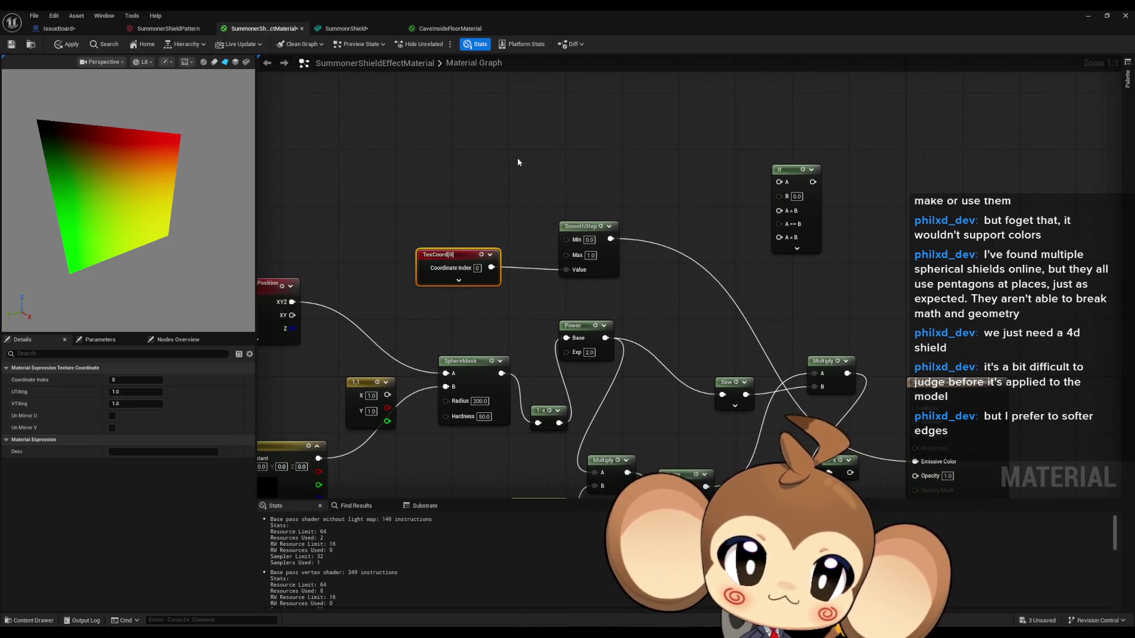
key("ctrl+d")
mouse_move(782, 182)
left_mouse_down()
mouse_move(599, 177)
mouse_move(561, 163)
mouse_move(642, 144)
left_mouse_up()
left_click(666, 192)
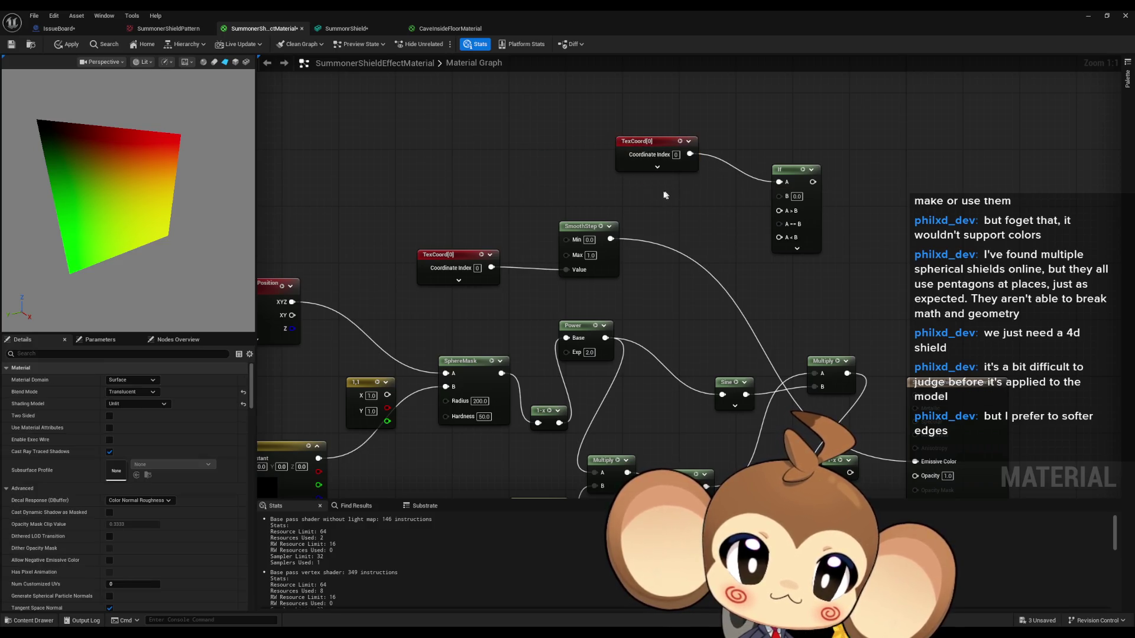
left_click(667, 203)
mouse_move(779, 196)
left_mouse_down()
mouse_move(739, 218)
mouse_move(717, 211)
left_mouse_up()
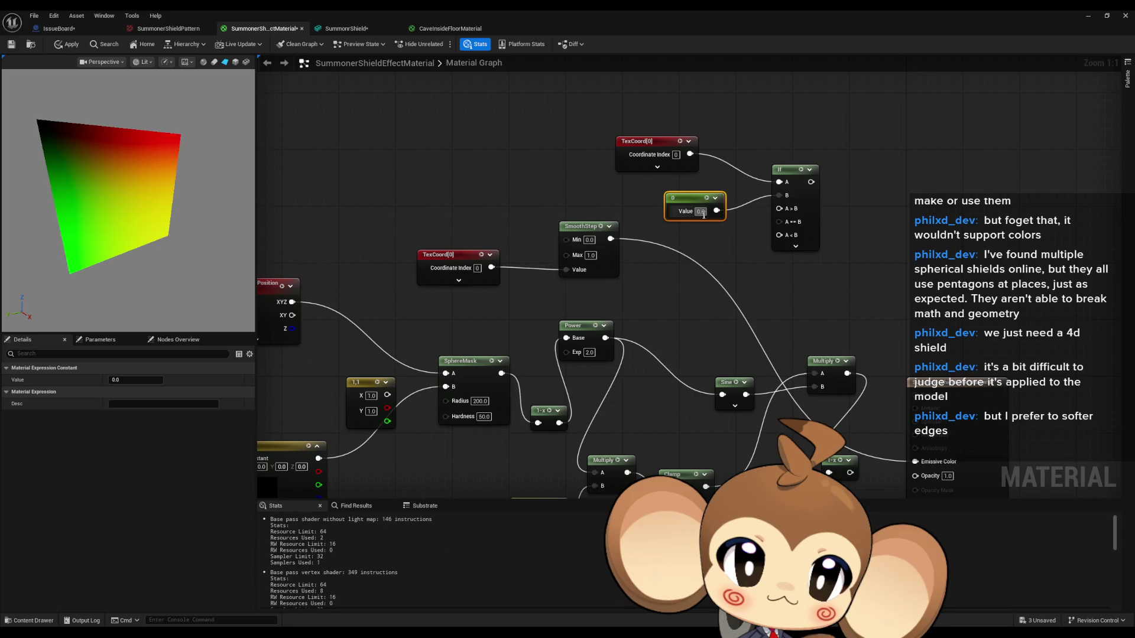
type("10")
key("Return")
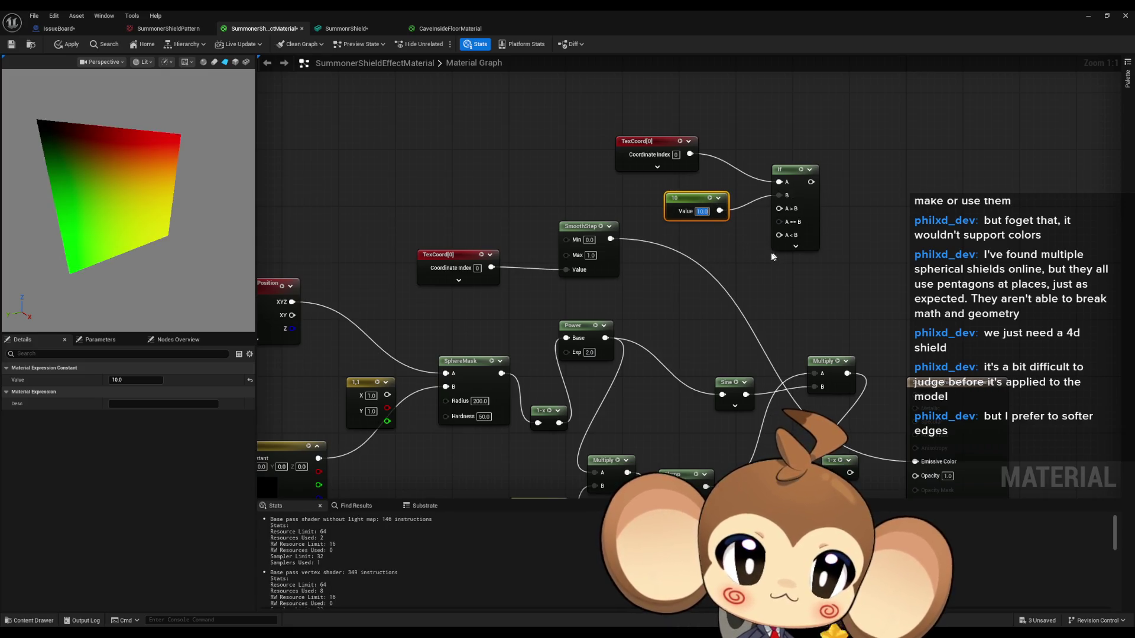
Tidy the nodes and create three Constant3Vector colour constants
mouse_move(645, 100)
left_mouse_down()
mouse_move(731, 222)
mouse_move(703, 172)
mouse_move(705, 144)
left_mouse_up()
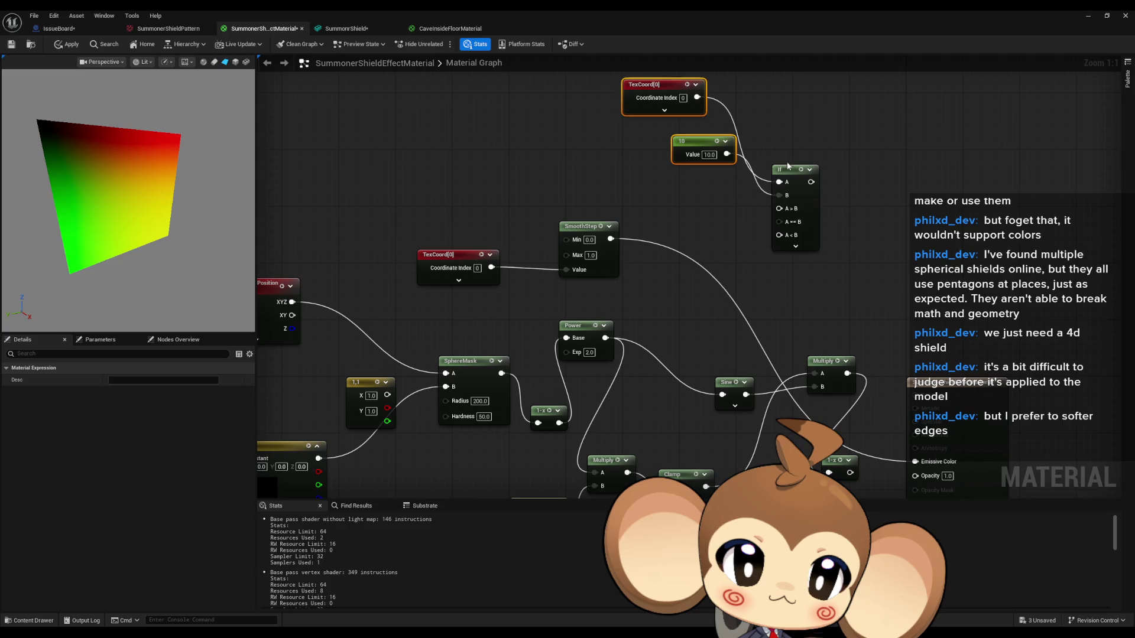
left_click_drag(792, 172, 847, 136)
left_click(699, 198)
left_click(698, 193)
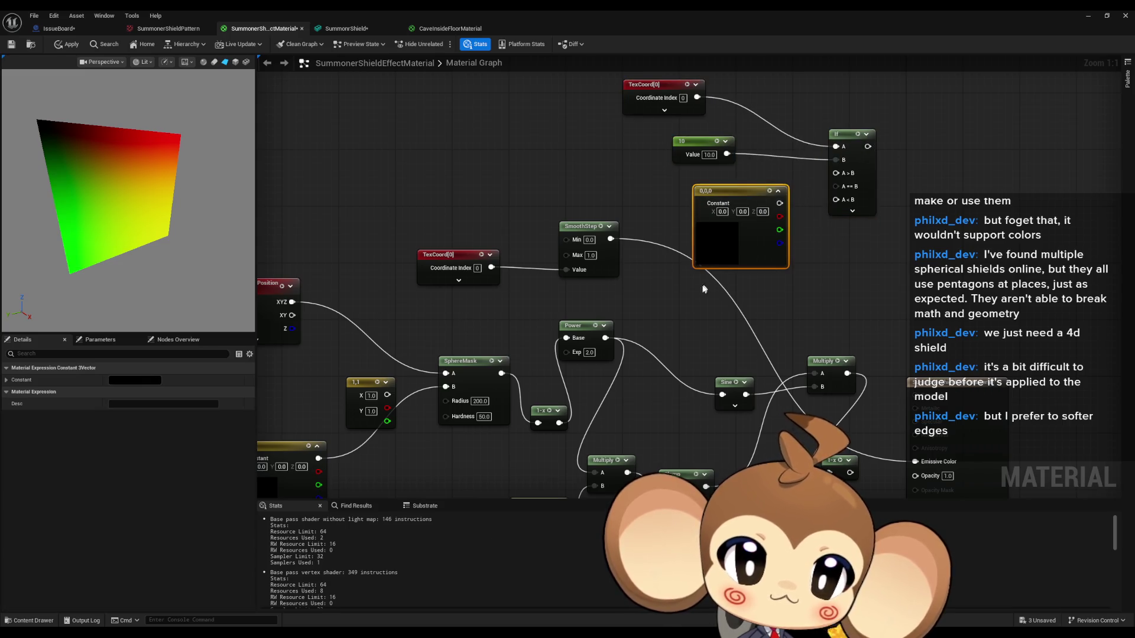
mouse_move(545, 165)
left_mouse_down()
mouse_move(678, 338)
mouse_move(649, 288)
mouse_move(649, 164)
mouse_move(594, 151)
left_mouse_up()
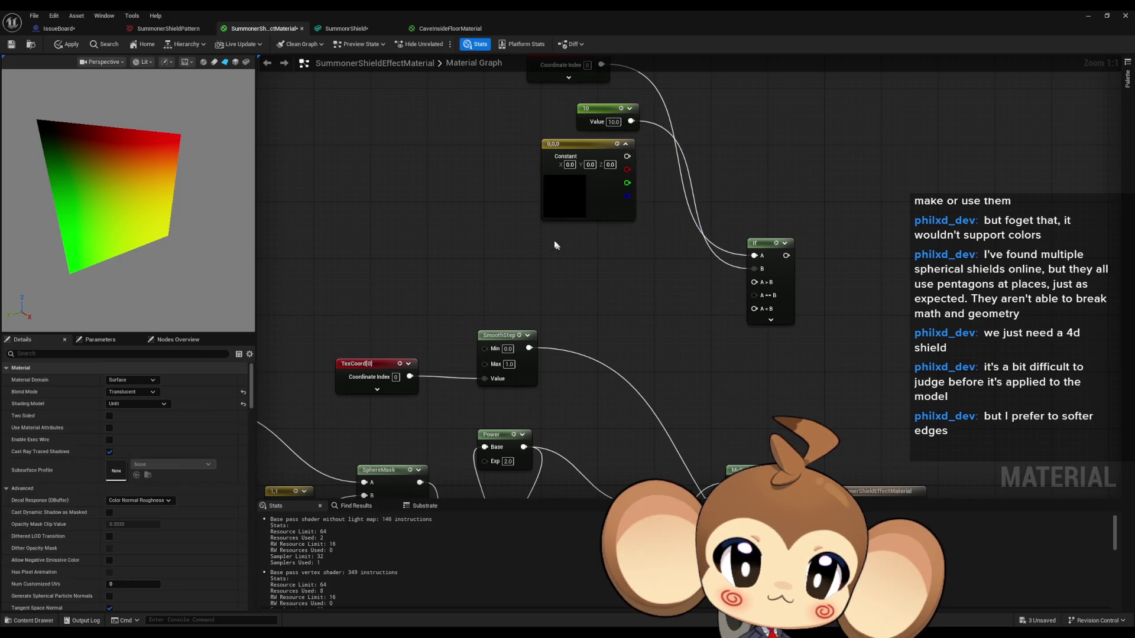
key("ctrl+d")
key("ctrl+d")
Set the three colour constants to red, green and blue
left_click(569, 164)
type("1")
left_click(673, 305)
left_click(597, 264)
type("1")
left_click(660, 370)
type("1")
key("Return")
Wire blue to A<B, green to A==B, red to A>B, and the If result to Base Color
mouse_move(677, 362)
left_mouse_down()
mouse_move(759, 301)
mouse_move(633, 256)
left_mouse_up()
mouse_move(627, 156)
left_mouse_down()
mouse_move(698, 180)
mouse_move(754, 283)
left_mouse_up()
mouse_move(754, 283)
left_mouse_down()
mouse_move(734, 260)
mouse_move(717, 192)
mouse_move(771, 414)
mouse_move(767, 464)
mouse_move(795, 412)
left_mouse_up()
left_click_drag(782, 276, 792, 392)
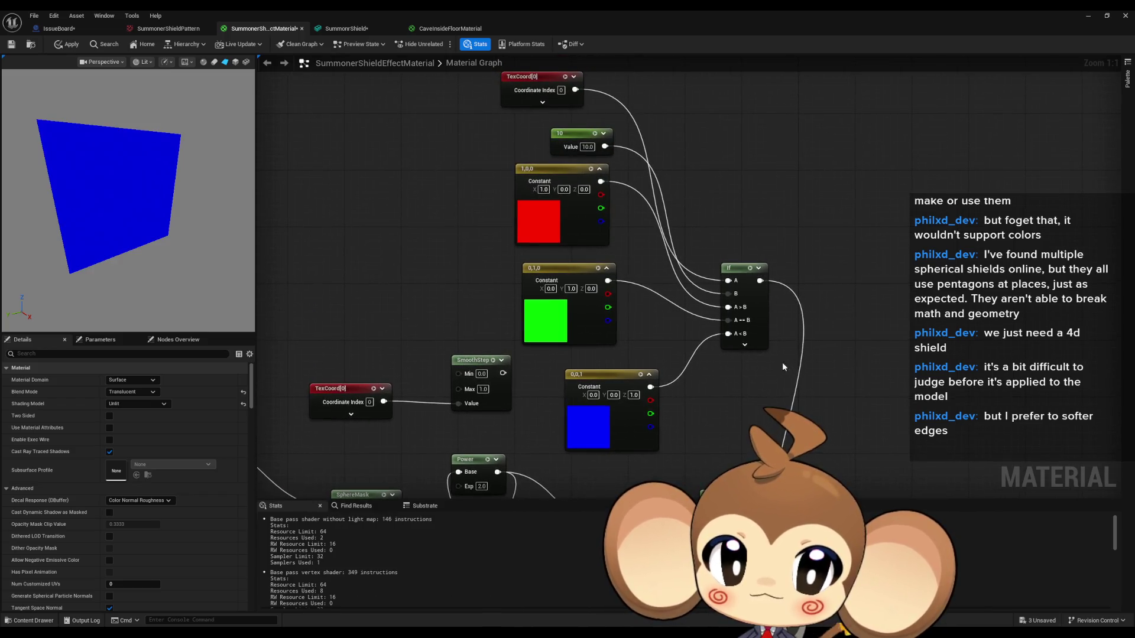
Try threshold values of 100, 1, 0.1 and 0.01 on the If constant
left_click(585, 148)
type("100")
key("Return")
type("1")
key("Return")
type(".1")
key("Return")
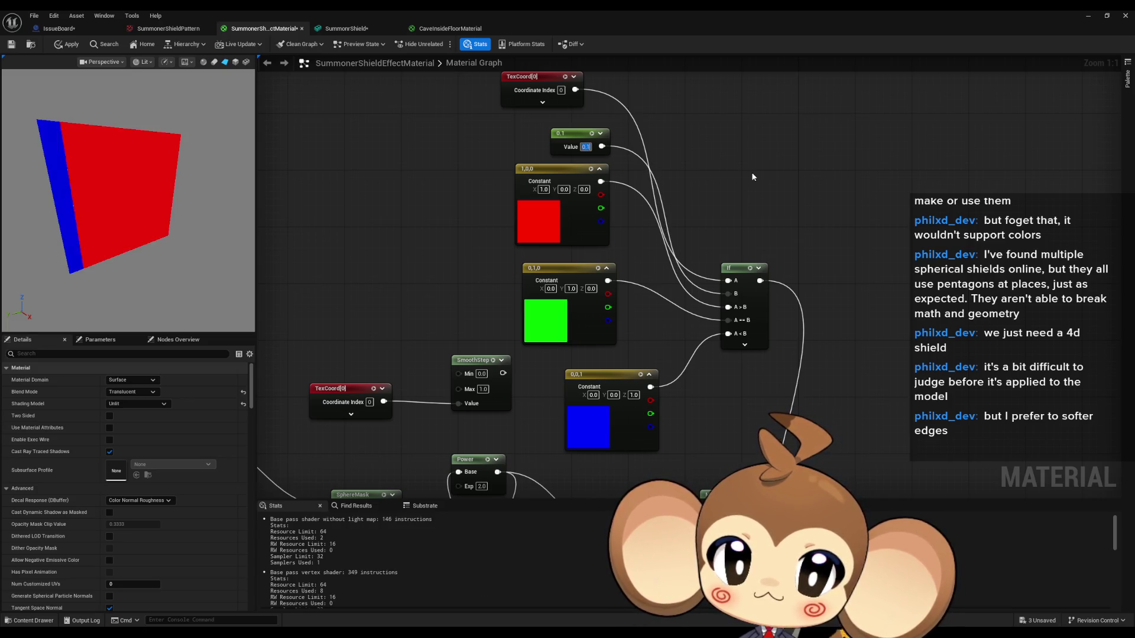
left_click(753, 177)
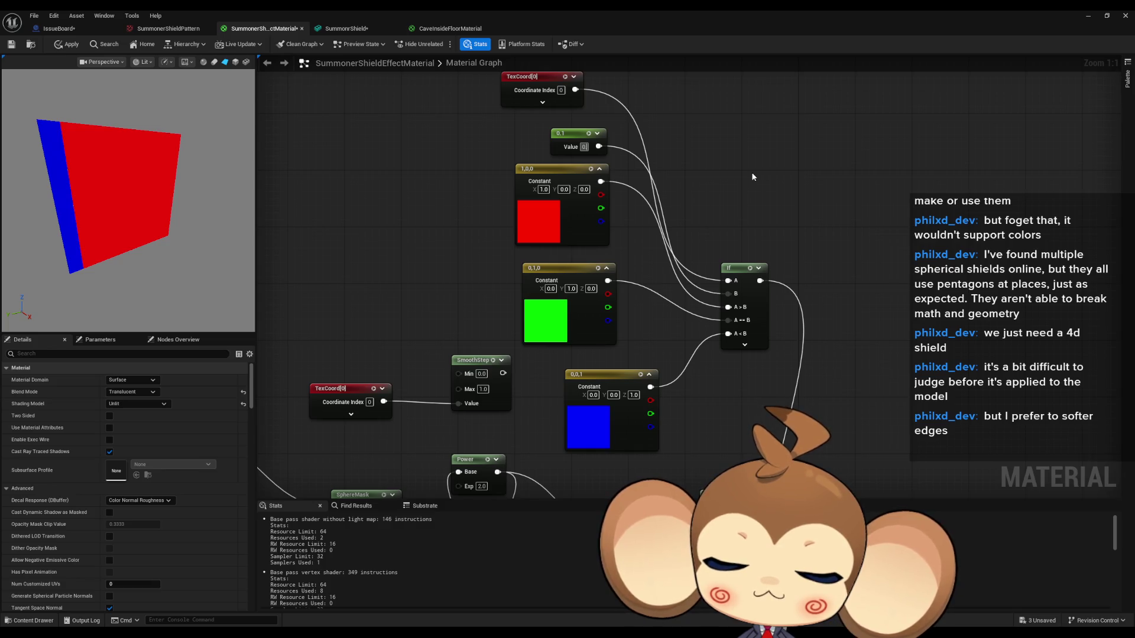
type("0.01")
key("Return")
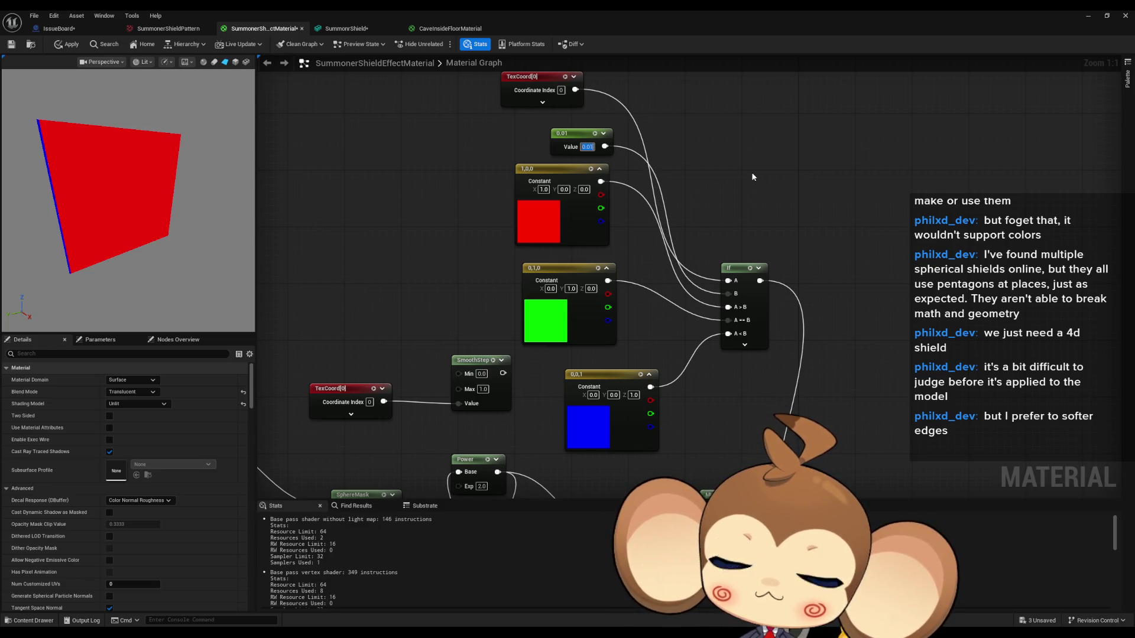
left_click(753, 176)
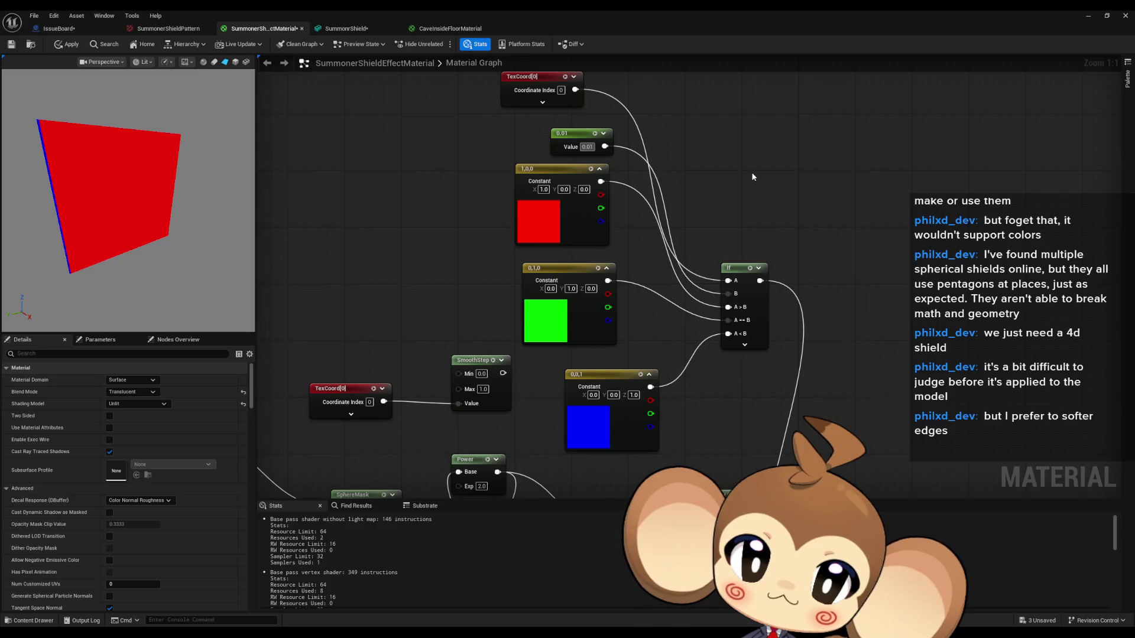
Settle the threshold at 0.5 so the preview shows blue and red halves
type("0.5")
key("Return")
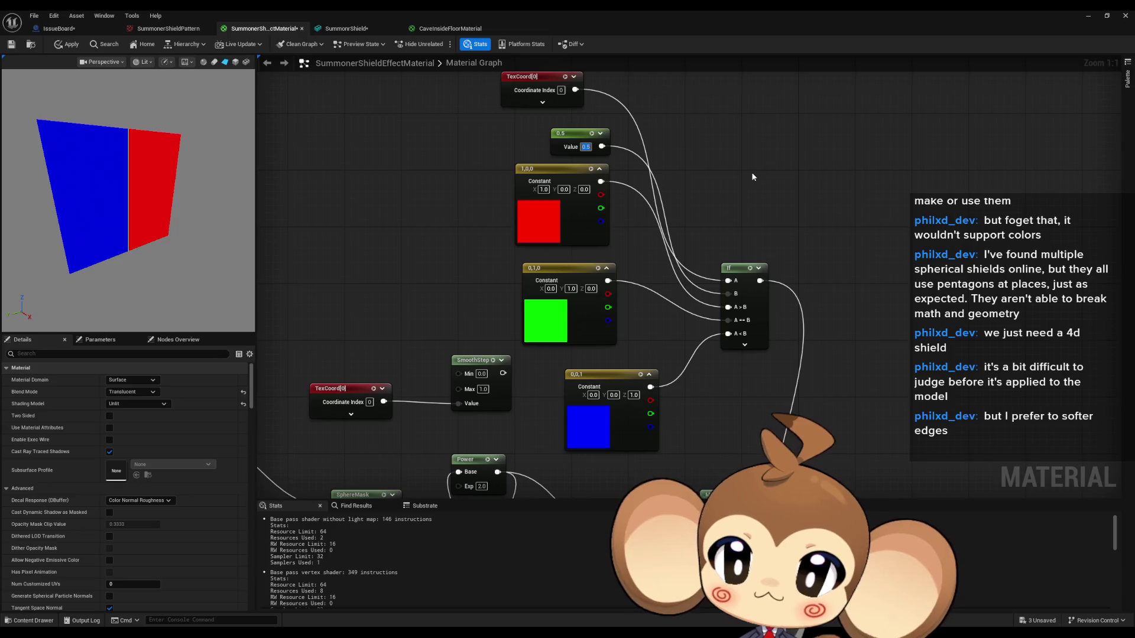
left_click_drag(503, 232, 457, 289)
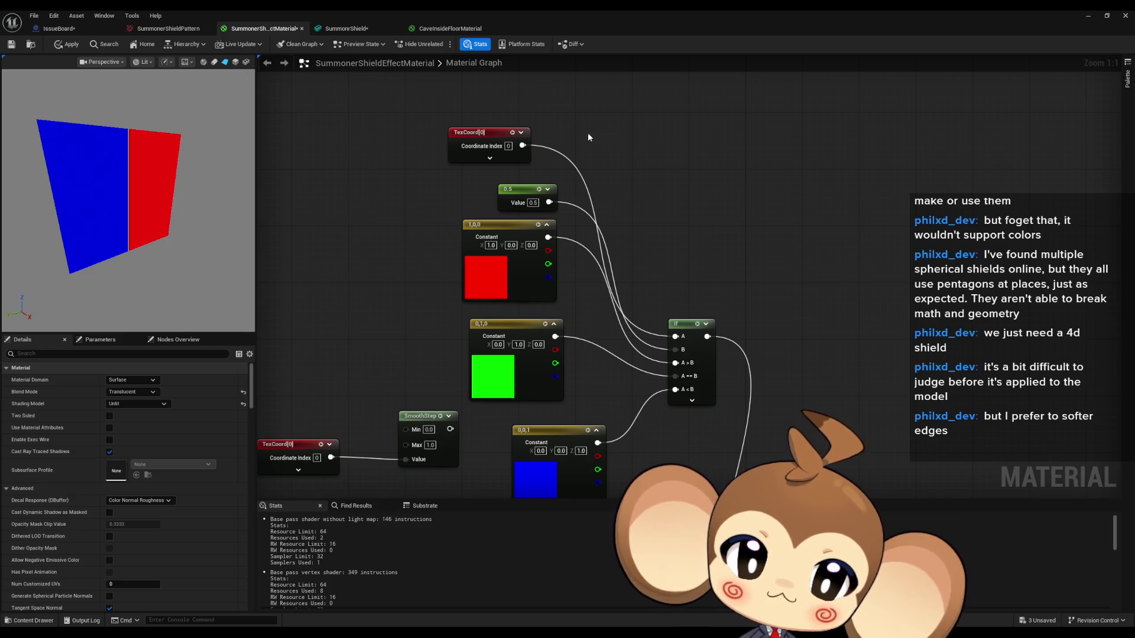
left_click_drag(573, 142, 597, 234)
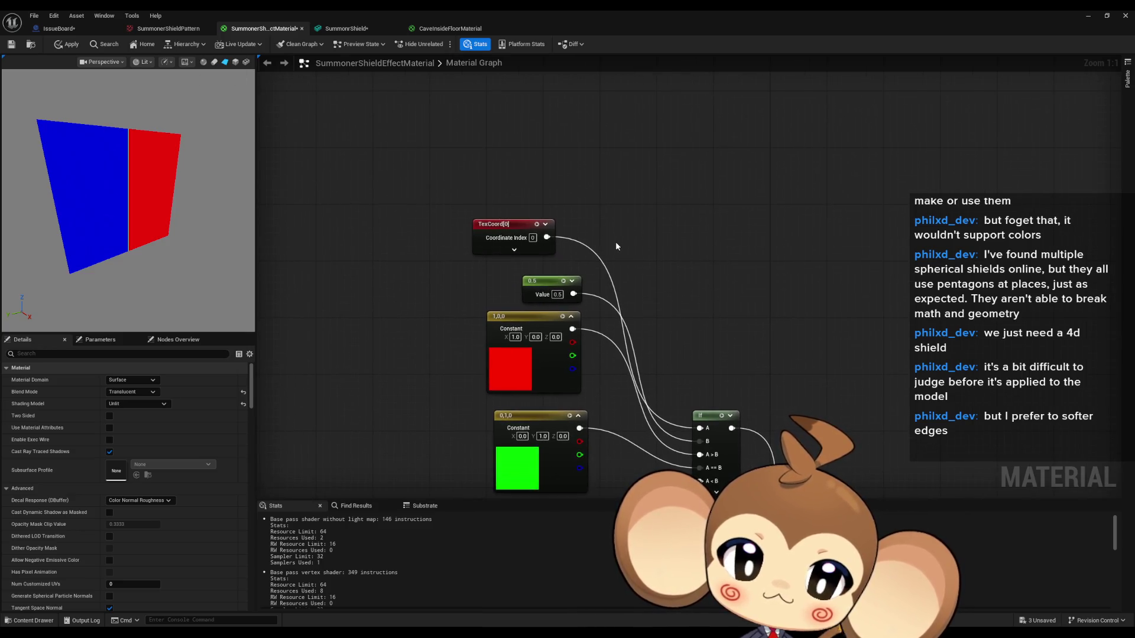
Add a 2-vector constant wired to the If's A>B input and set it to 0.1, 0.1
left_click(635, 248)
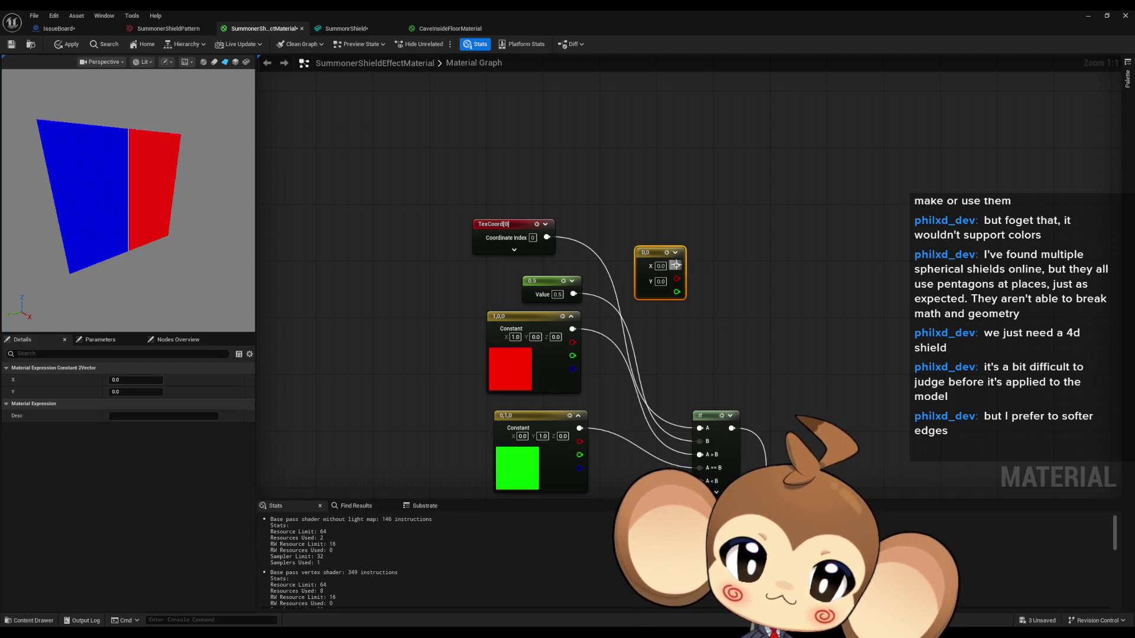
mouse_move(676, 265)
left_mouse_down()
mouse_move(642, 253)
mouse_move(668, 445)
left_mouse_up()
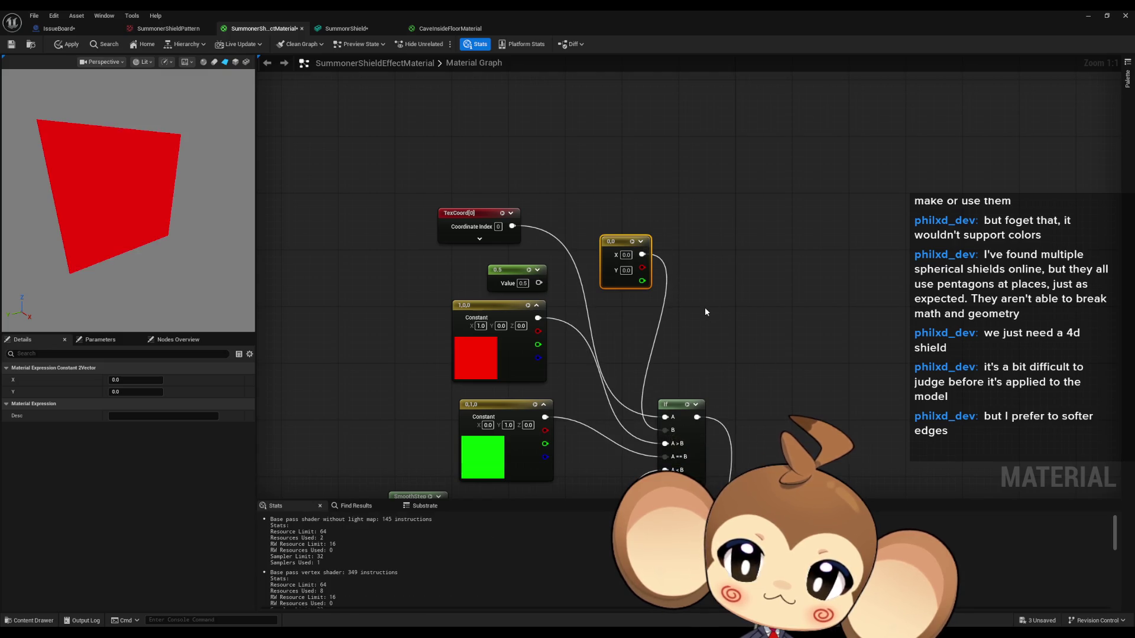
left_click(625, 256)
type("0.1")
key("Return")
left_click(626, 270)
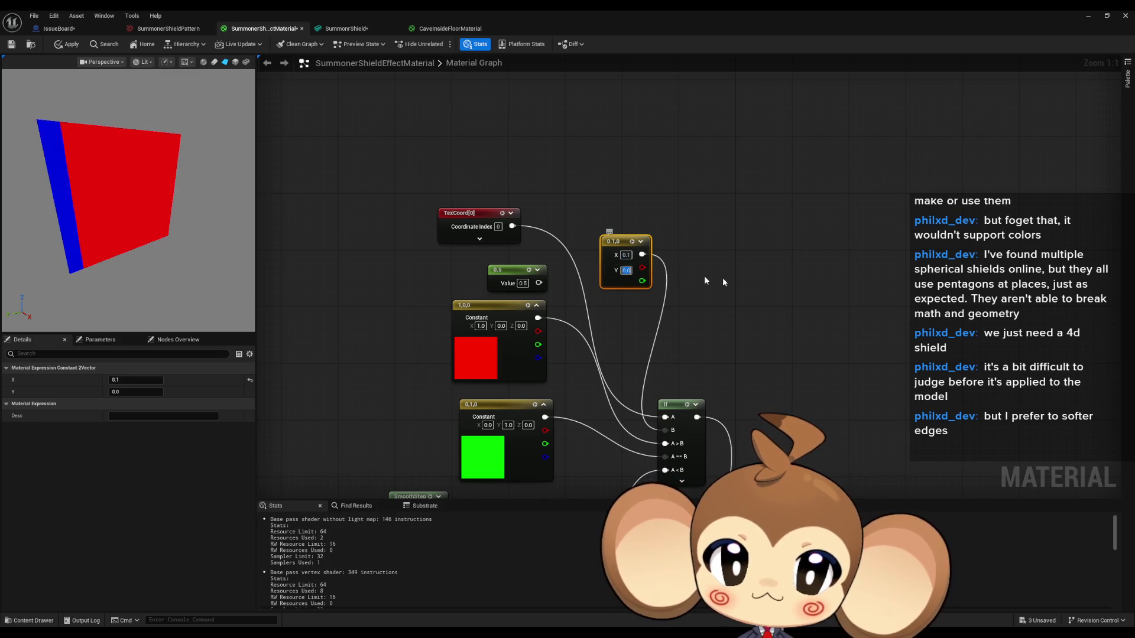
type("0.1")
key("Return")
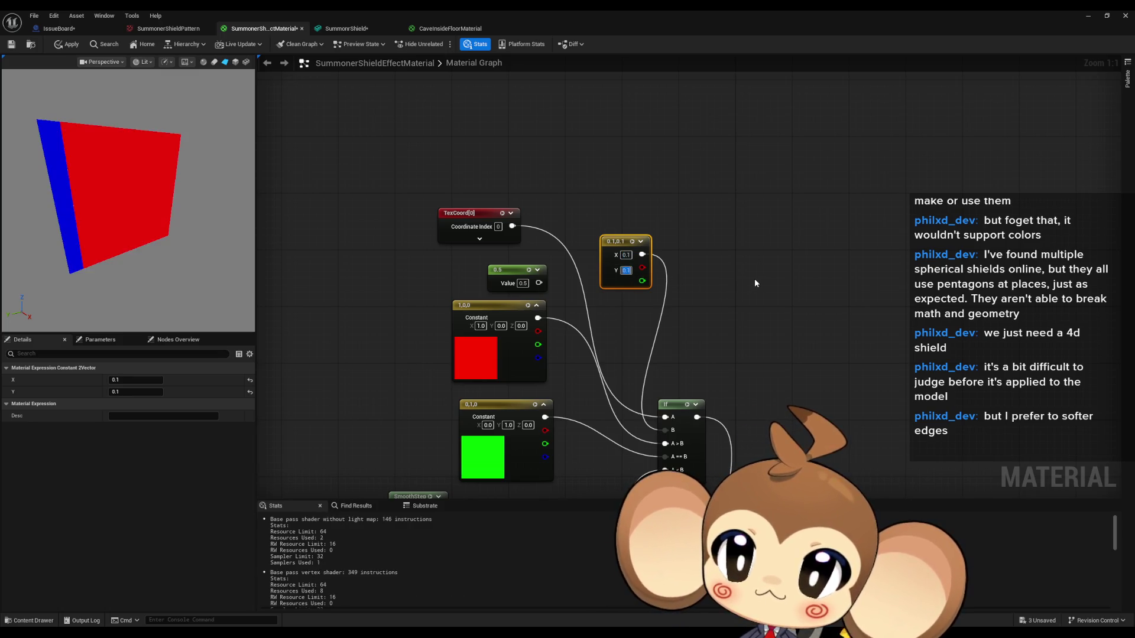
Change the 2-vector constant to 0, 1 and then to 1, 1, turning the preview blue
key("shift+Tab")
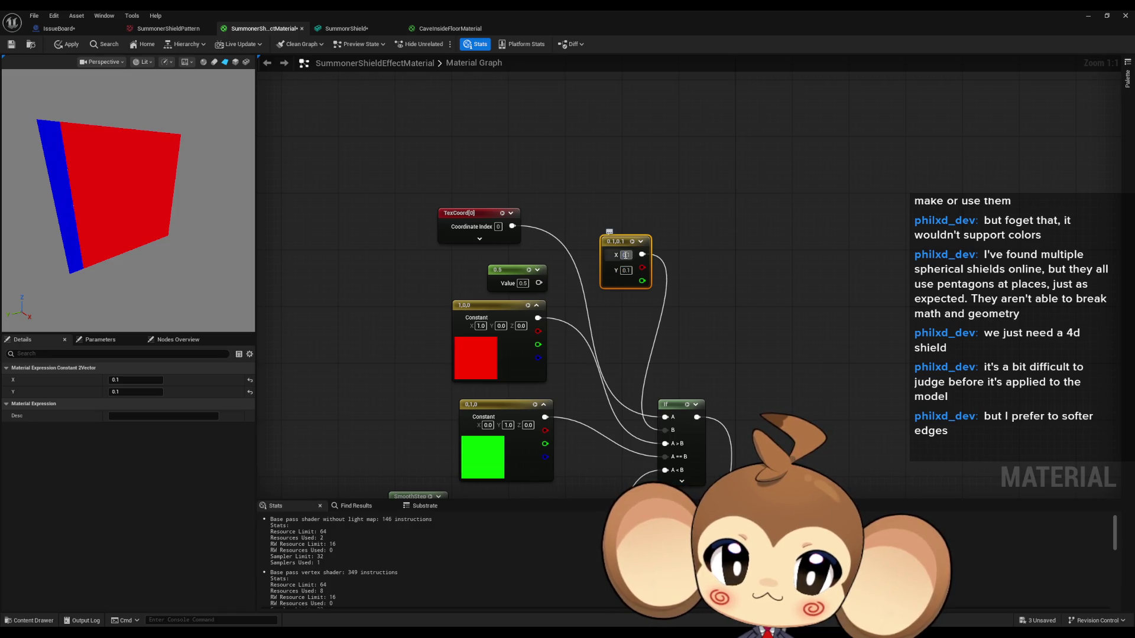
type("0")
key("Return")
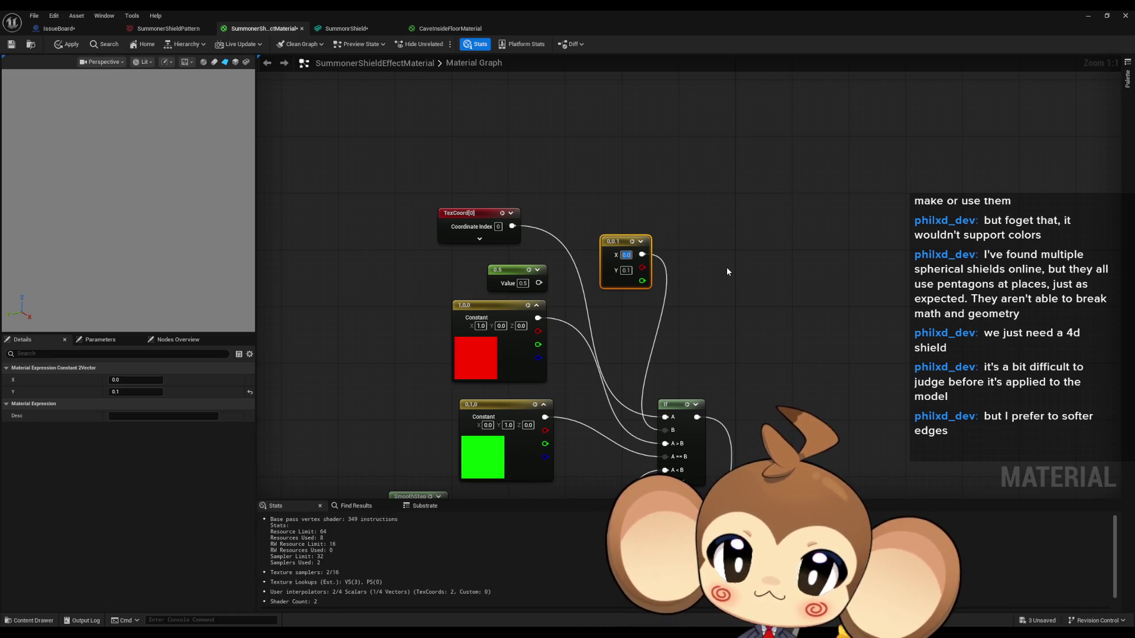
key("Tab")
type("1")
key("Return")
left_click(720, 275)
left_click(625, 254)
type("1")
key("Return")
Zoom the graph out and switch to the CaveInsideFloorMaterial graph
left_click_drag(740, 267, 837, 246)
scroll(770, 254, "down", 2)
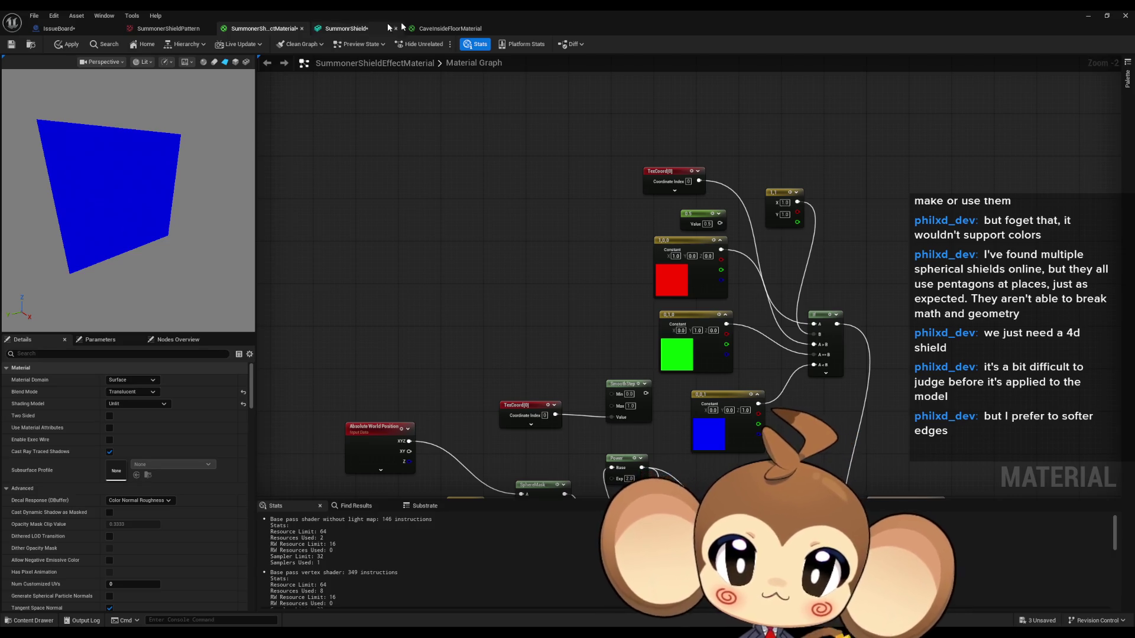
left_click(450, 28)
left_click_drag(536, 148, 585, 188)
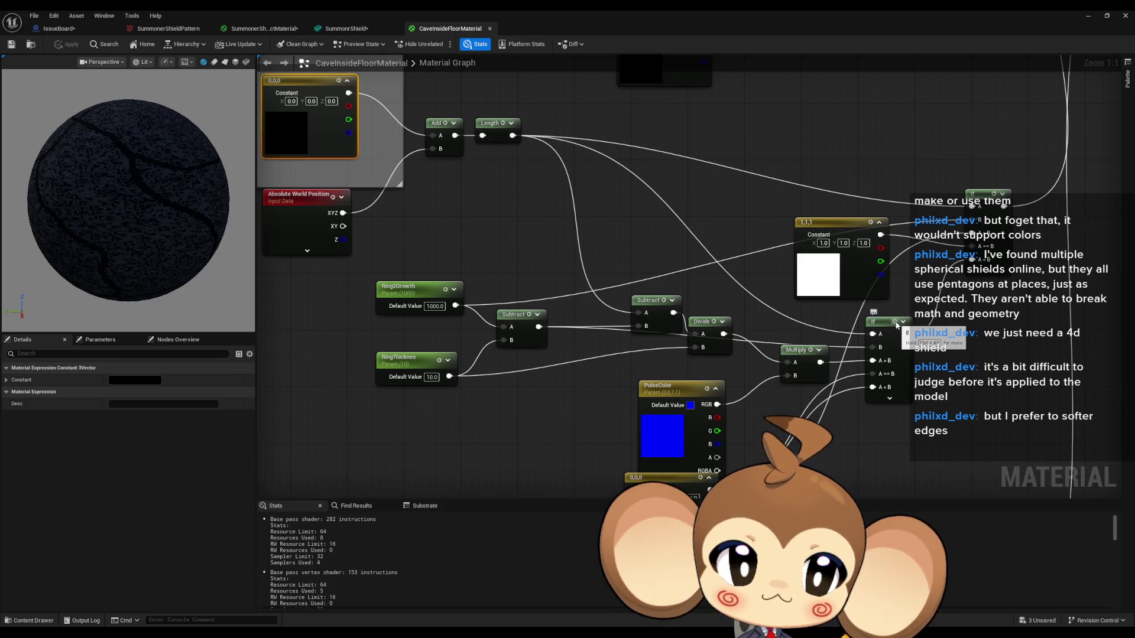
key("space")
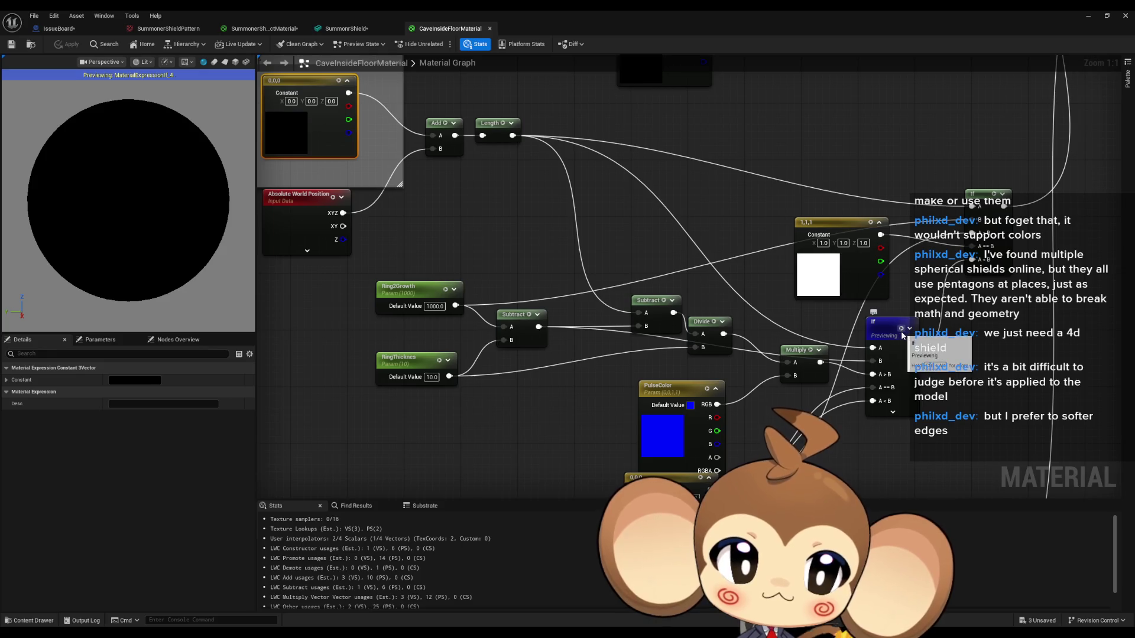
key("space")
mouse_move(718, 245)
left_mouse_down()
mouse_move(843, 319)
mouse_move(751, 285)
left_mouse_up()
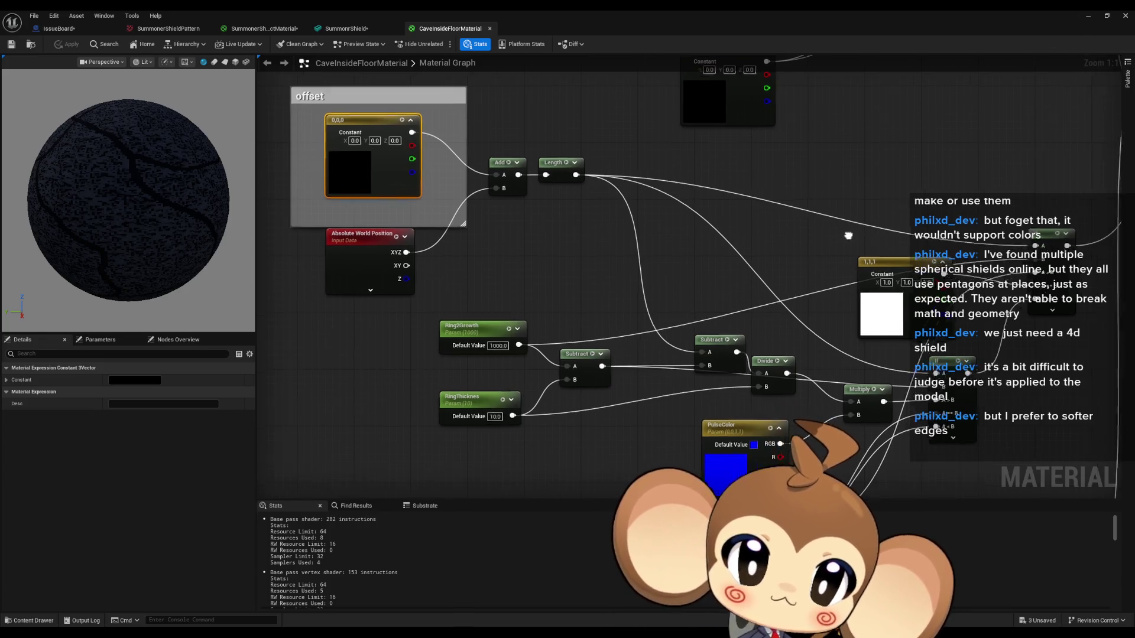
left_click(1090, 22)
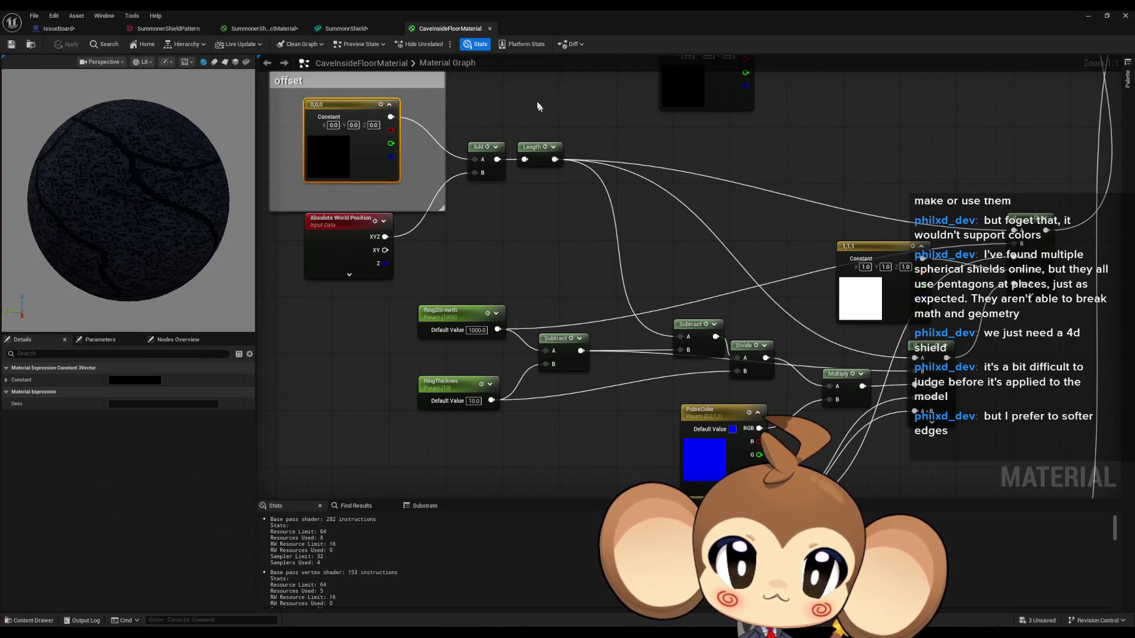
left_click(264, 29)
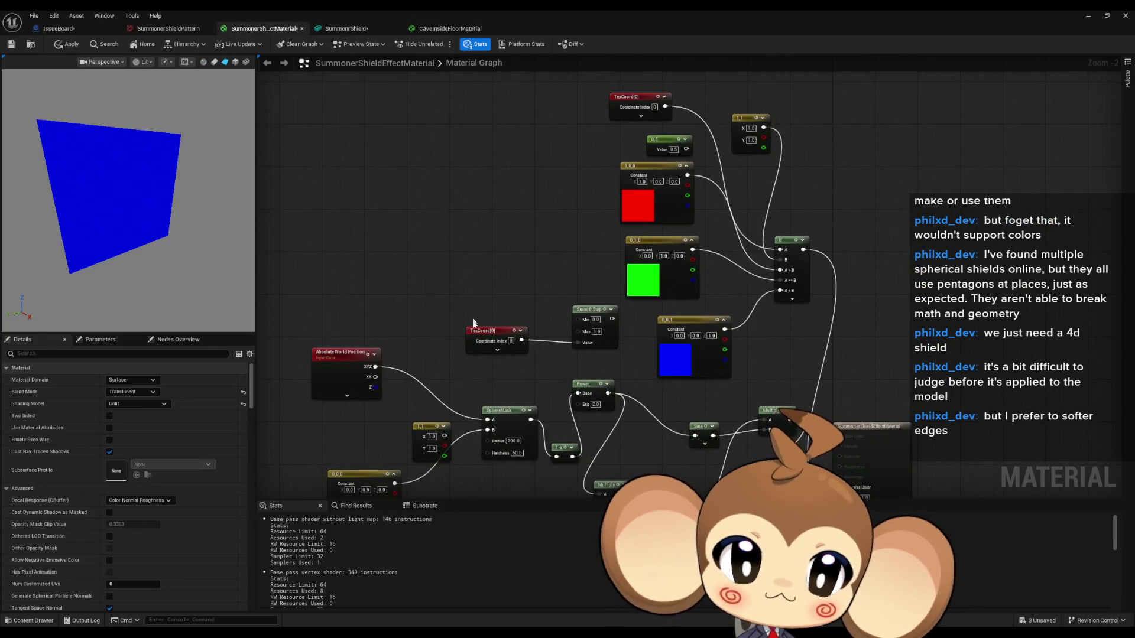
Wire Absolute World Position into the If node's A, trying XY before settling on XYZ
left_click(364, 390)
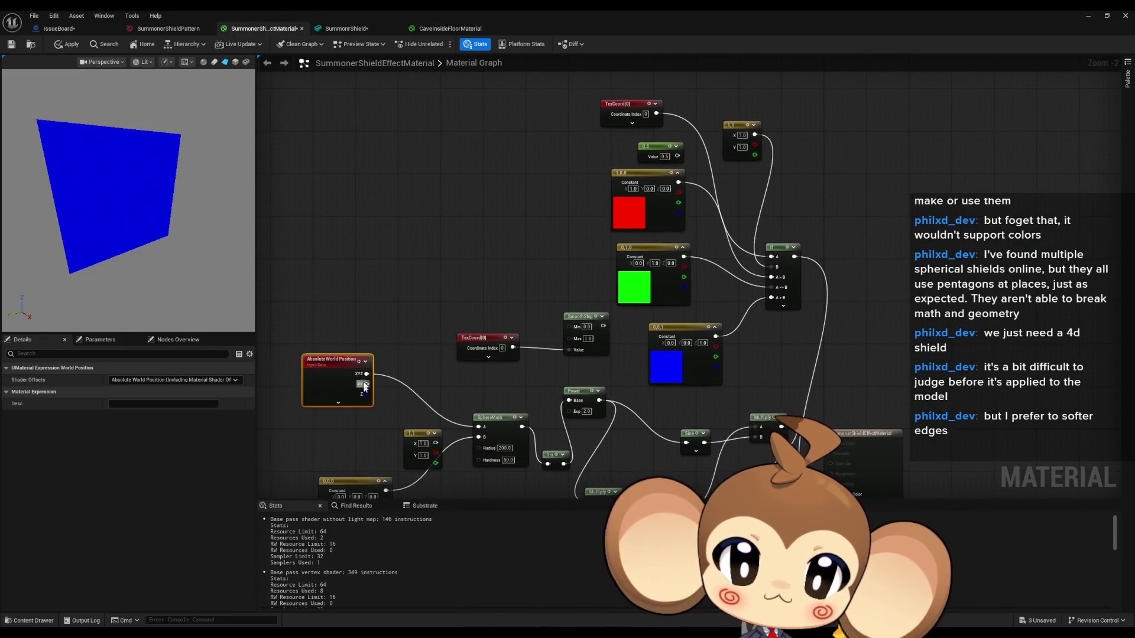
key("ctrl+x")
key("ctrl+v")
scroll(827, 133, "up", 2)
mouse_move(875, 141)
left_mouse_down()
mouse_move(771, 305)
mouse_move(750, 299)
left_mouse_up()
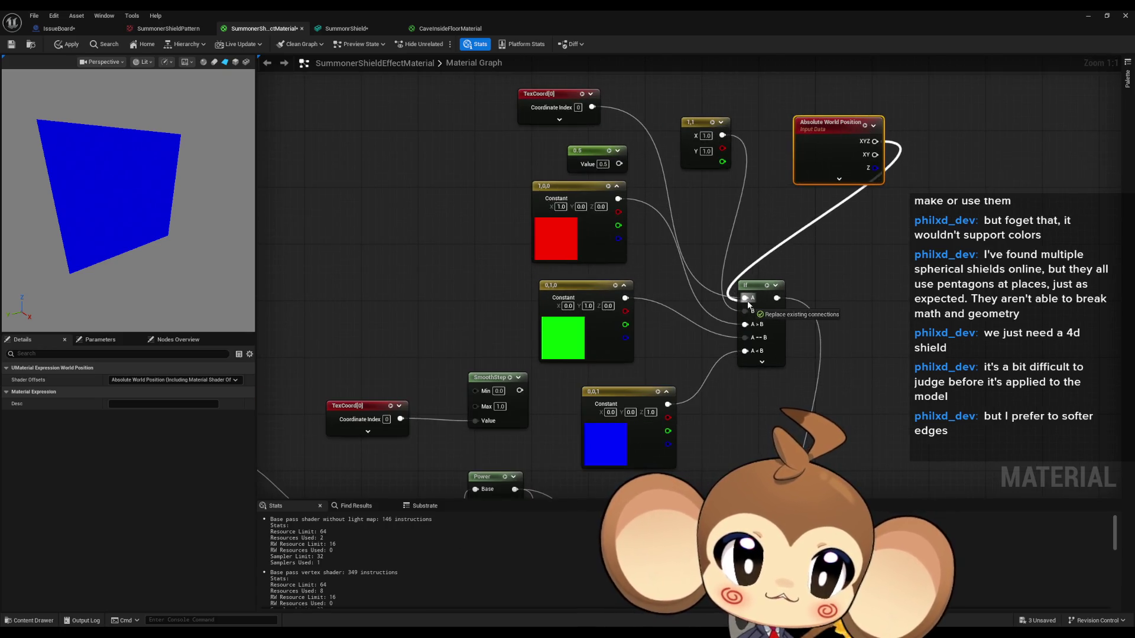
left_click_drag(875, 154, 745, 298)
left_click(859, 271)
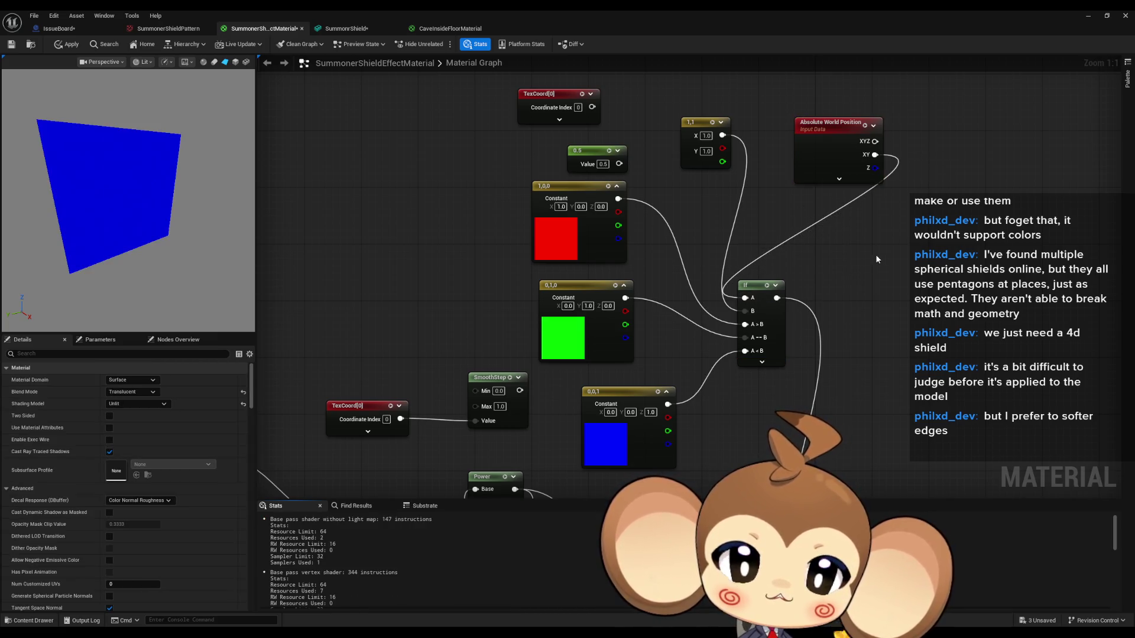
left_click_drag(864, 231, 842, 266)
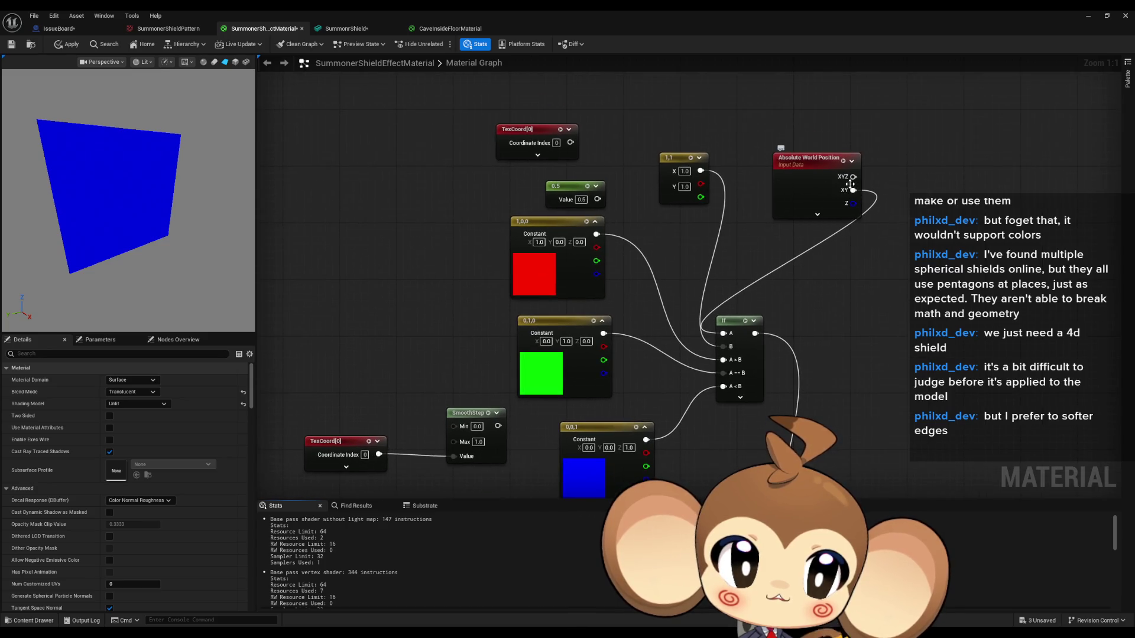
mouse_move(853, 177)
left_mouse_down()
mouse_move(723, 333)
mouse_move(656, 248)
mouse_move(597, 234)
left_mouse_up()
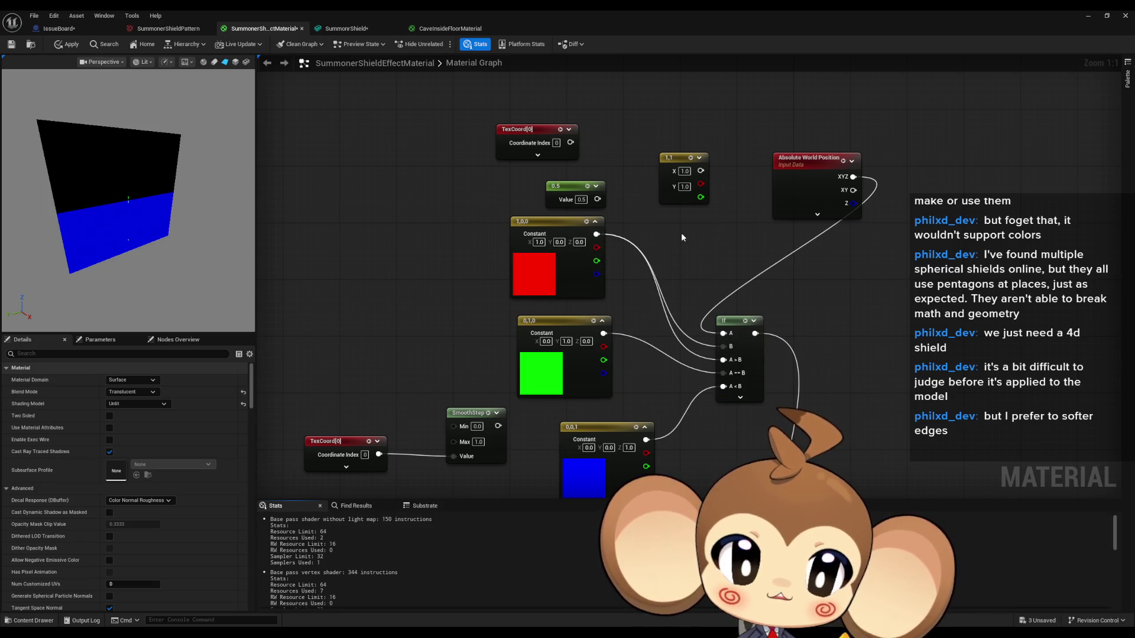
mouse_move(668, 288)
left_mouse_down()
mouse_move(641, 273)
mouse_move(630, 299)
left_mouse_up()
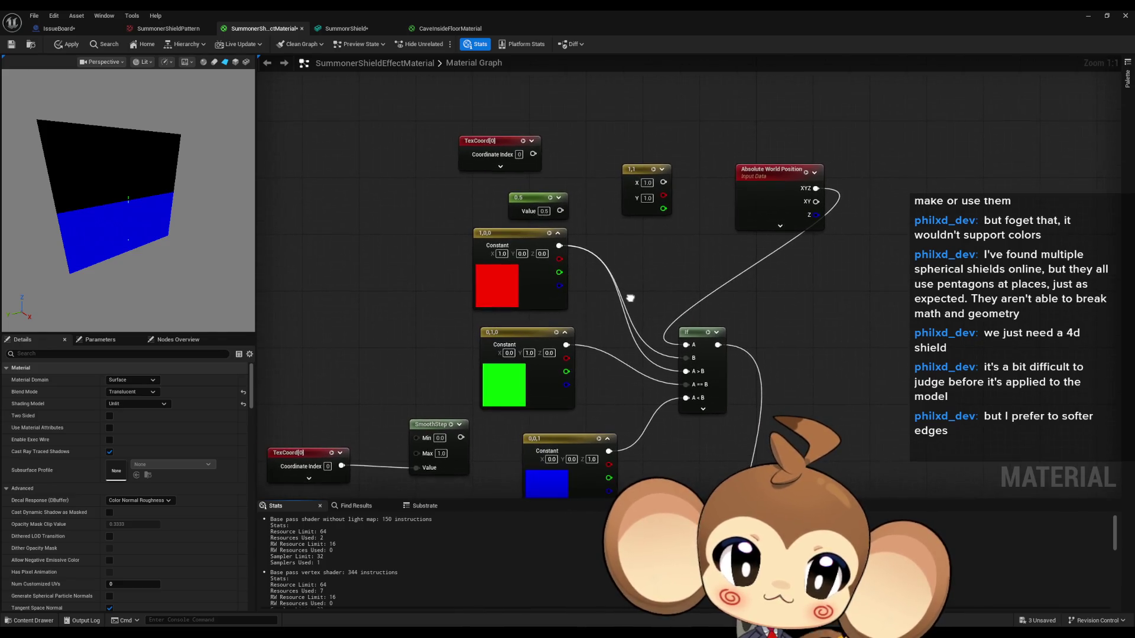
Paste a copy of the red constant, connect it to the If node, and zero its X
left_click(497, 290)
key("ctrl+c")
key("ctrl+v")
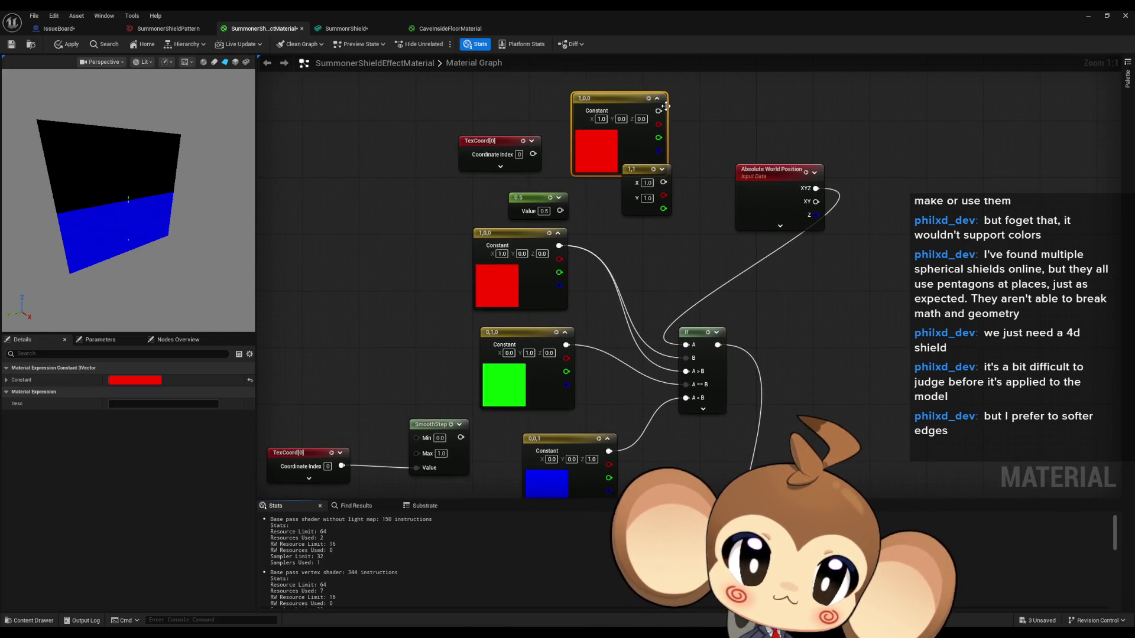
mouse_move(667, 125)
left_mouse_down()
mouse_move(704, 319)
mouse_move(686, 344)
left_mouse_up()
mouse_move(632, 84)
left_mouse_down()
mouse_move(630, 147)
mouse_move(623, 133)
left_mouse_up()
left_click(591, 154)
type("0")
key("Return")
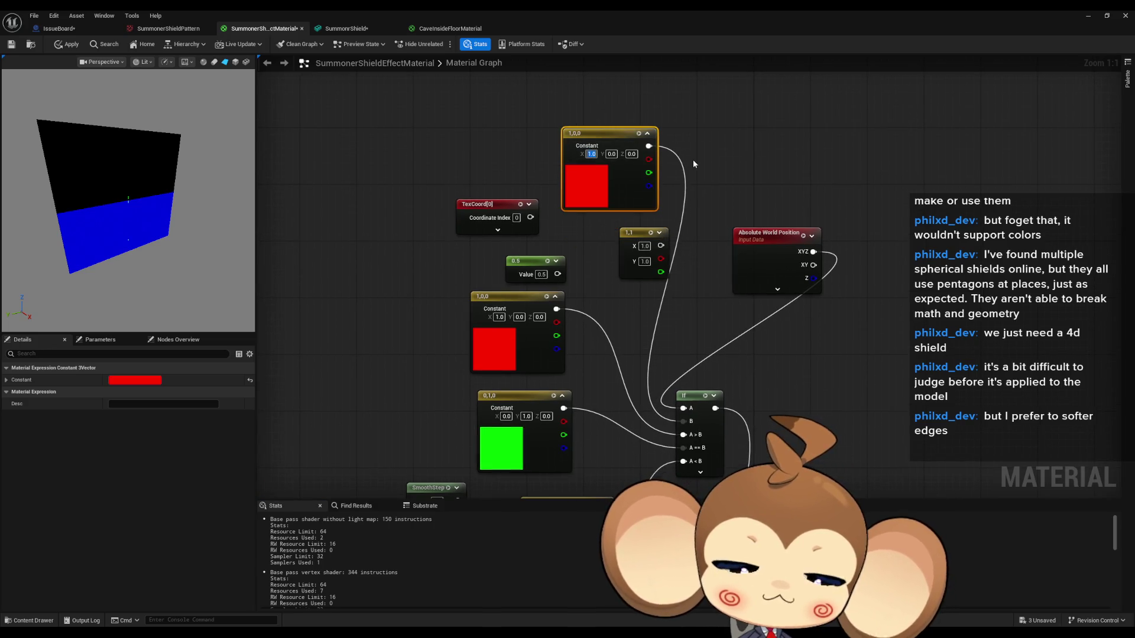
left_click(682, 126)
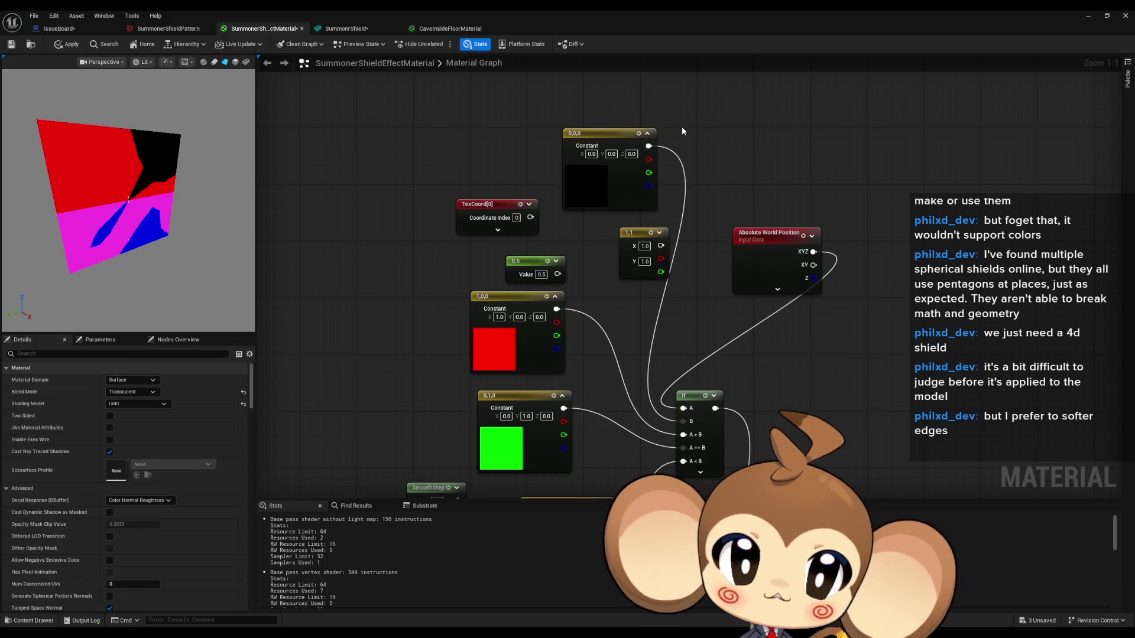
Make the pasted constant a 0.5, 0.5, 0.5 grey
left_click_drag(157, 233, 178, 224)
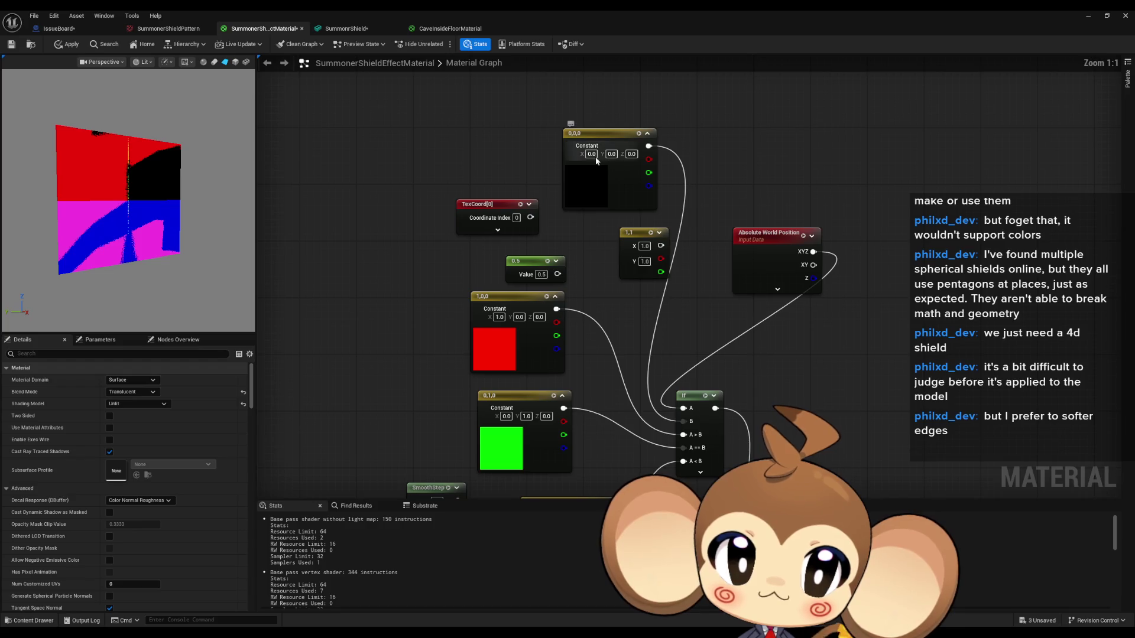
type("0.5")
key("Return")
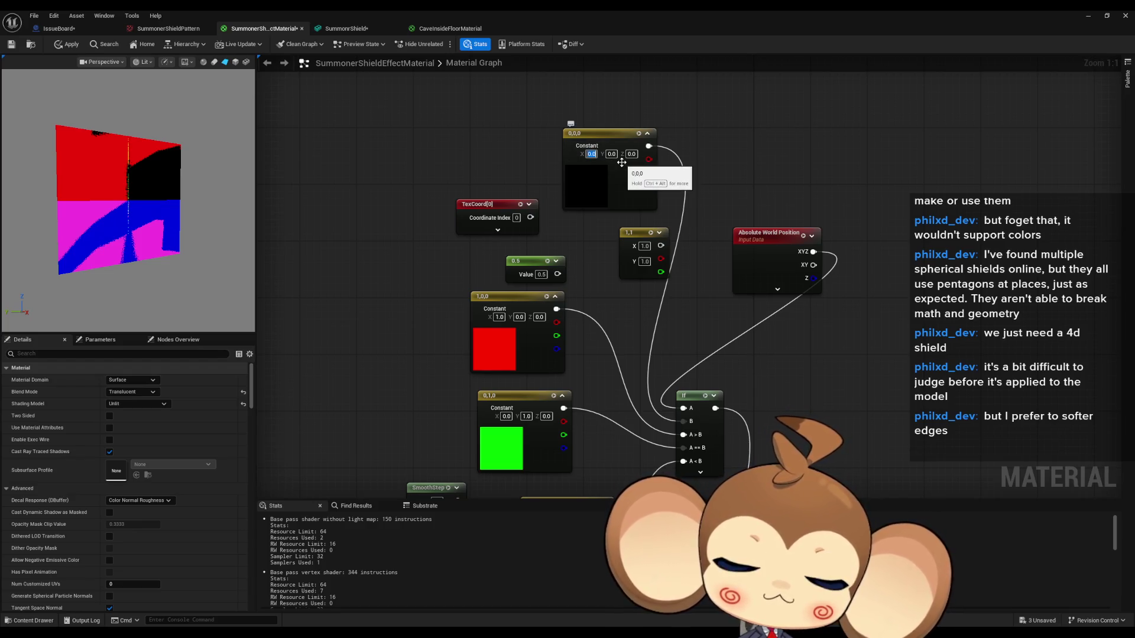
key("Tab")
type("0.5")
key("Tab")
type("0.5")
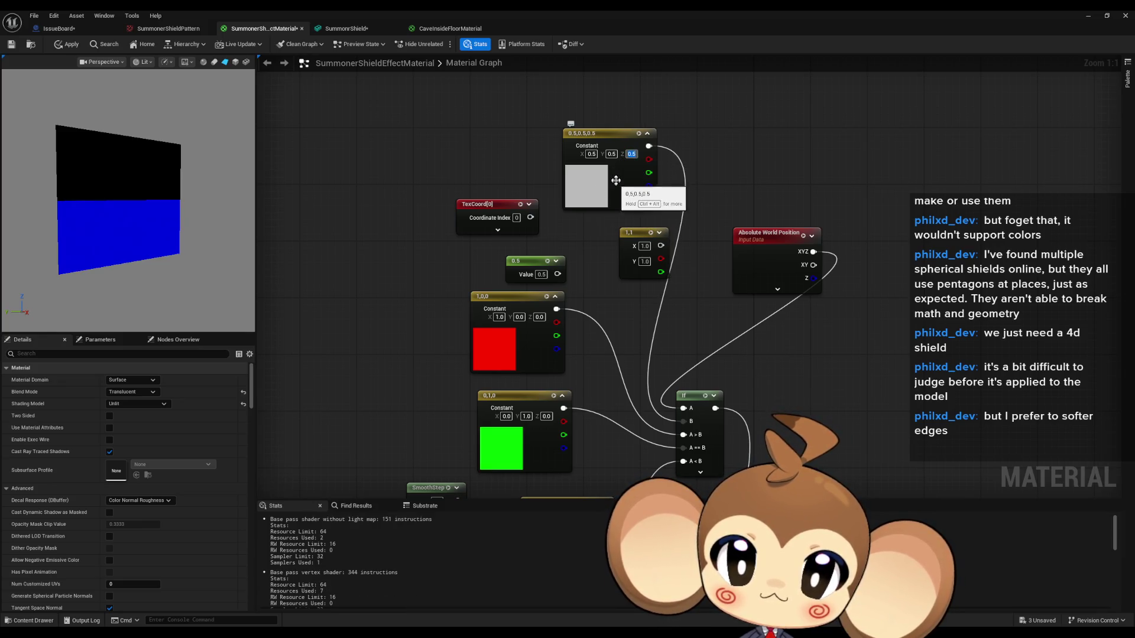
left_click_drag(673, 342, 663, 308)
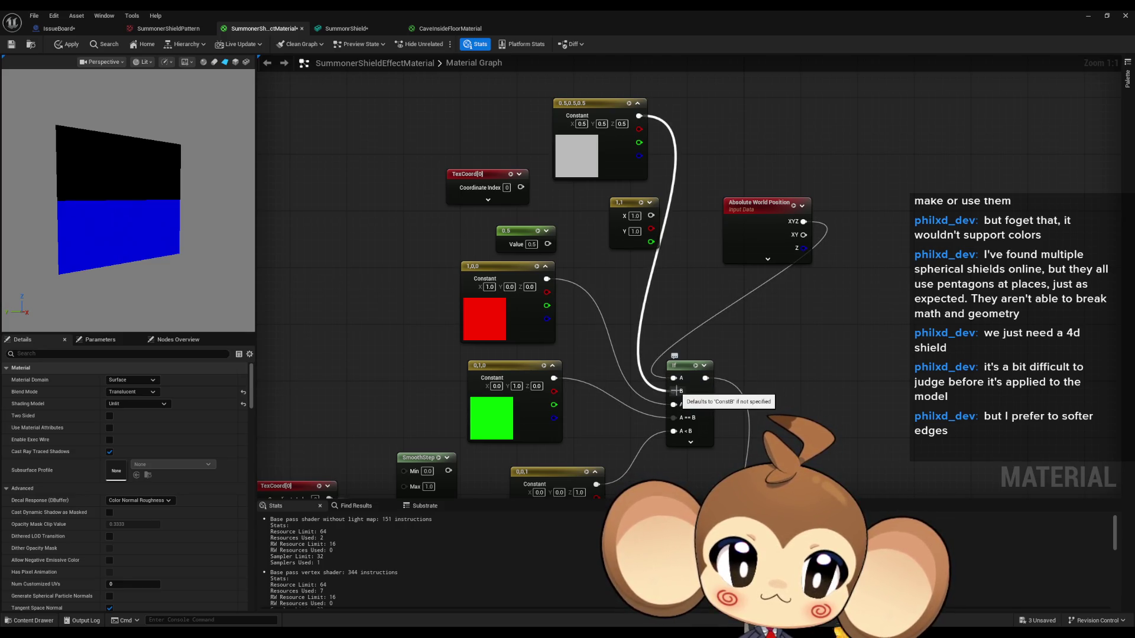
Reroute the grey constant on the If node and set it to 10, 10, 10
left_click_drag(676, 391, 674, 378)
type("10")
key("Tab")
type("10")
key("Tab")
type("10")
key("Tab")
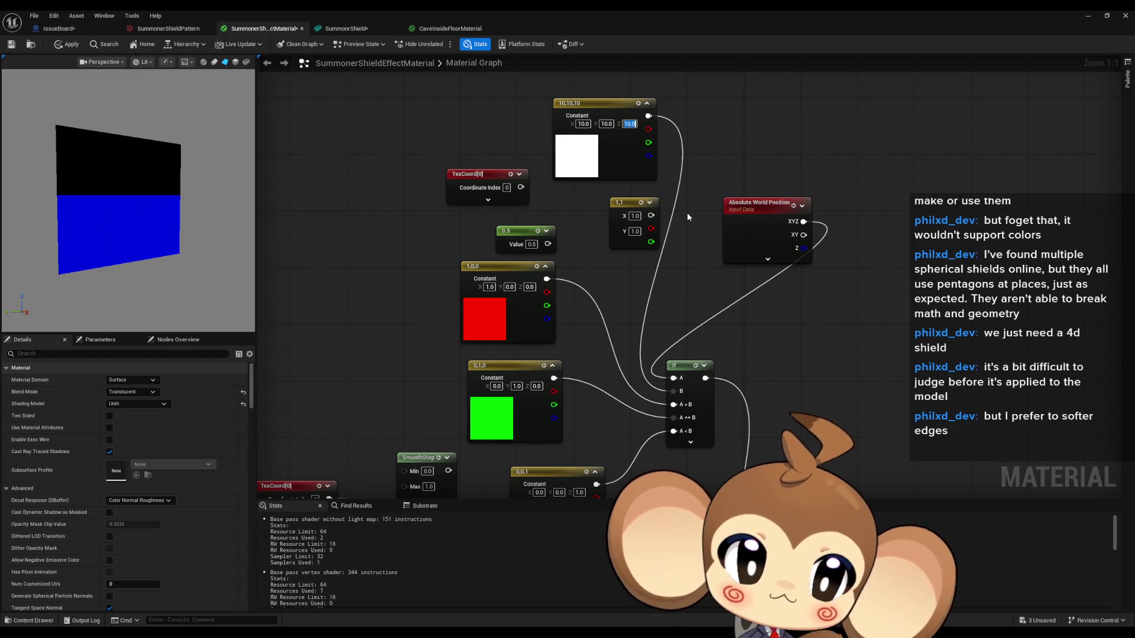
key("Return")
Connect the 0.5 scalar to the If node's B input and set it to 10
left_click_drag(548, 243, 674, 392)
type("10")
key("Return")
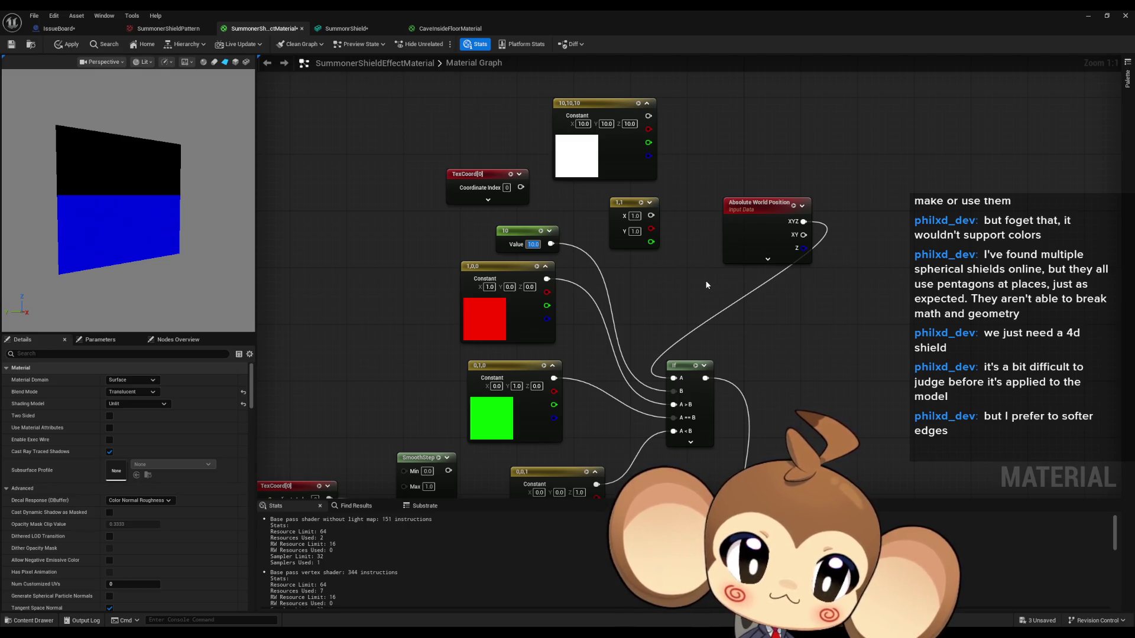
mouse_move(114, 230)
left_mouse_down()
mouse_move(139, 237)
mouse_move(121, 142)
left_mouse_up()
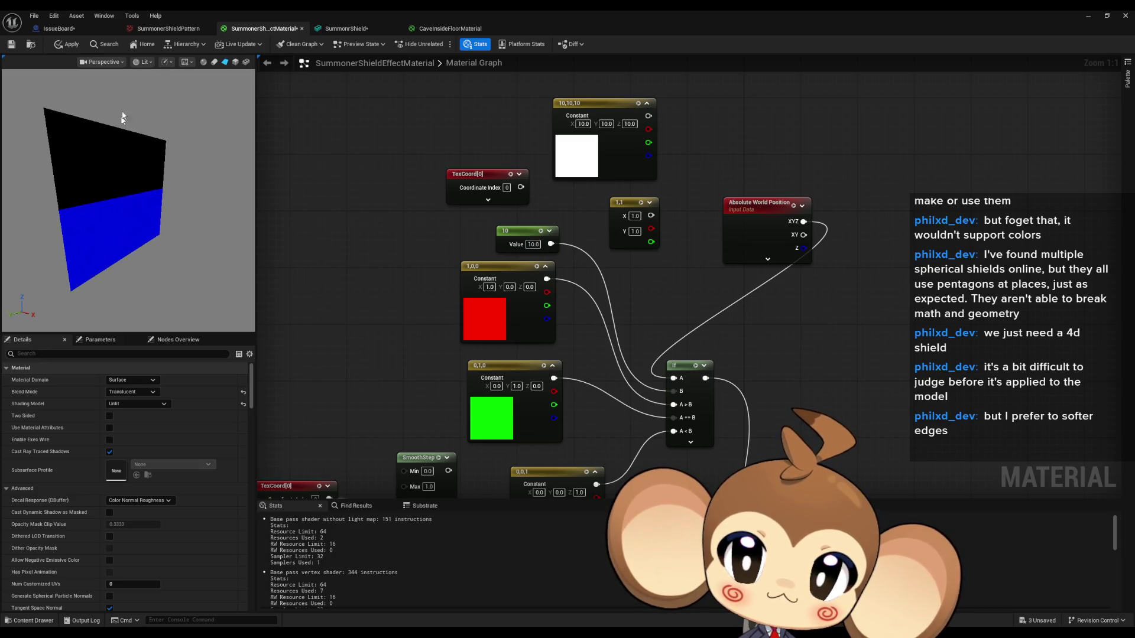
left_click(204, 62)
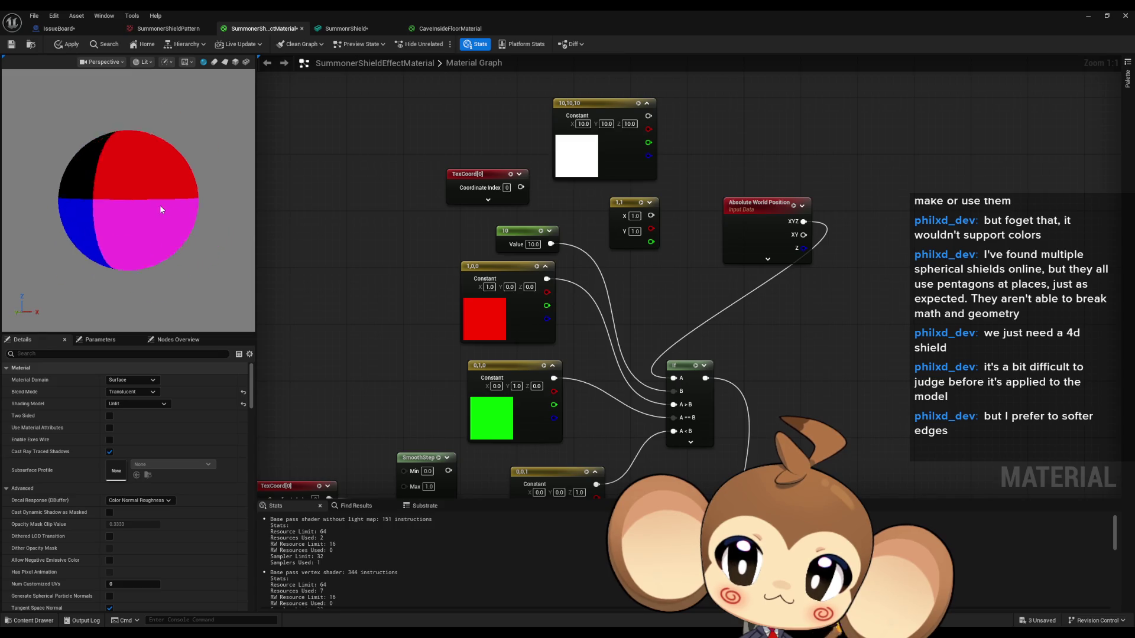
Raise the threshold to 100 and orbit the preview sphere to inspect the colour bands
scroll(159, 204, "down", 5)
mouse_move(215, 213)
left_mouse_down()
mouse_move(157, 189)
mouse_move(171, 210)
left_mouse_up()
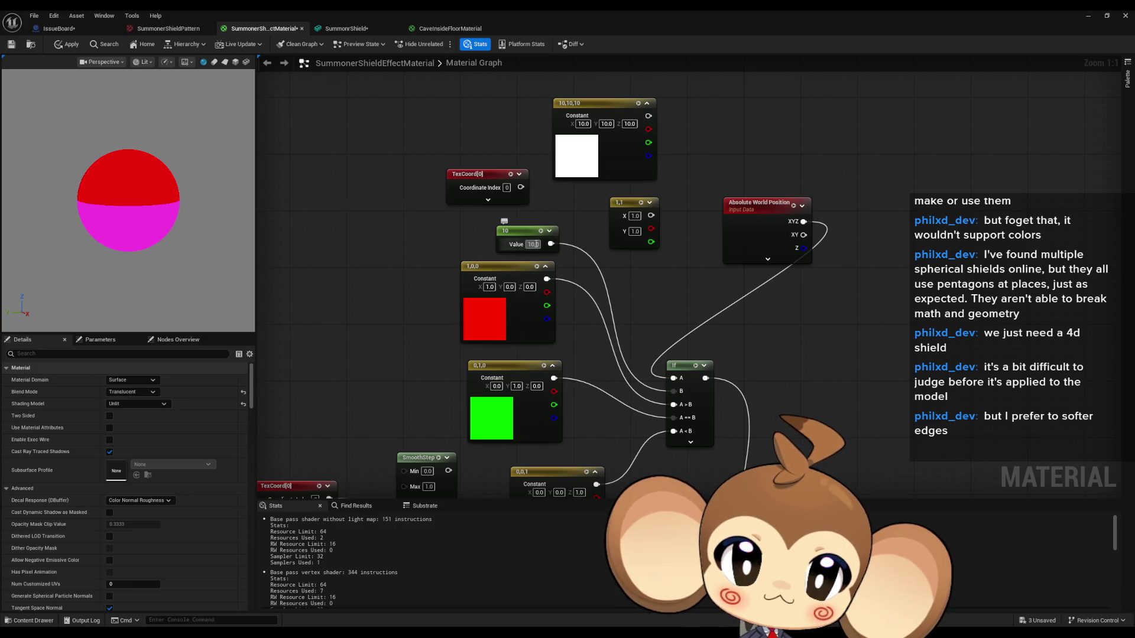
type("100")
key("Return")
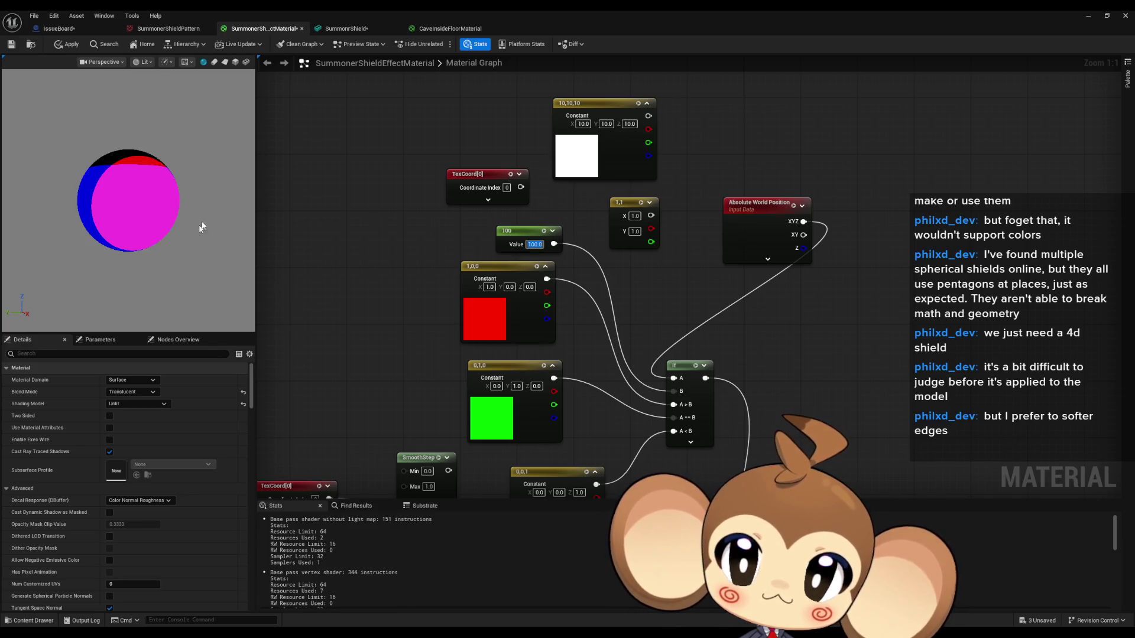
mouse_move(852, 402)
left_mouse_down()
mouse_move(806, 155)
mouse_move(823, 189)
mouse_move(822, 303)
left_mouse_up()
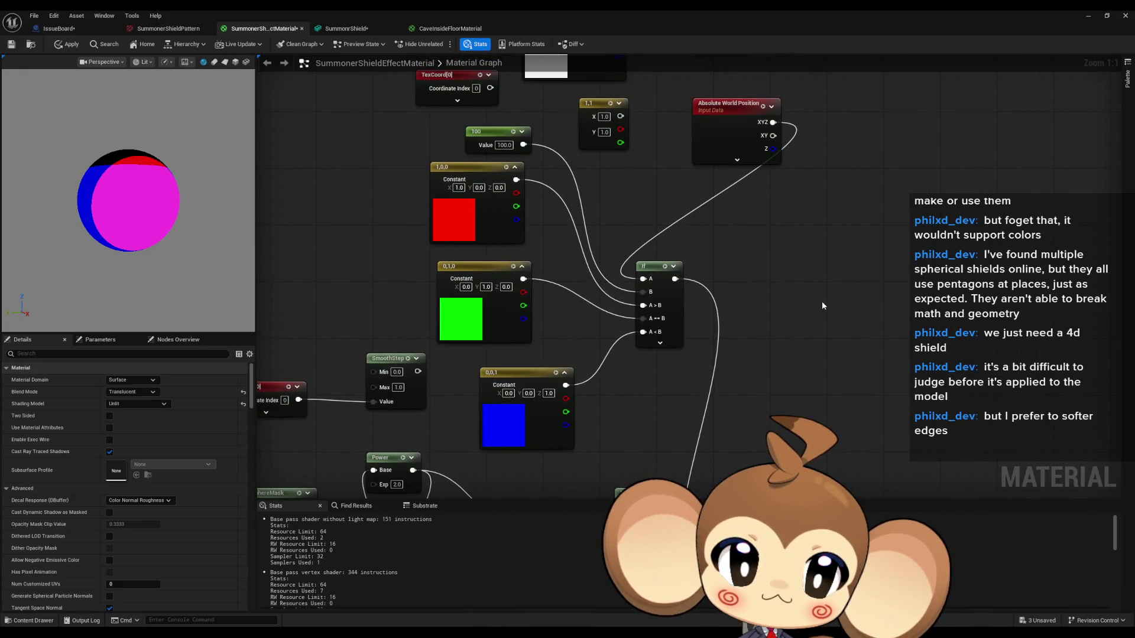
left_click_drag(182, 203, 138, 201)
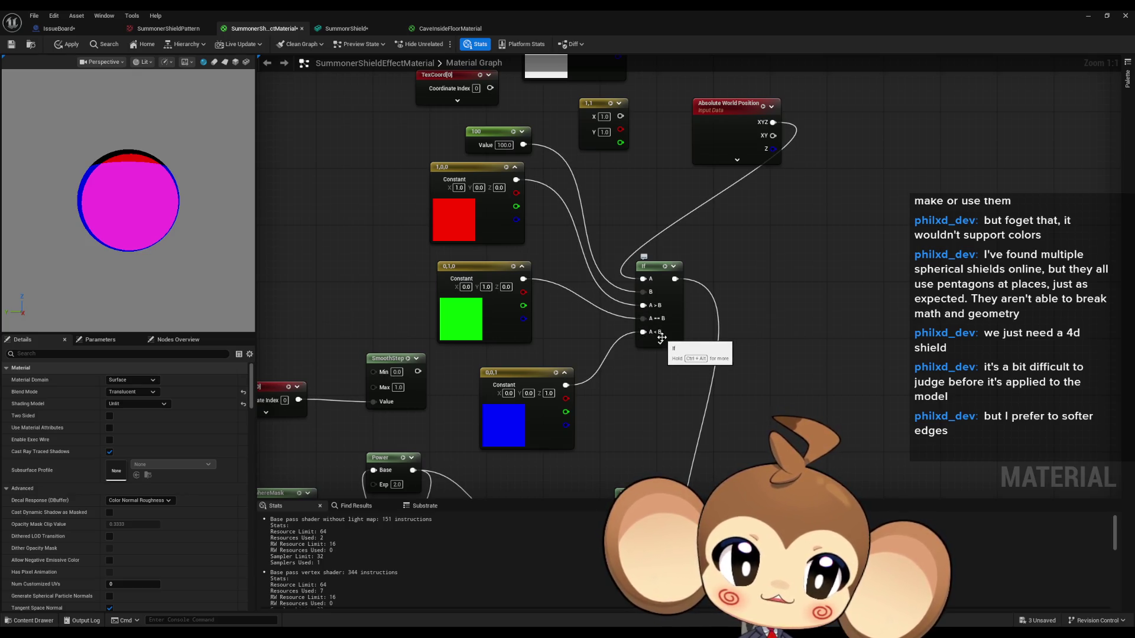
left_click_drag(591, 347, 587, 383)
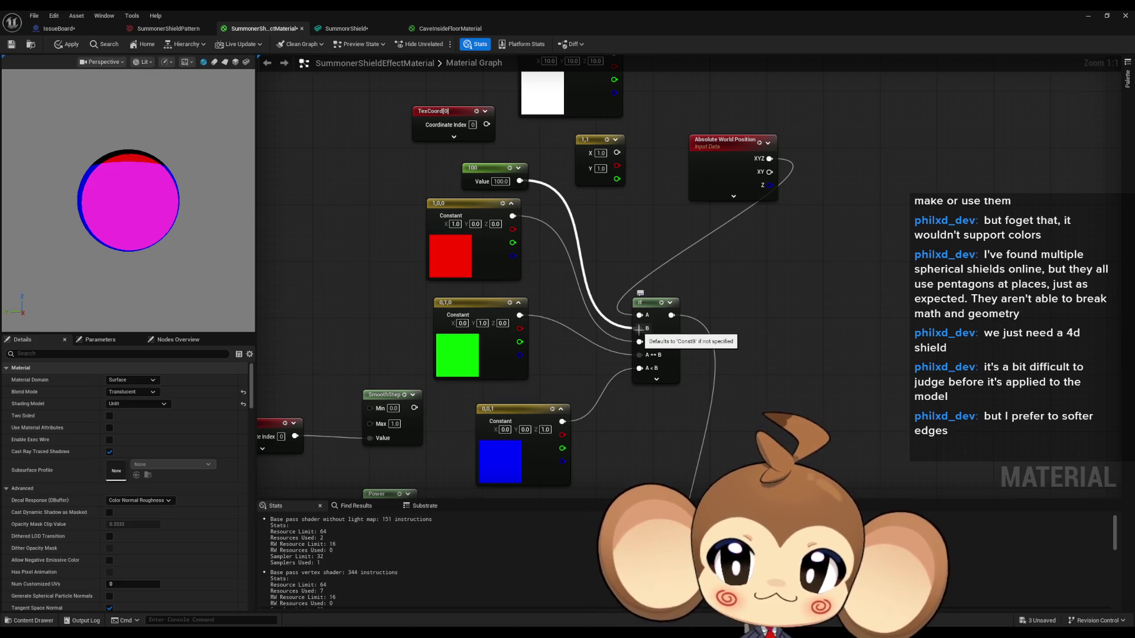
mouse_move(157, 253)
left_mouse_down()
mouse_move(213, 254)
mouse_move(165, 253)
left_mouse_up()
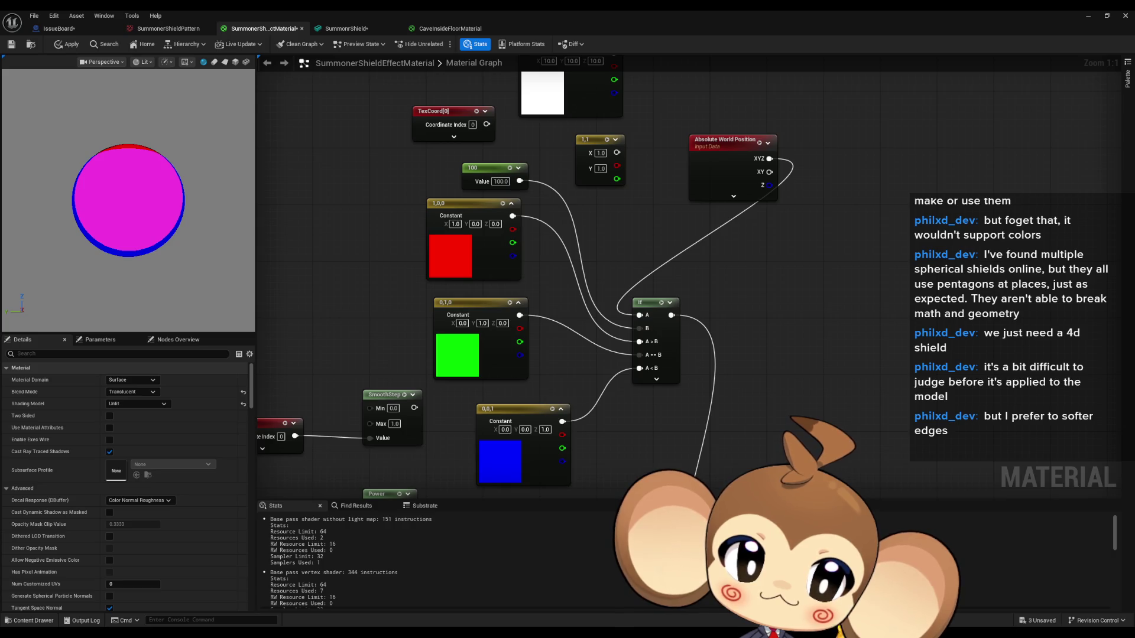
mouse_move(121, 154)
left_mouse_down()
mouse_move(122, 189)
mouse_move(121, 133)
mouse_move(121, 177)
mouse_move(172, 253)
left_mouse_up()
scroll(764, 452, "down", 5)
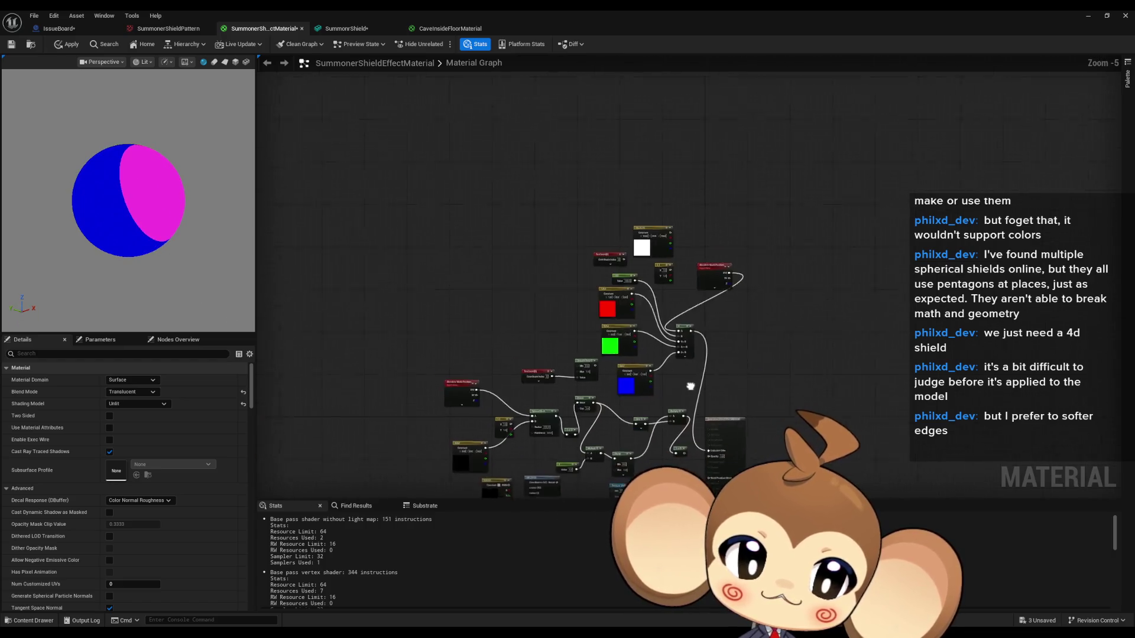
scroll(601, 324, "up", 3)
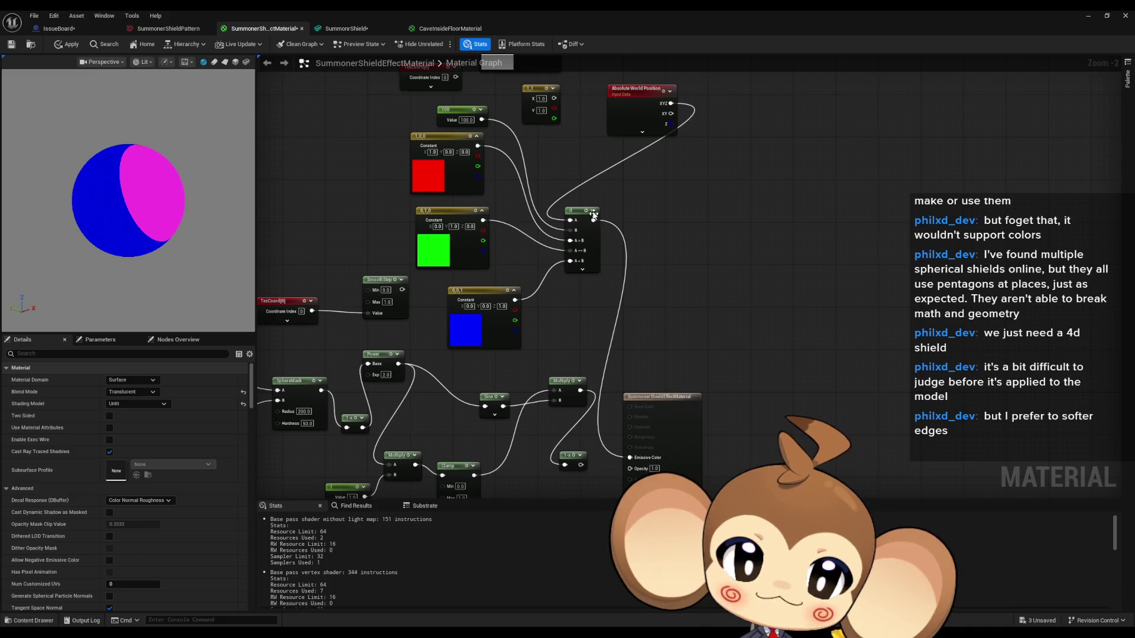
Briefly preview the If node, then wire TexCoord[0] into its A input
key("space")
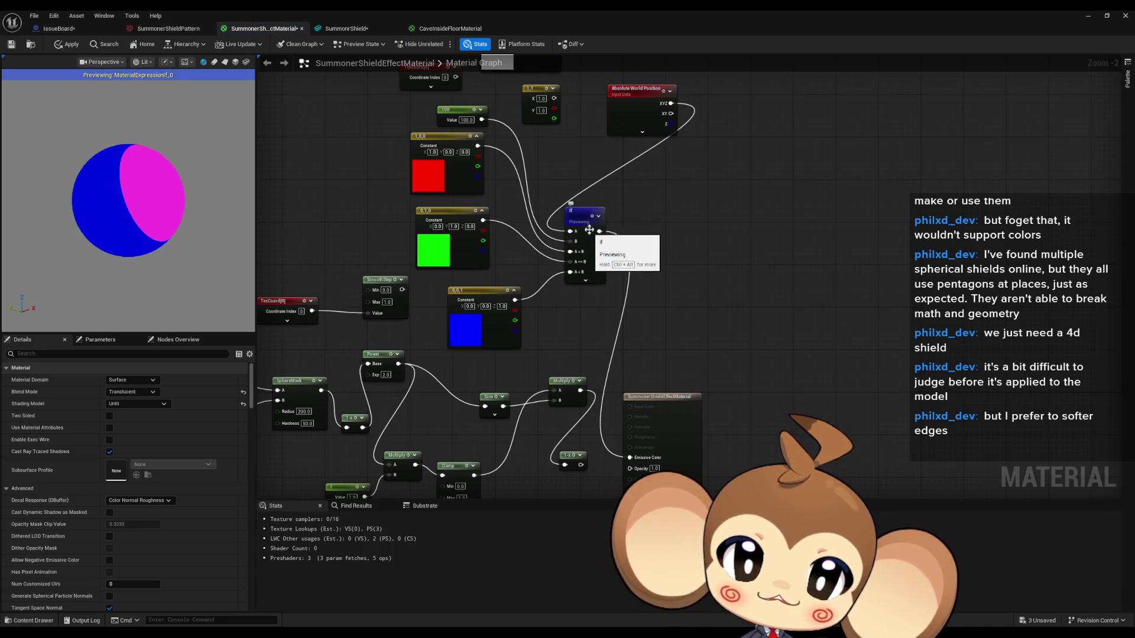
key("space")
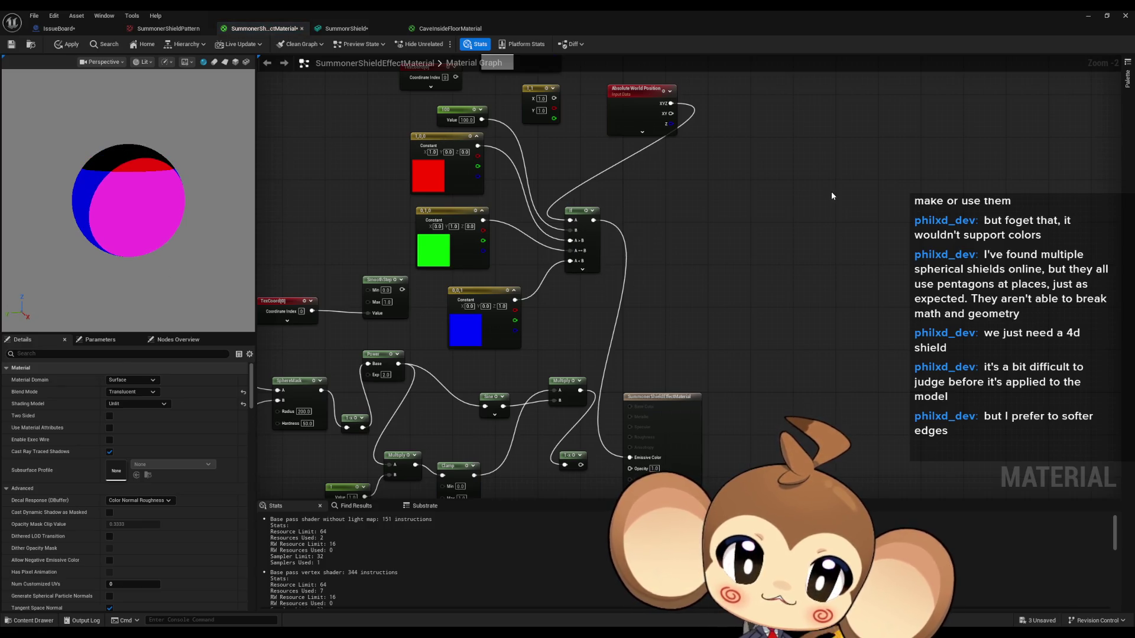
scroll(635, 196, "up", 2)
left_click_drag(609, 189, 684, 339)
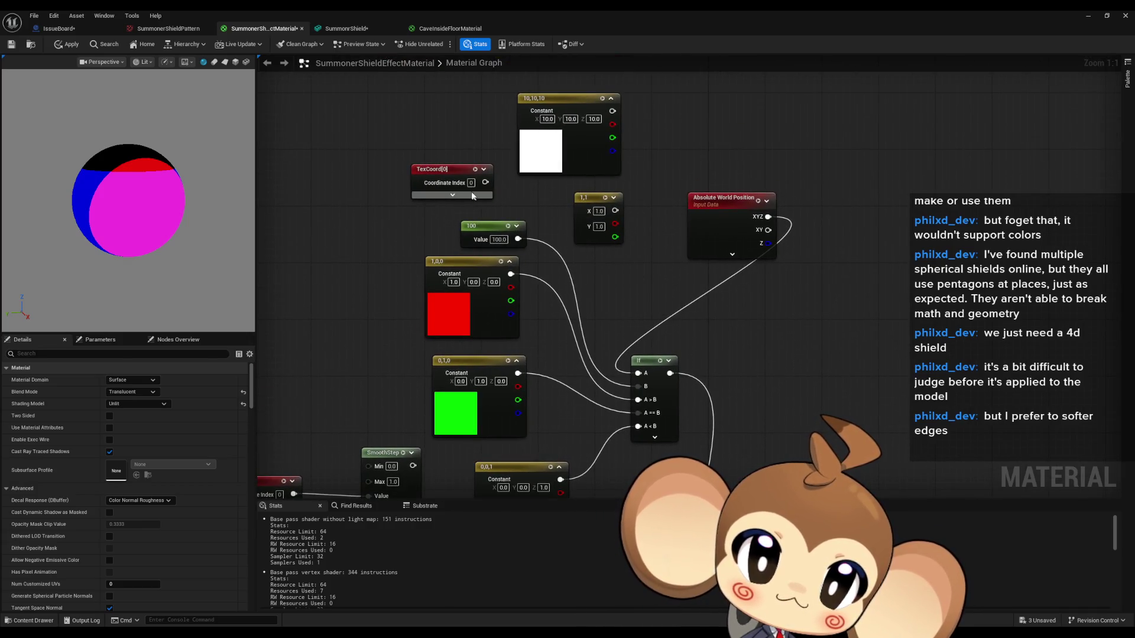
mouse_move(484, 183)
left_mouse_down()
mouse_move(668, 362)
mouse_move(640, 376)
left_mouse_up()
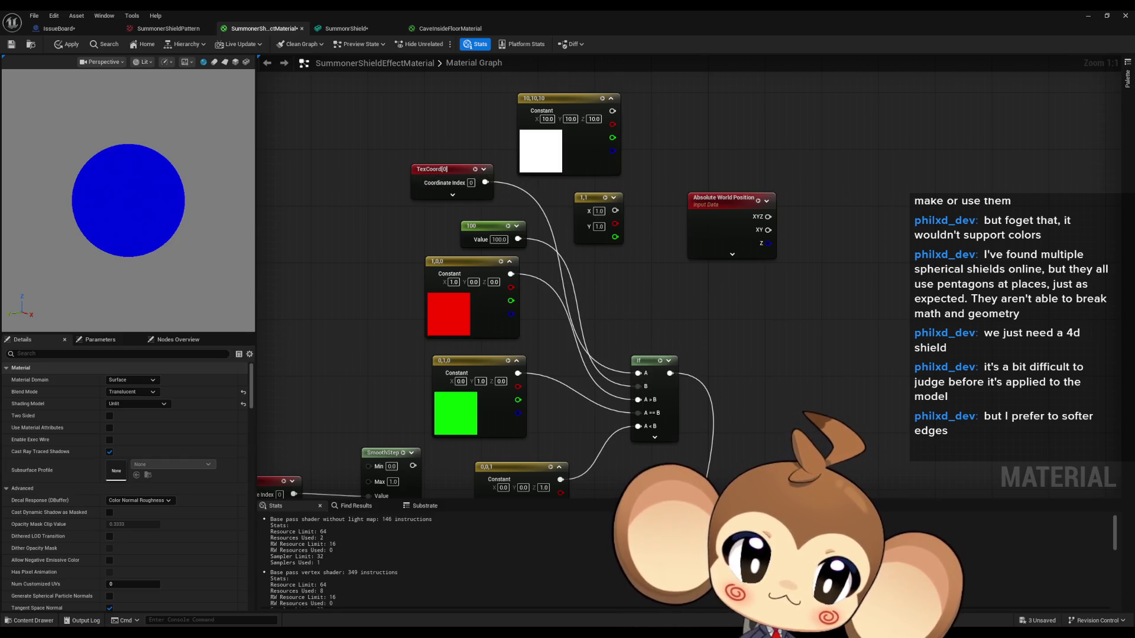
left_click(446, 28)
mouse_move(534, 229)
left_mouse_down()
mouse_move(437, 200)
mouse_move(543, 250)
left_mouse_up()
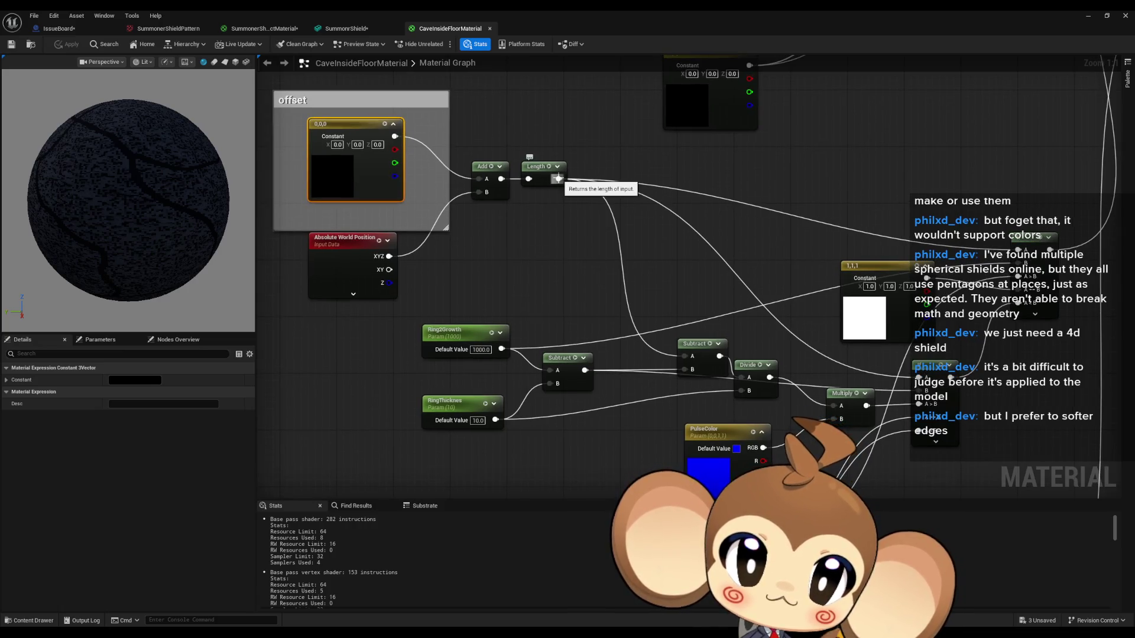
left_click(553, 169)
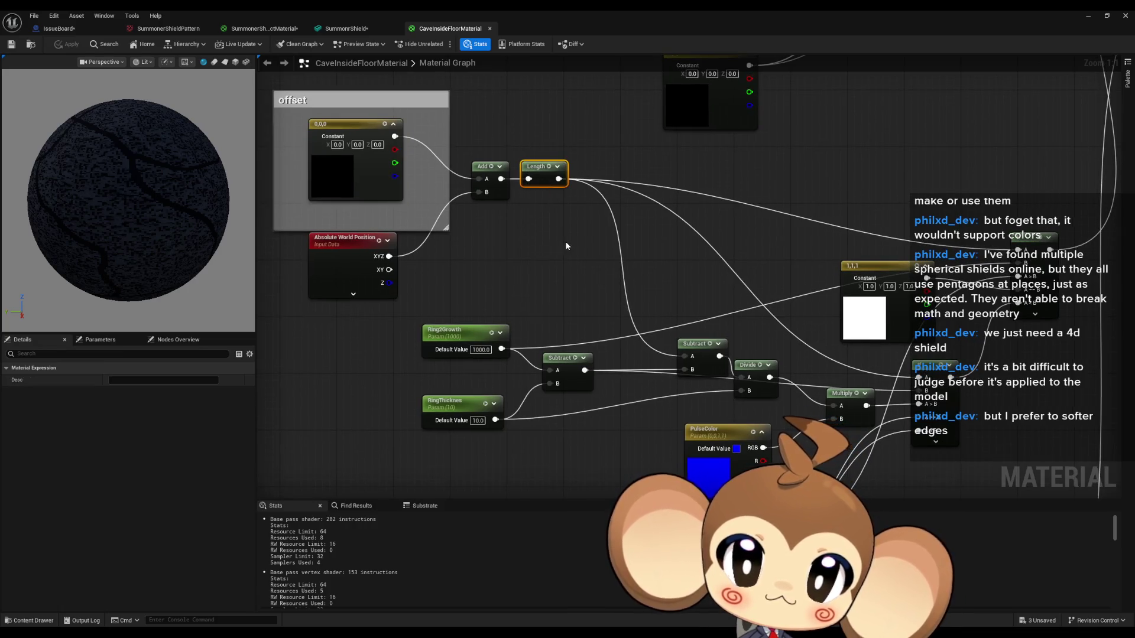
left_click(264, 29)
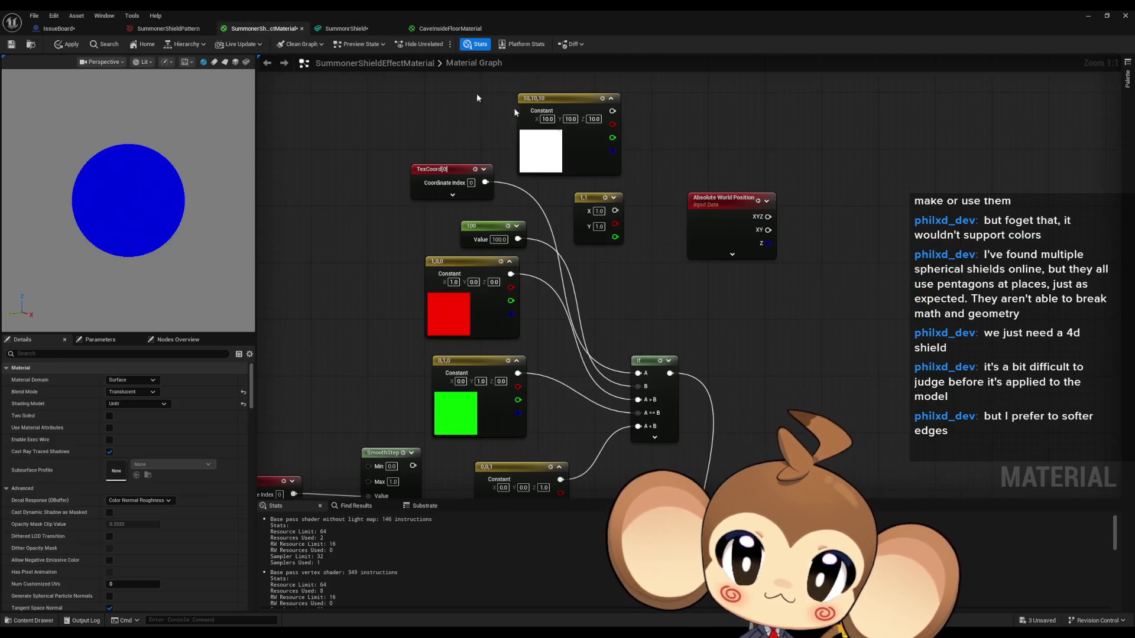
Add a Length node fed by TexCoord and wire it into the If node's A input
left_click_drag(484, 162, 649, 291)
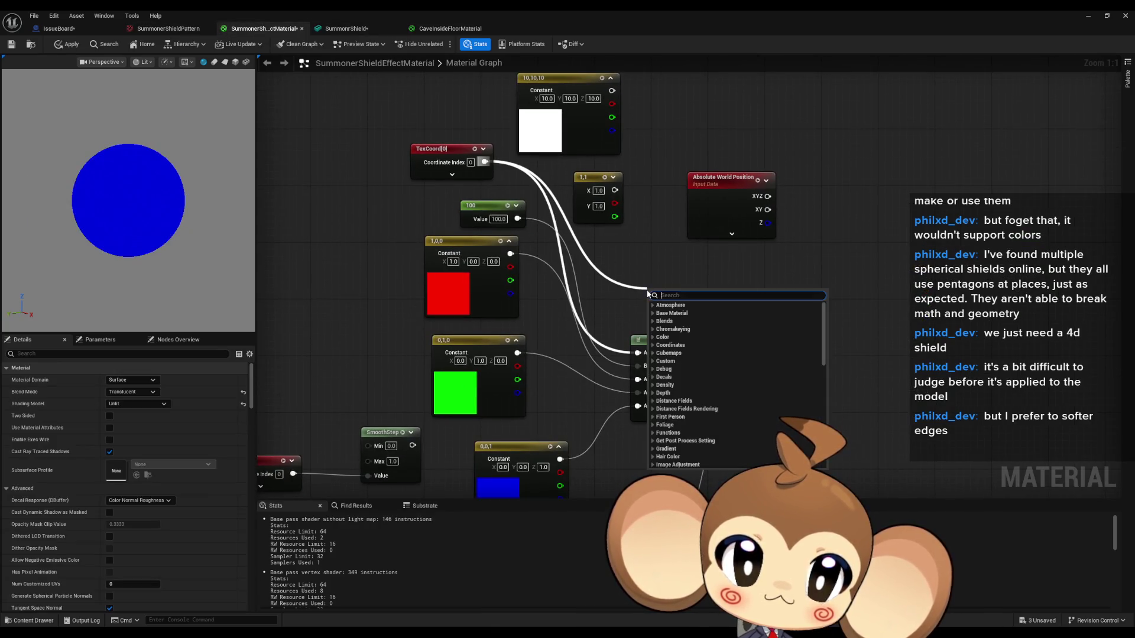
type("length")
key("Return")
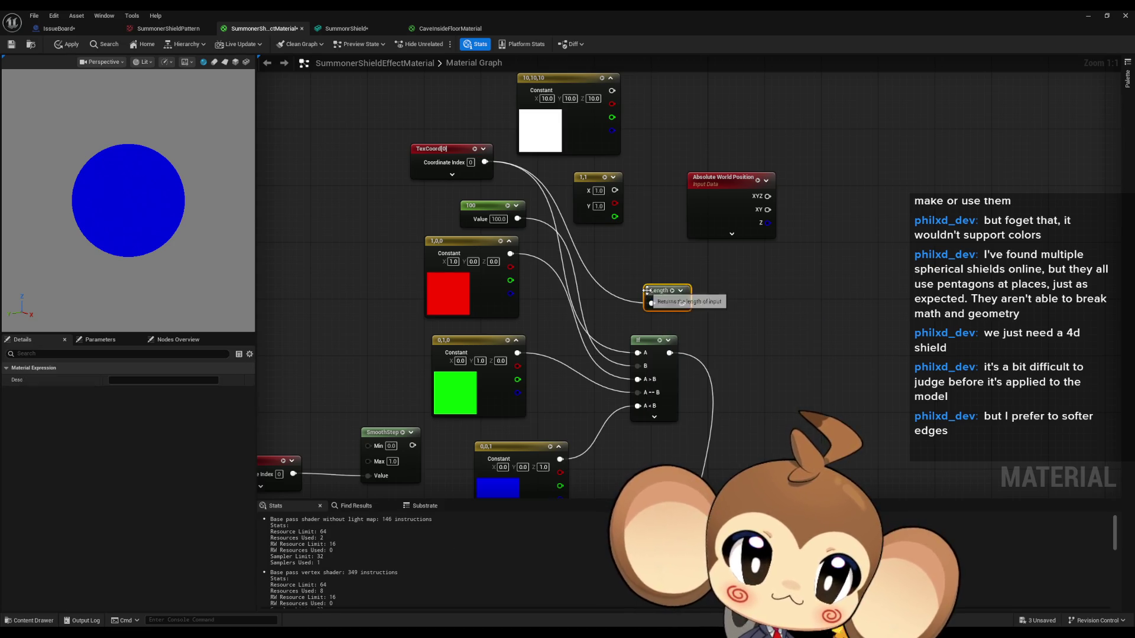
left_click_drag(682, 303, 638, 353)
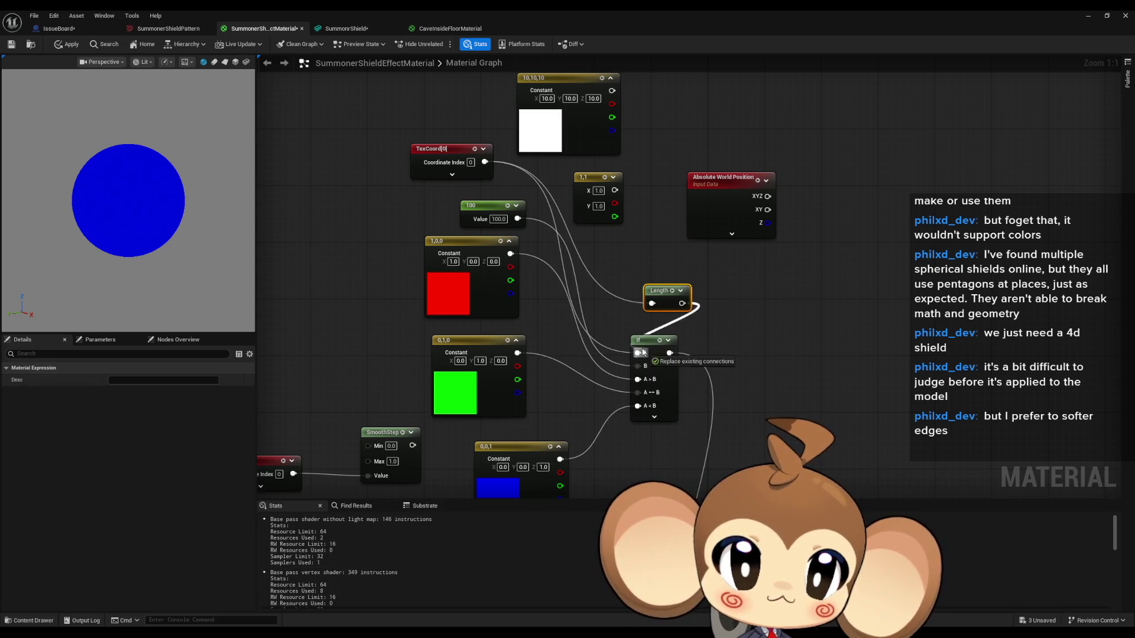
left_click(636, 262)
left_click_drag(656, 288, 606, 252)
Change the comparison constant from 100 to 0.5 and preview the material on a plane
left_click(499, 219)
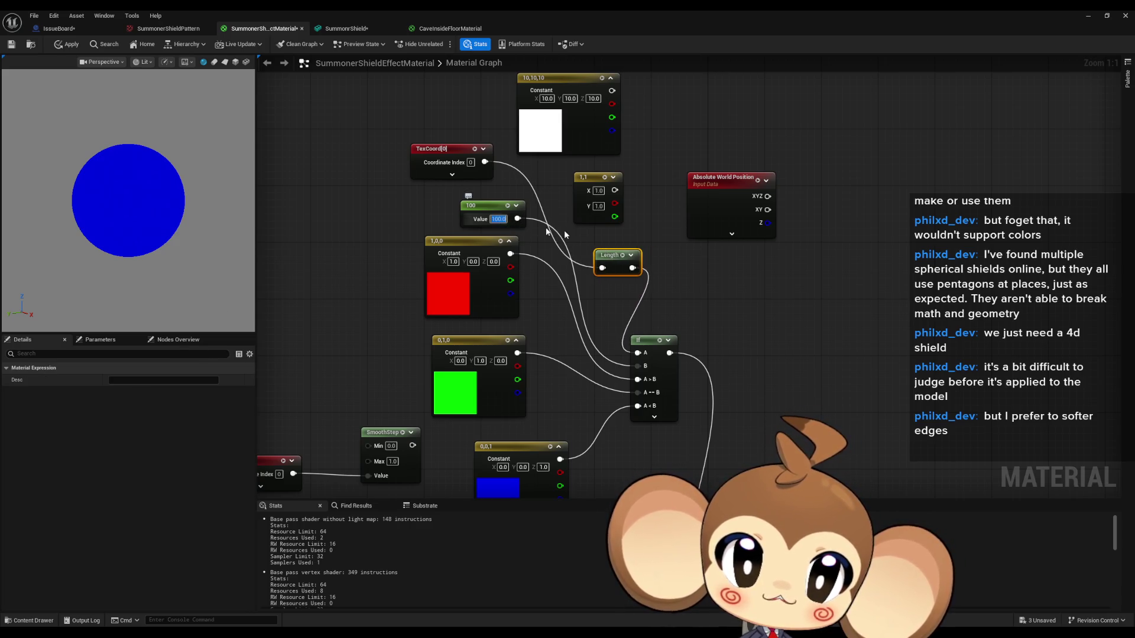
type("1")
key("Return")
type("0.1")
key("Return")
left_click_drag(89, 185, 114, 188)
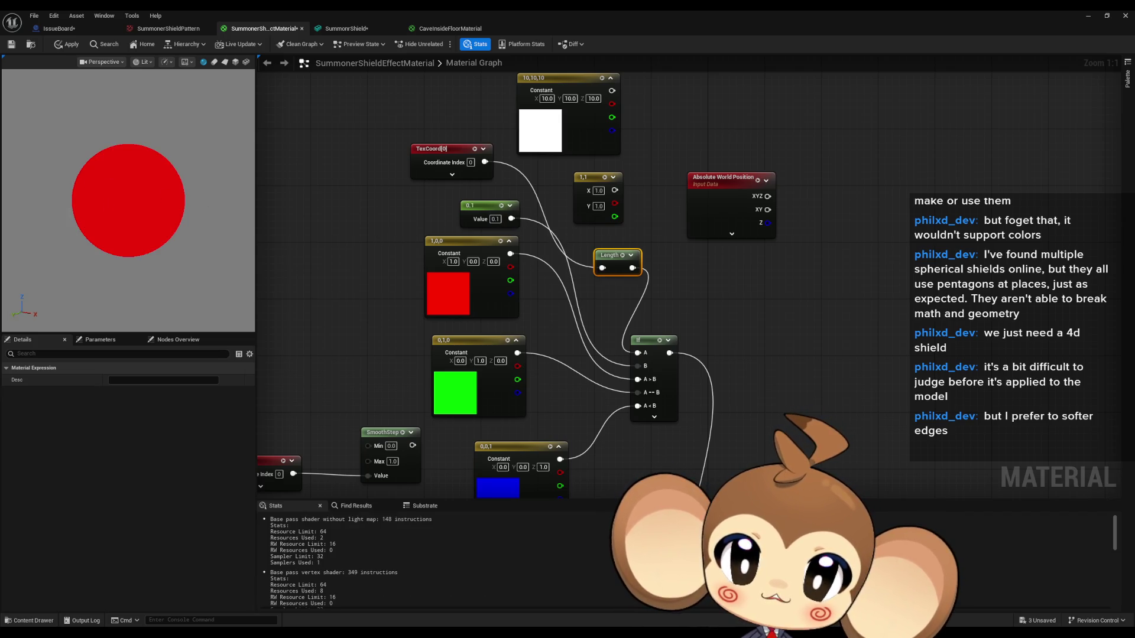
left_click(224, 61)
left_click_drag(118, 195, 189, 200)
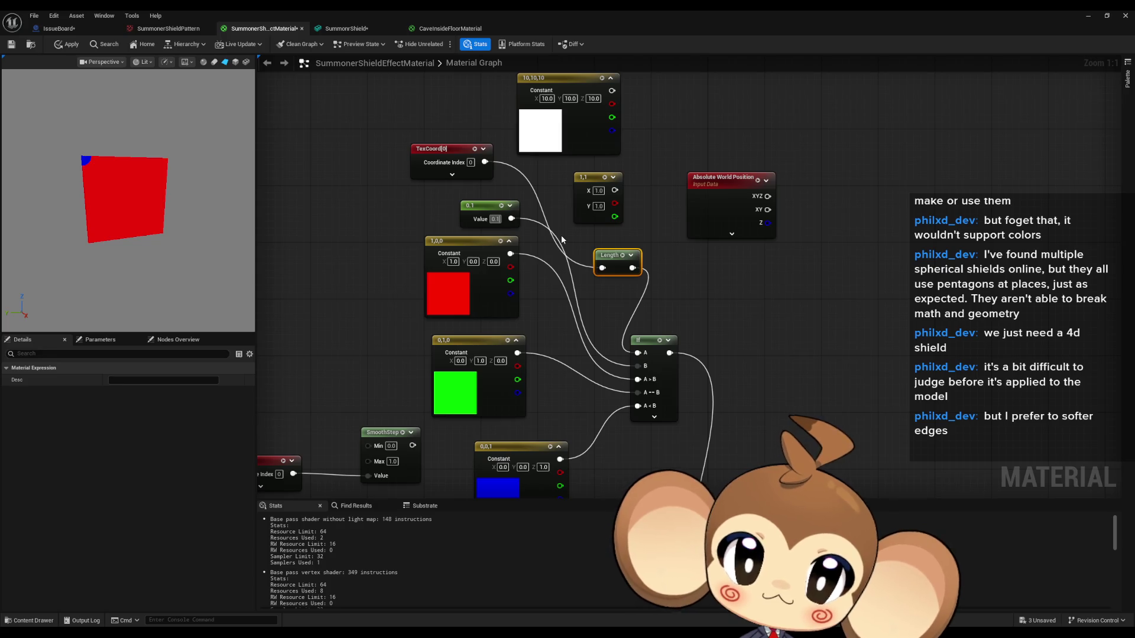
type("0.5")
key("Return")
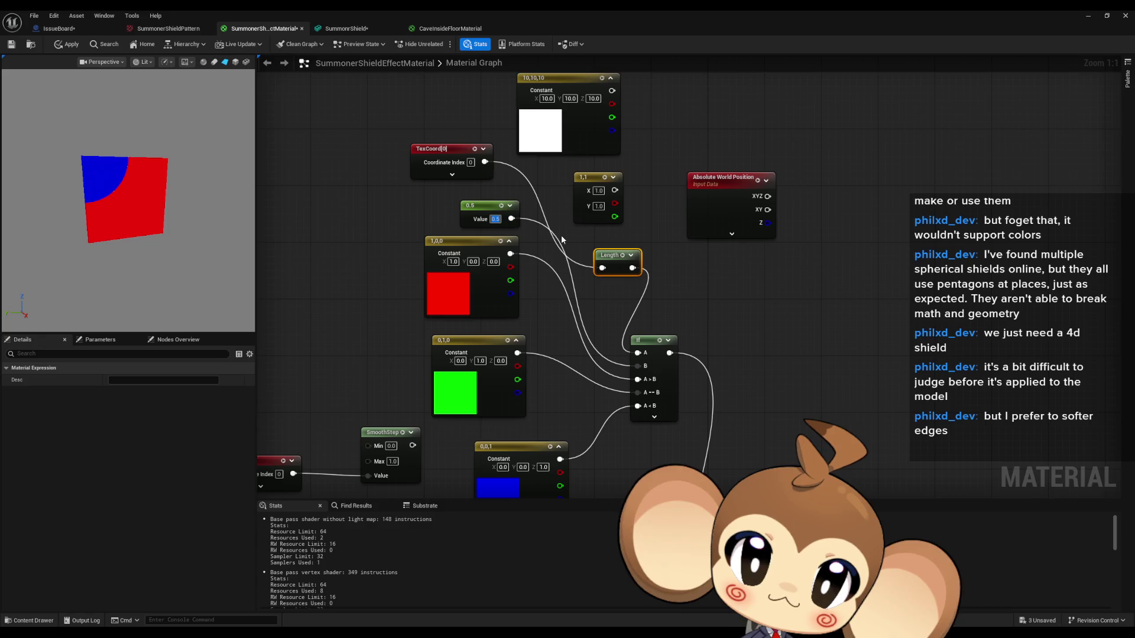
Create an Add node wired from the TexCoord output
mouse_move(380, 163)
left_mouse_down()
mouse_move(422, 228)
mouse_move(334, 143)
mouse_move(436, 171)
mouse_move(432, 158)
mouse_move(503, 189)
mouse_move(644, 332)
left_mouse_up()
left_click(468, 214)
type("add")
key("Return")
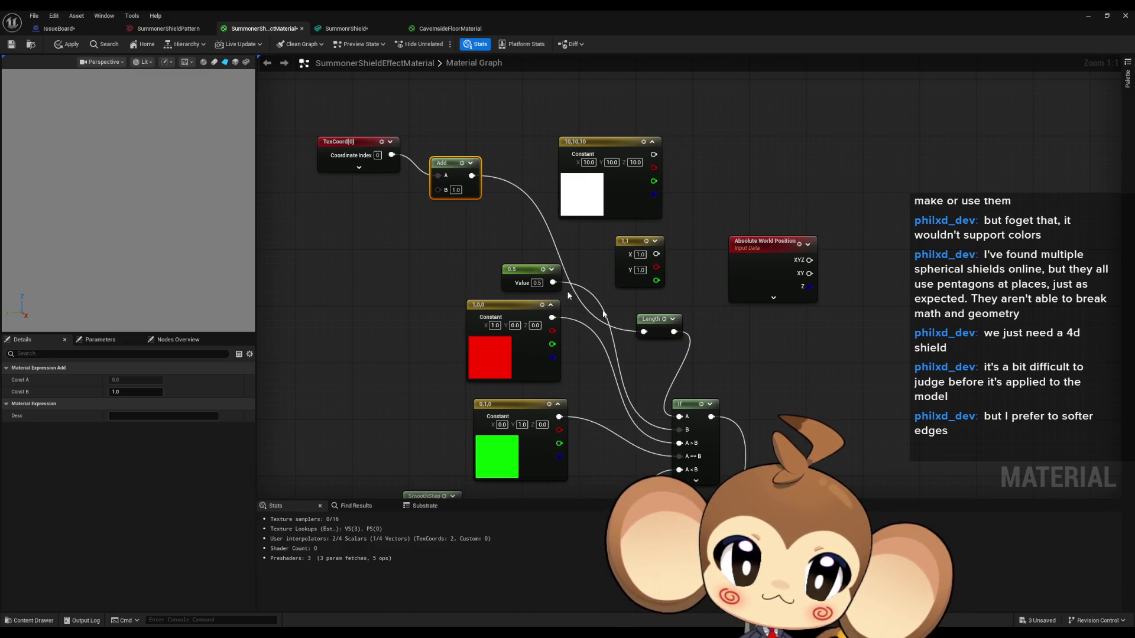
Set the Add node's B to 0.5 and arrange the Length and Add nodes beside TexCoord
left_click(458, 191)
type("0.5")
key("Return")
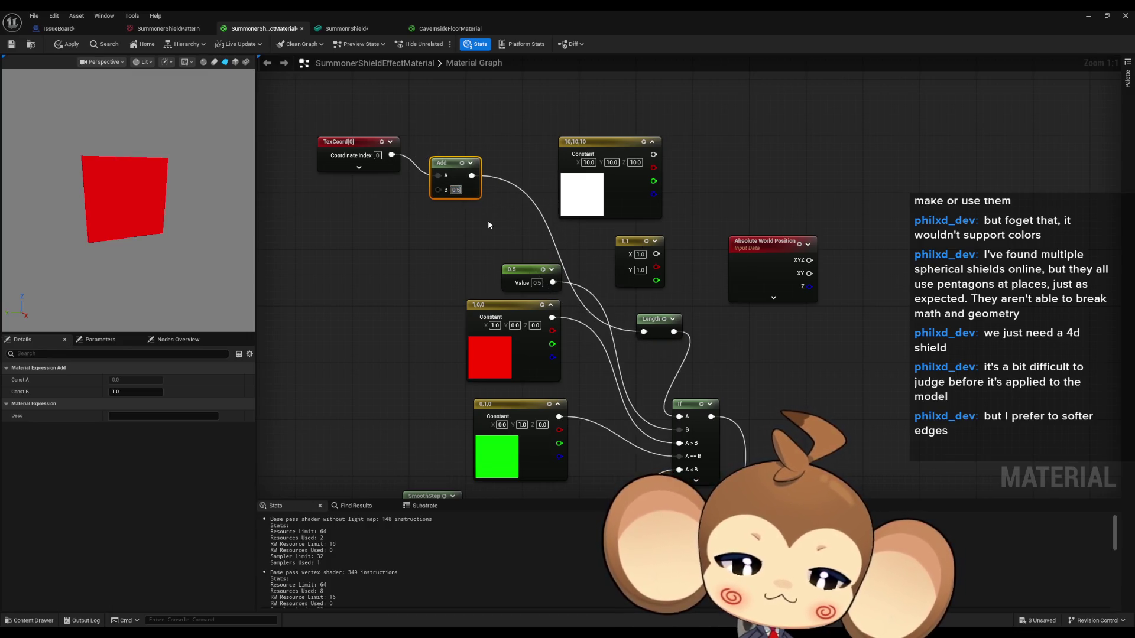
mouse_move(651, 320)
left_mouse_down()
mouse_move(446, 128)
mouse_move(473, 201)
left_mouse_up()
mouse_move(391, 154)
left_mouse_down()
mouse_move(441, 169)
mouse_move(438, 140)
left_mouse_up()
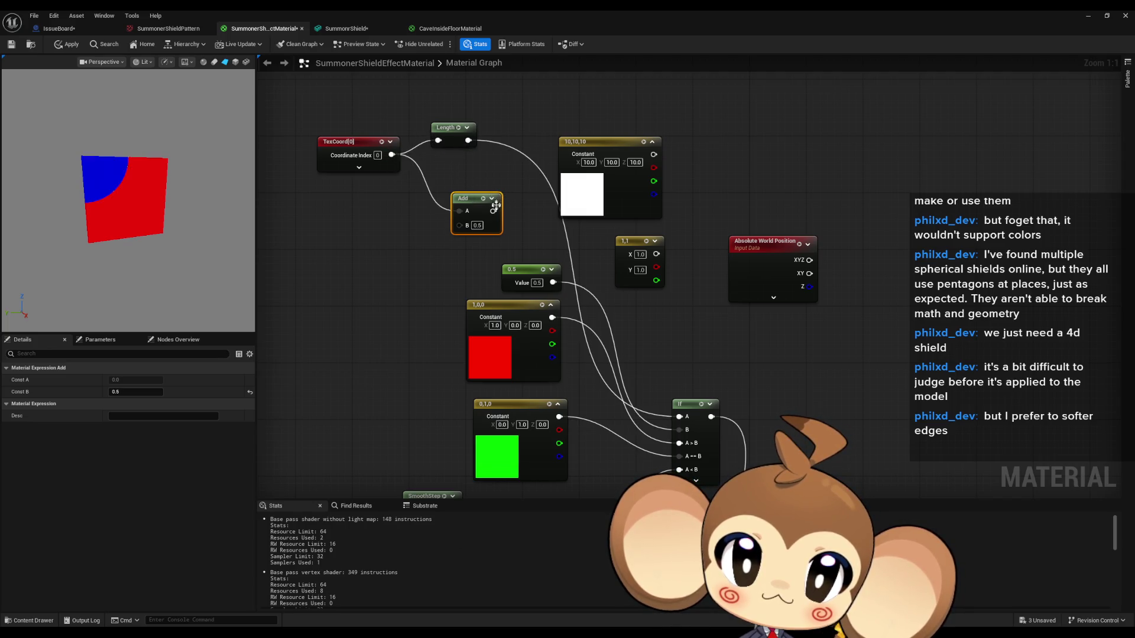
left_click_drag(442, 135, 431, 145)
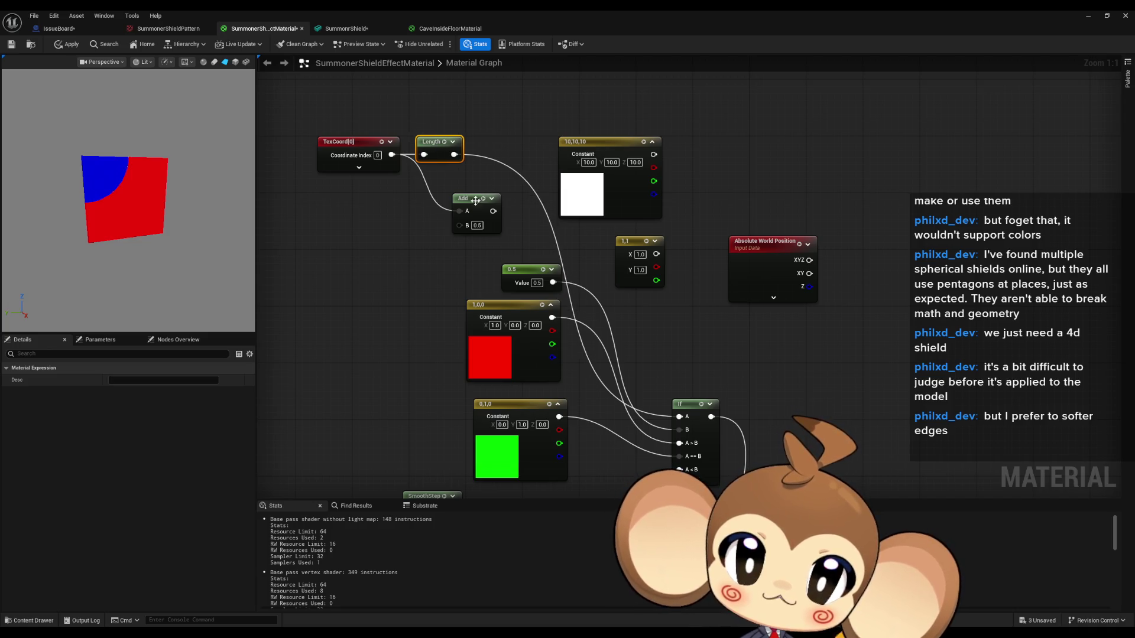
left_click_drag(476, 200, 446, 200)
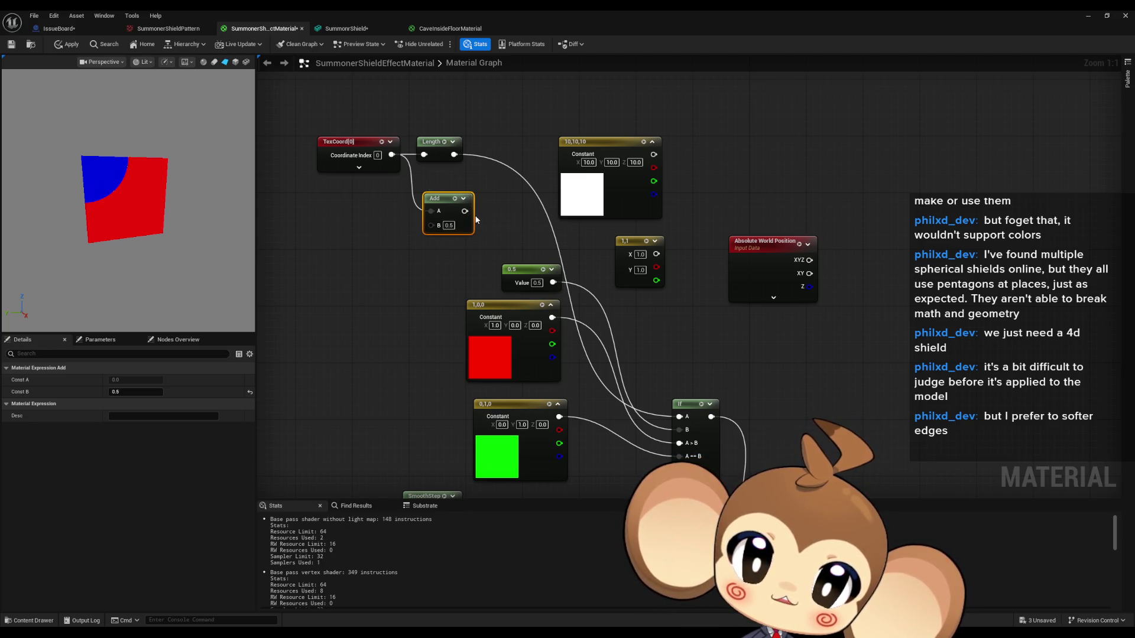
Check the CaveInsideFloorMaterial graph for reference, then return to the shield material graph
left_click(449, 28)
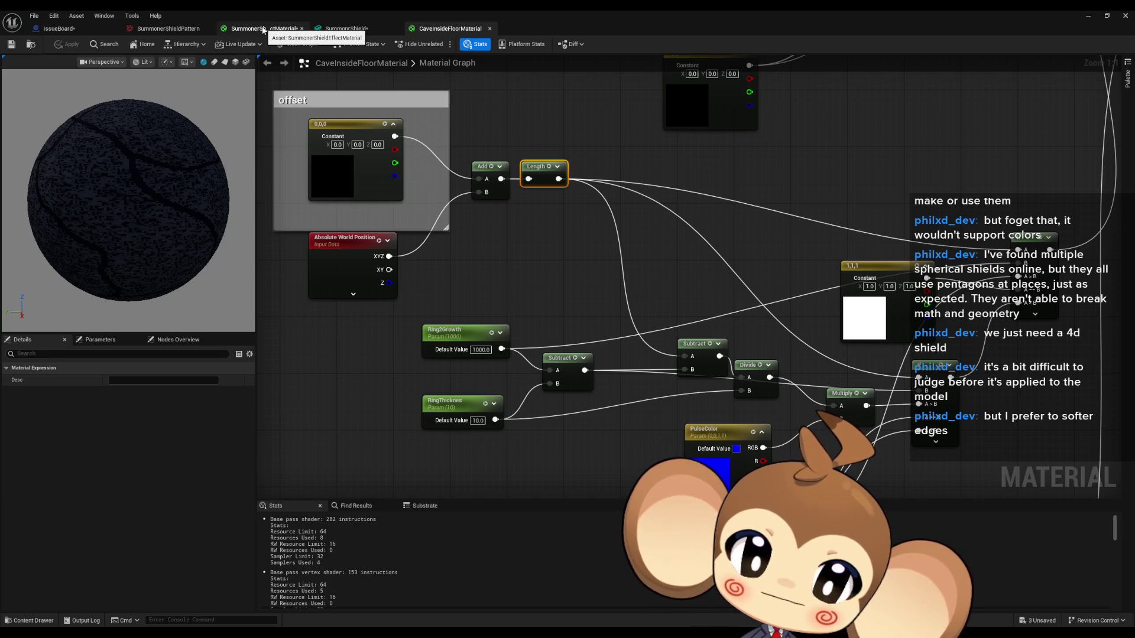
left_click(263, 30)
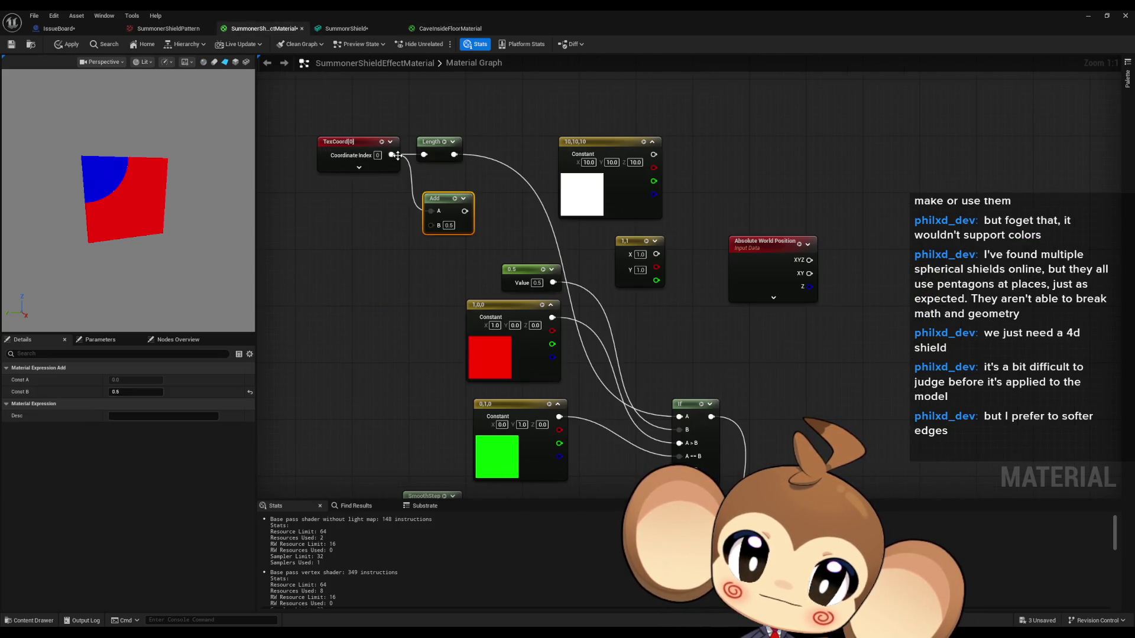
mouse_move(391, 155)
left_mouse_down()
mouse_move(382, 224)
mouse_move(408, 236)
mouse_move(438, 229)
mouse_move(424, 155)
left_mouse_up()
left_click(363, 220)
Connect a 2D constant vector to Add's B input with X -0.5 and Y -0.5
left_click(357, 225)
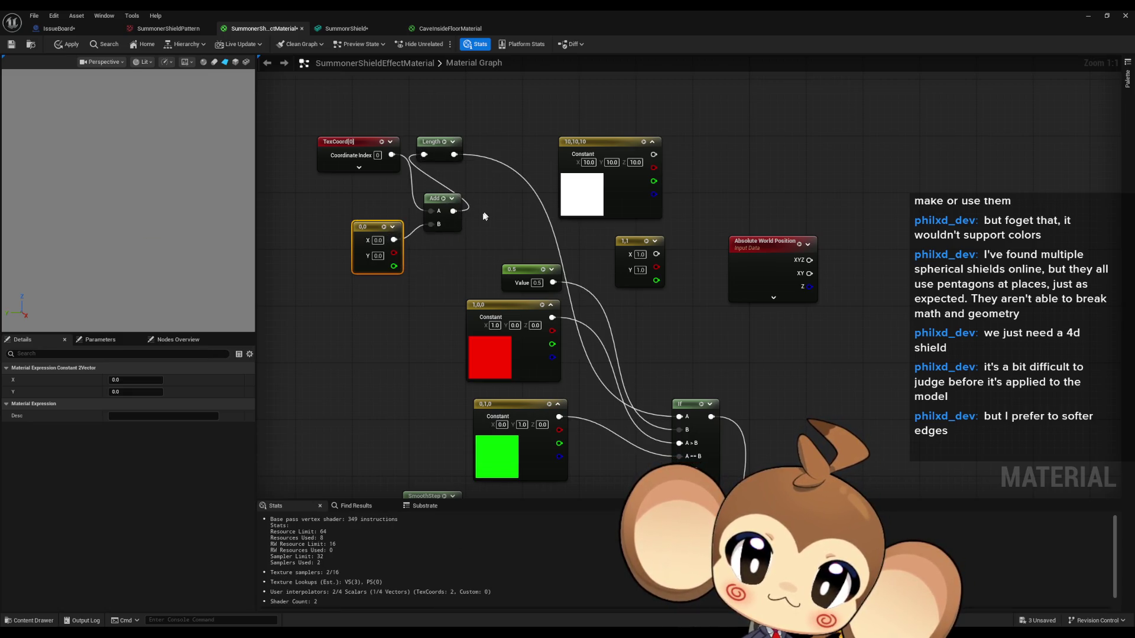
left_click(436, 272)
type("0.5")
key("Return")
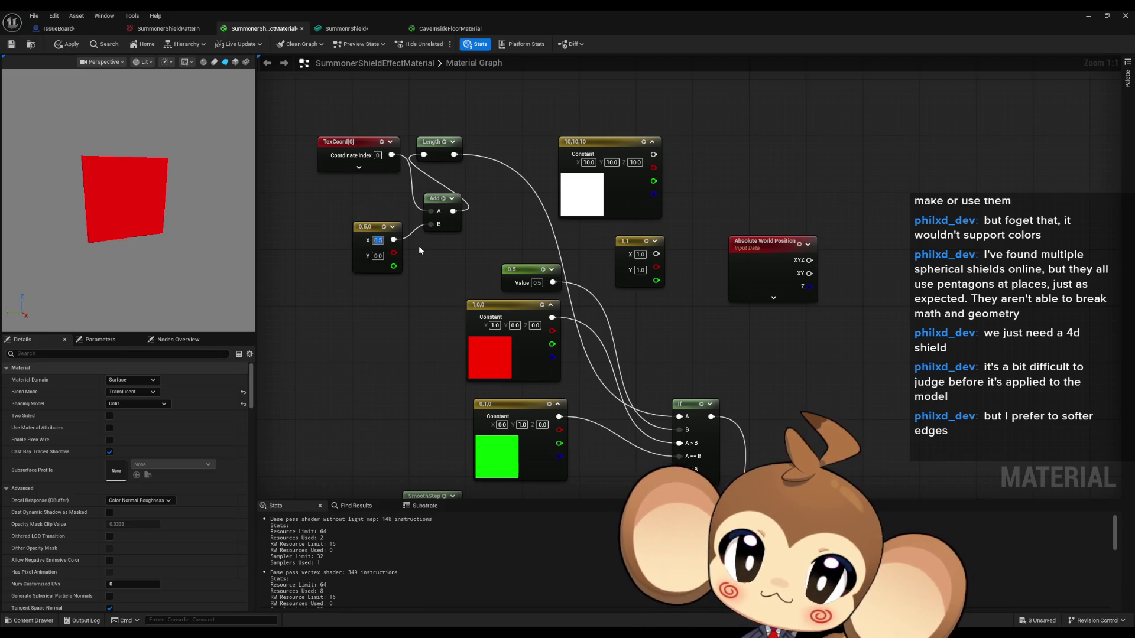
type("1")
key("Return")
type("0")
key("BackSpace")
type("-0.5")
key("Return")
key("Tab")
type("0.5")
key("Return")
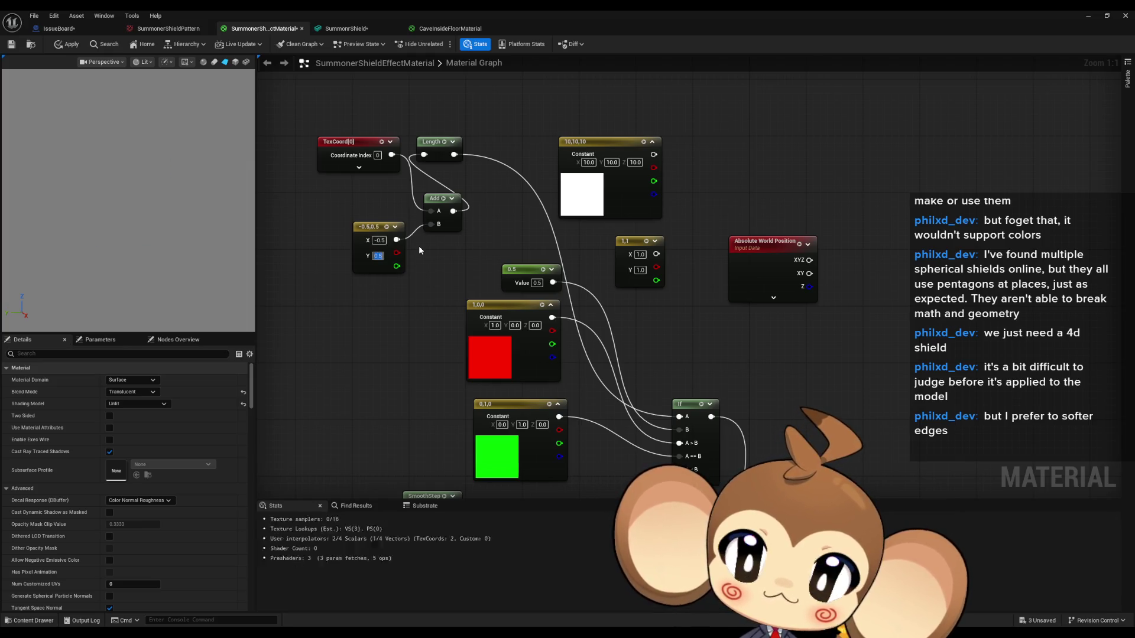
type("-0.5")
key("Return")
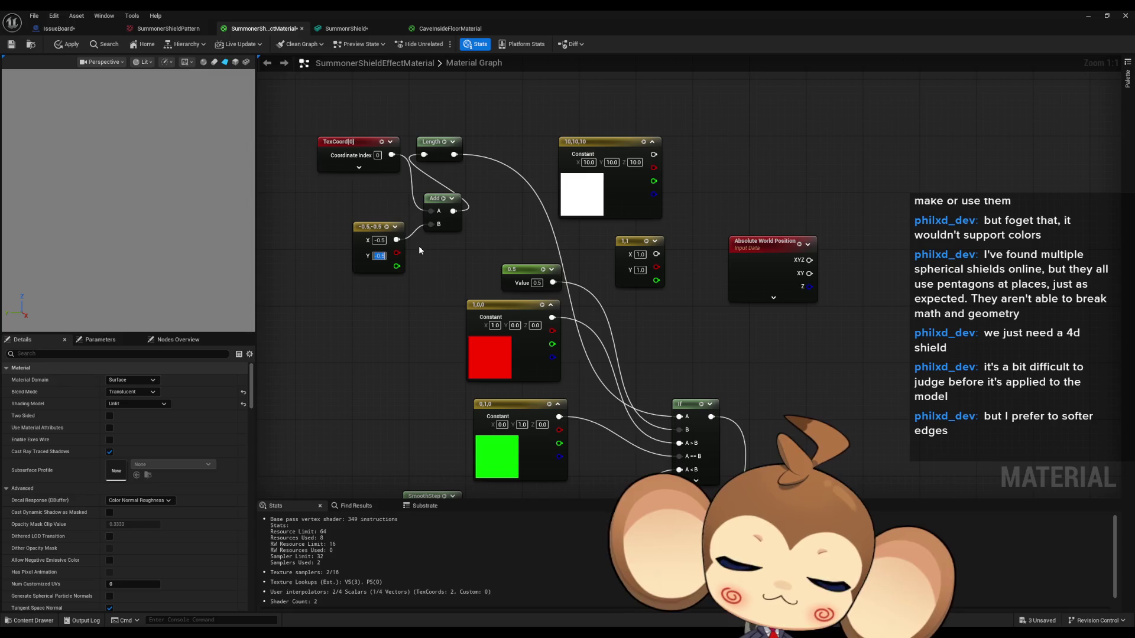
Add a -0.5 scalar constant and straighten the TexCoord, Add, Length chain
left_click(335, 295)
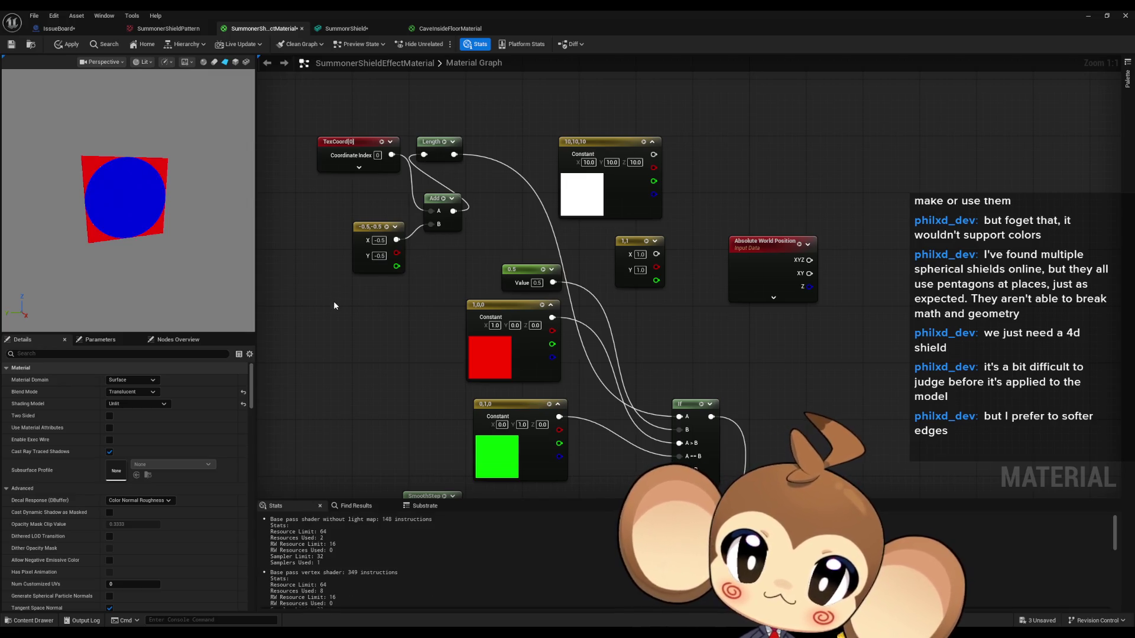
type("-0.5")
key("Return")
mouse_move(382, 318)
left_mouse_down()
mouse_move(432, 224)
mouse_move(292, 240)
mouse_move(362, 195)
left_mouse_up()
key("q")
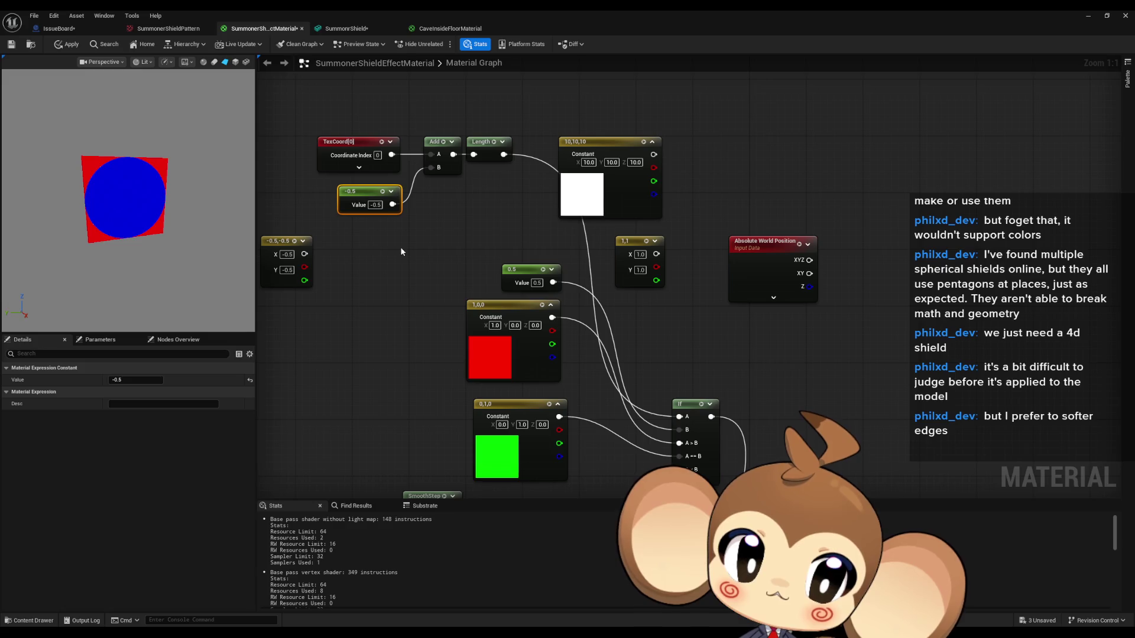
Change the radius constant to 0.1 and wire it into the If node's B input
left_click_drag(400, 249, 367, 190)
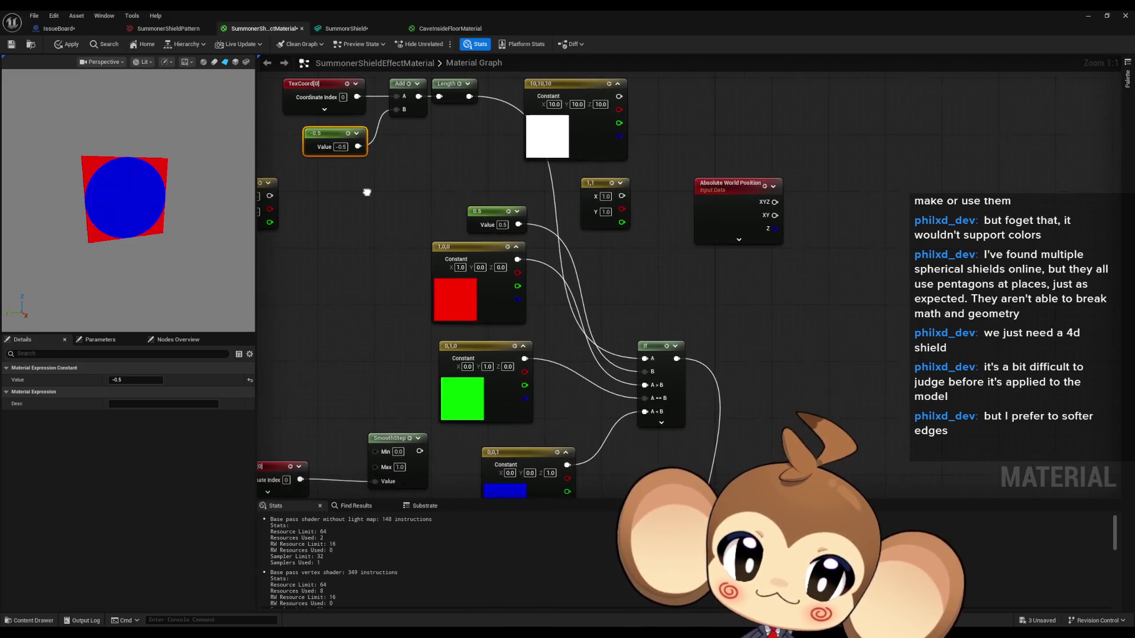
left_click(502, 224)
type("0.1")
key("Return")
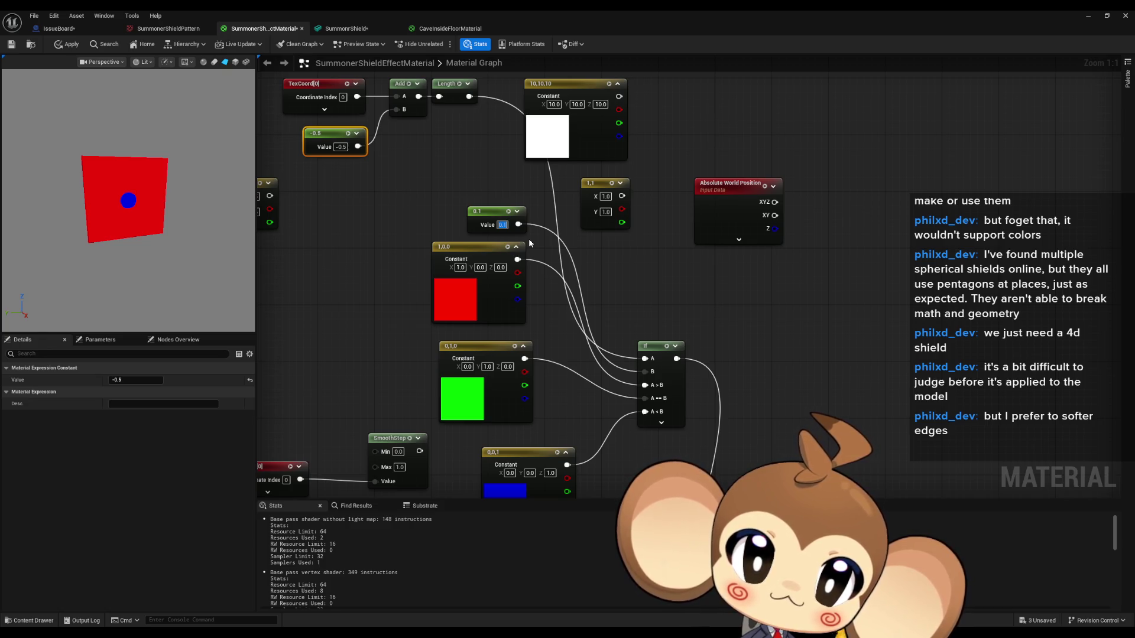
mouse_move(495, 231)
left_mouse_down()
mouse_move(434, 204)
mouse_move(376, 236)
mouse_move(343, 311)
mouse_move(408, 192)
mouse_move(434, 173)
left_mouse_up()
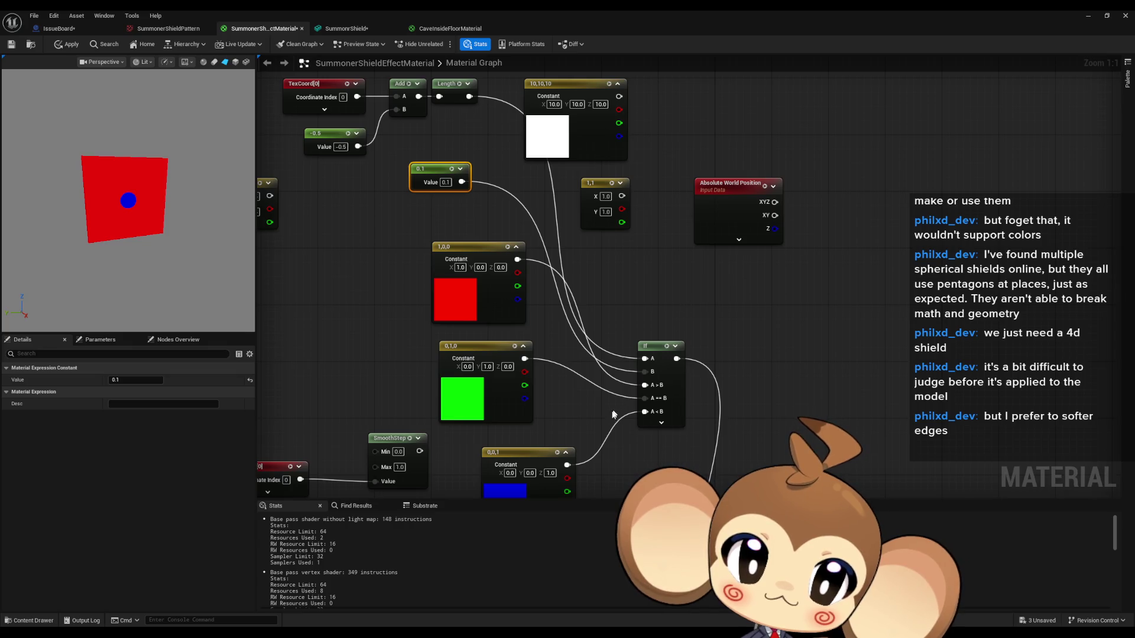
mouse_move(575, 418)
left_mouse_down()
mouse_move(542, 354)
mouse_move(552, 431)
left_mouse_up()
left_click_drag(609, 383, 621, 385)
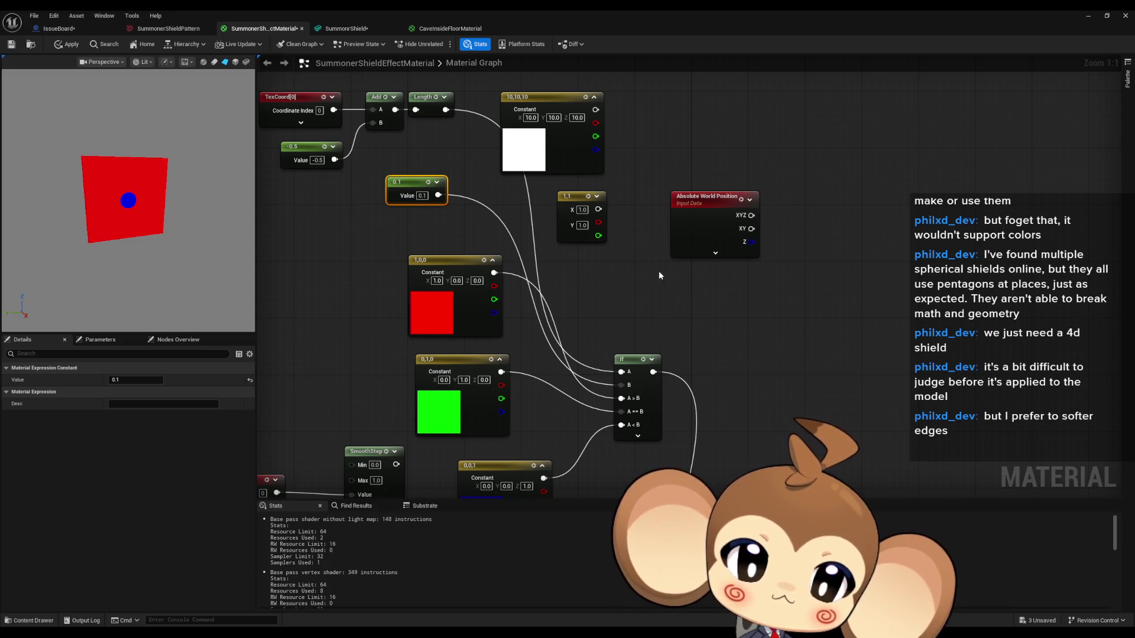
Delete the old node network, undoing deletions that removed needed nodes
scroll(680, 272, "down", 8)
scroll(694, 272, "up", 6)
left_click_drag(712, 399, 758, 392)
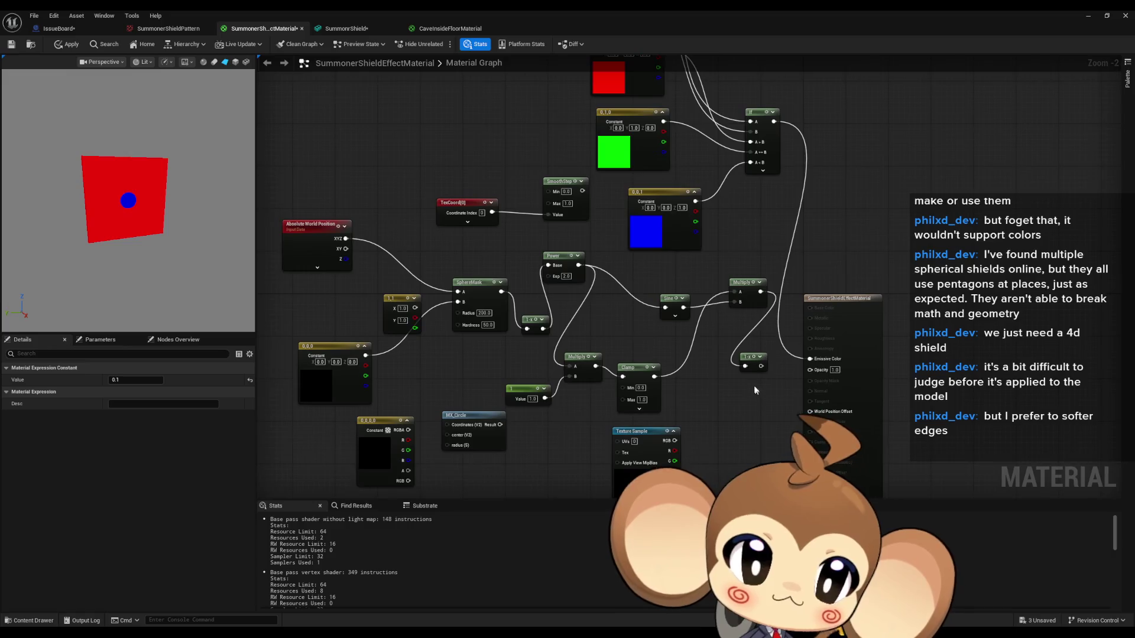
key("Delete")
left_click_drag(709, 485, 396, 219)
key("Delete")
left_click_drag(295, 302, 532, 467)
key("Delete")
left_click(328, 195)
key("Delete")
key("ctrl+z")
key("ctrl+z")
key("ctrl+z")
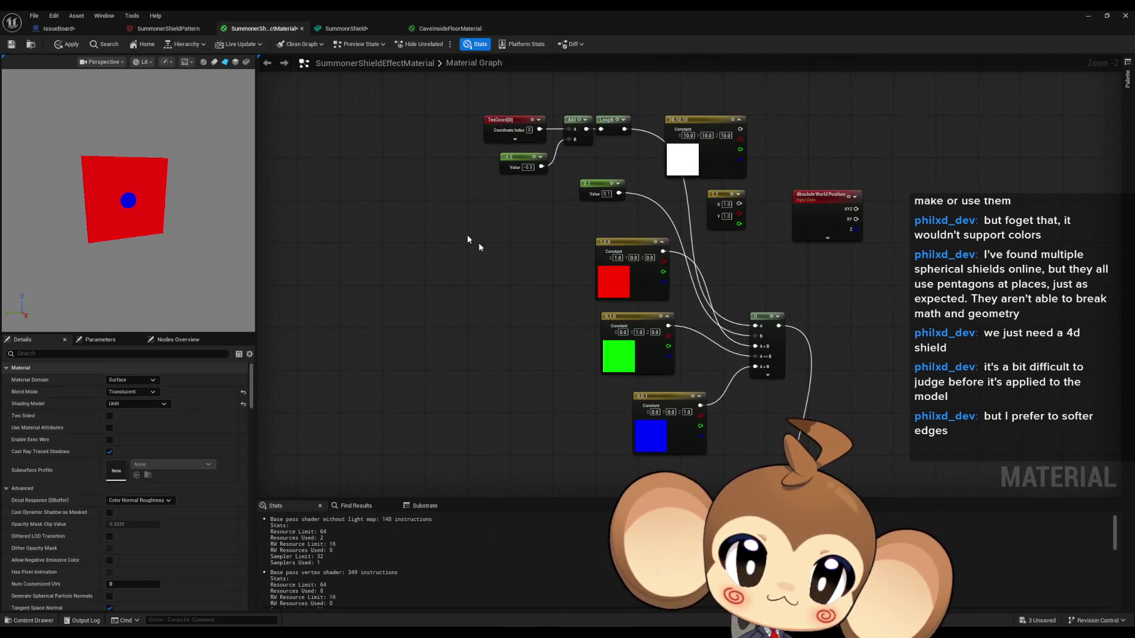
Move the distance and colour nodes, then delete the 1,1, Absolute World Position and 10,10,10 nodes
left_click_drag(402, 95, 732, 461)
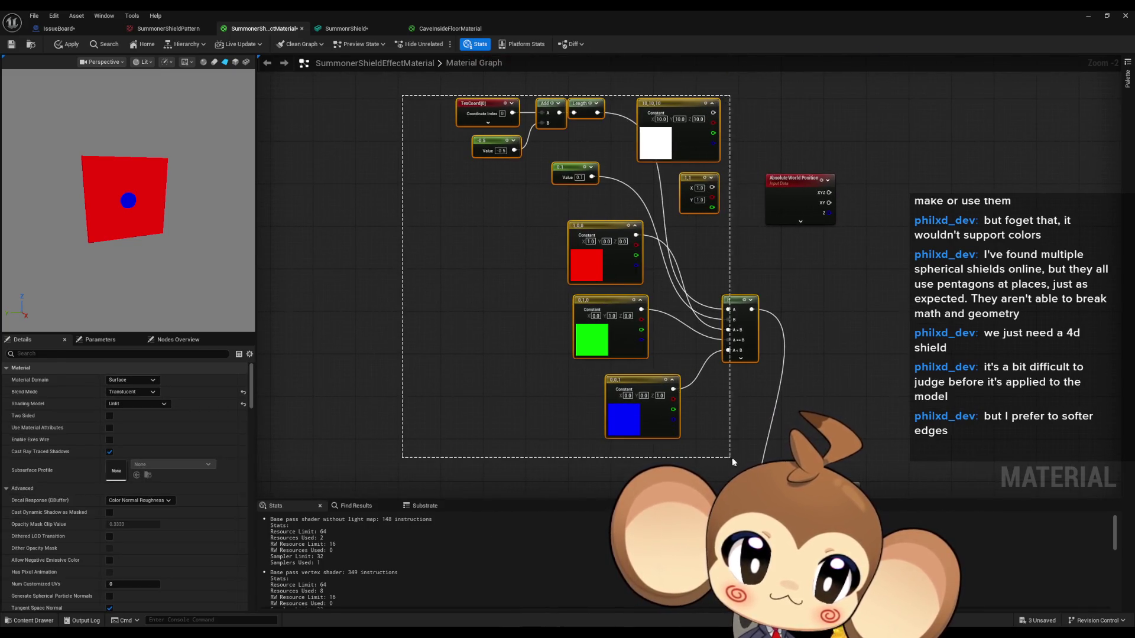
left_click_drag(736, 300, 449, 464)
left_click_drag(445, 388, 423, 366)
key("Delete")
left_click_drag(727, 127, 811, 225)
key("Delete")
left_click(390, 278)
key("Delete")
key("Home")
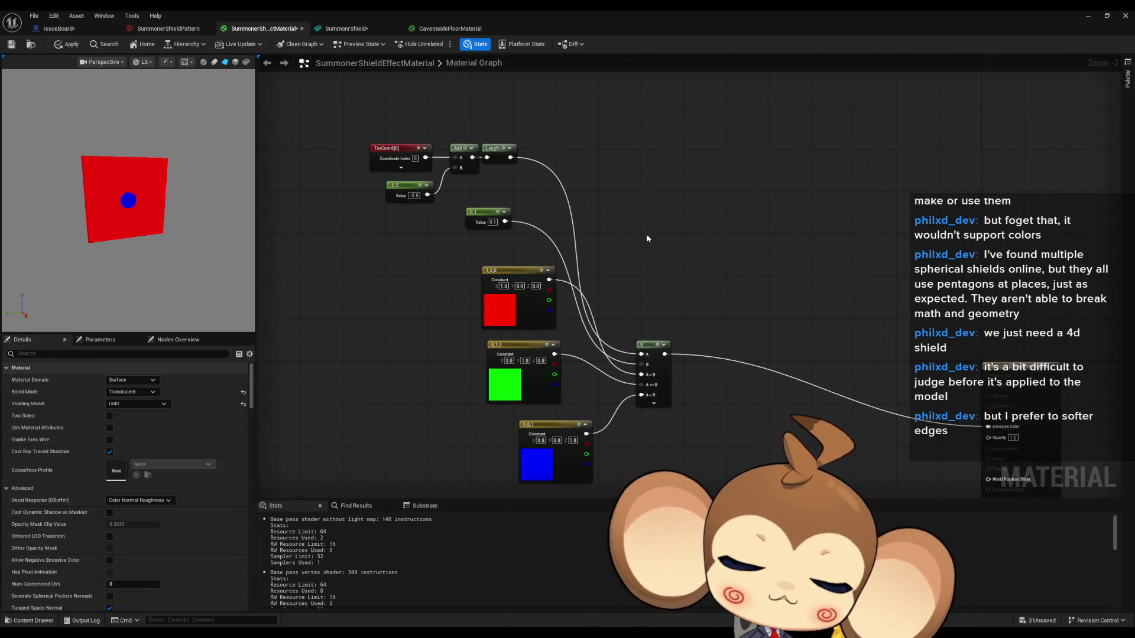
scroll(661, 240, "up", 1)
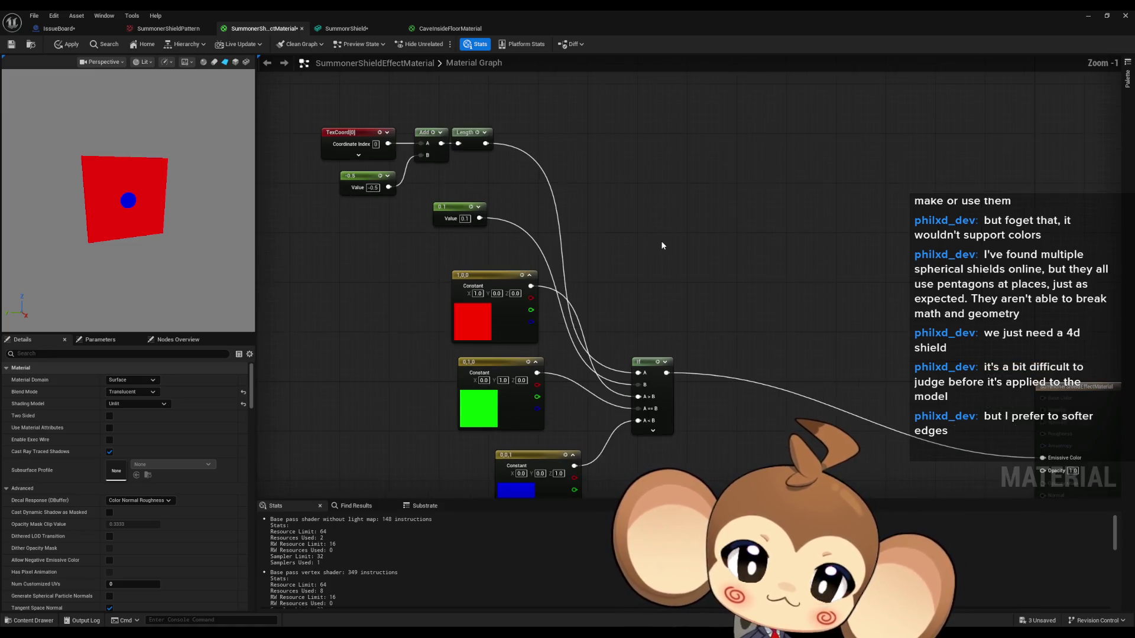
Add a Subtract node taking the 0.1 value as its A input
left_click_drag(661, 240, 644, 229)
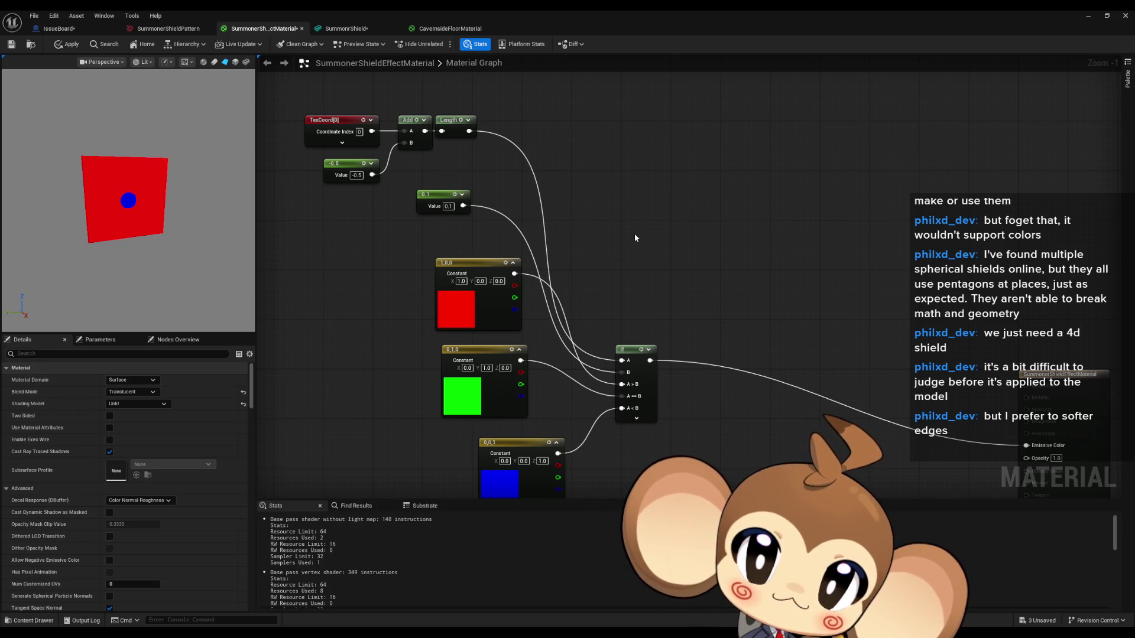
scroll(508, 204, "up", 1)
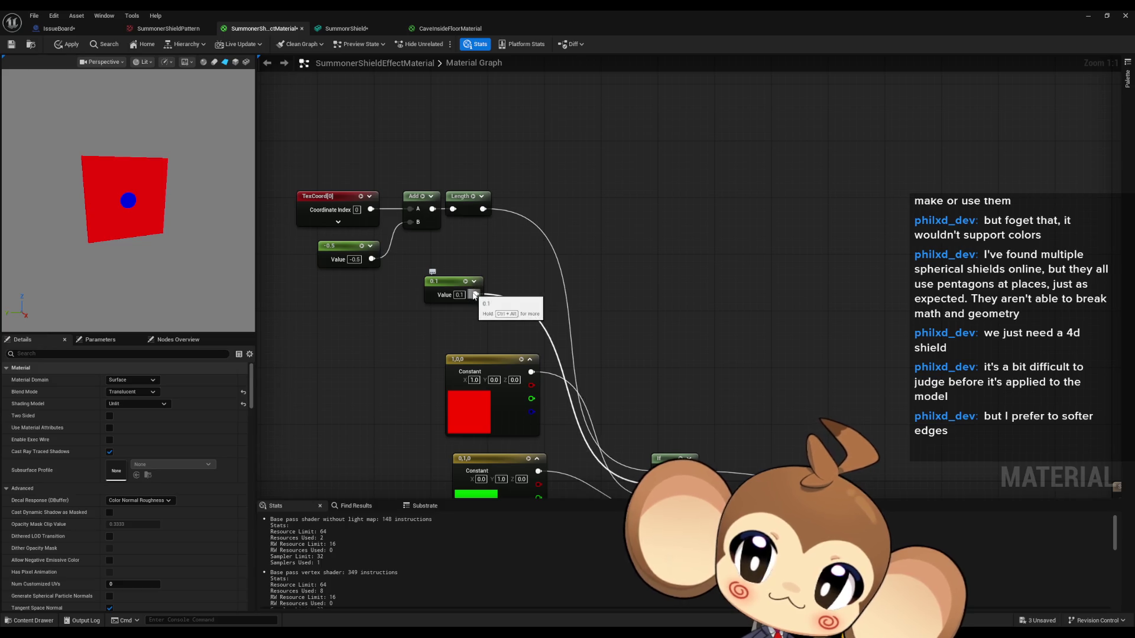
left_click_drag(474, 293, 545, 292)
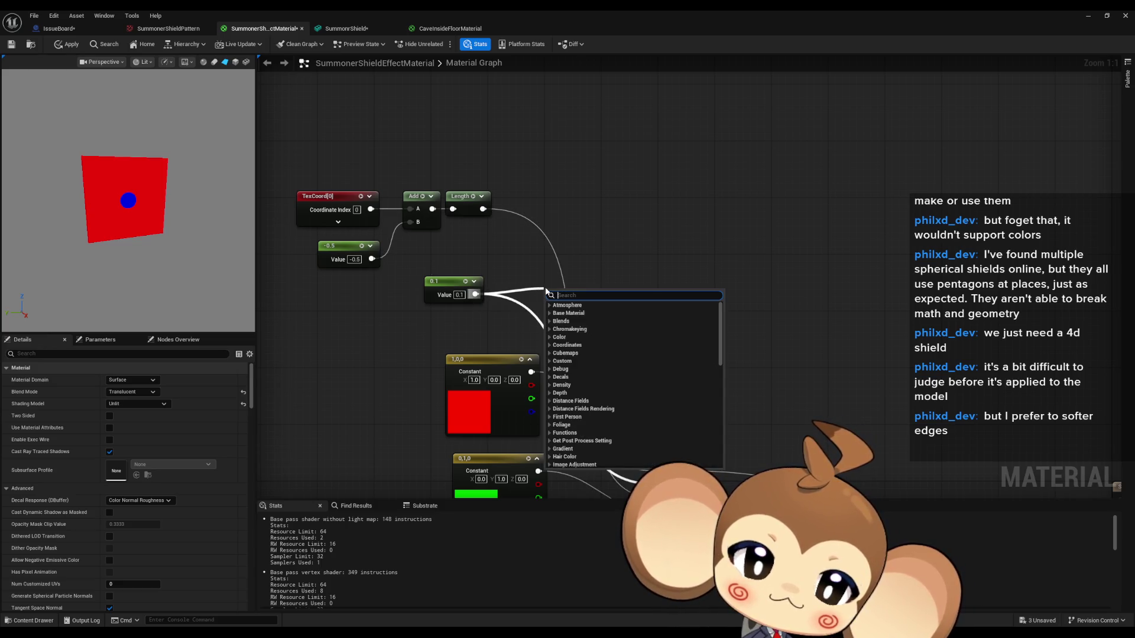
type("subtract")
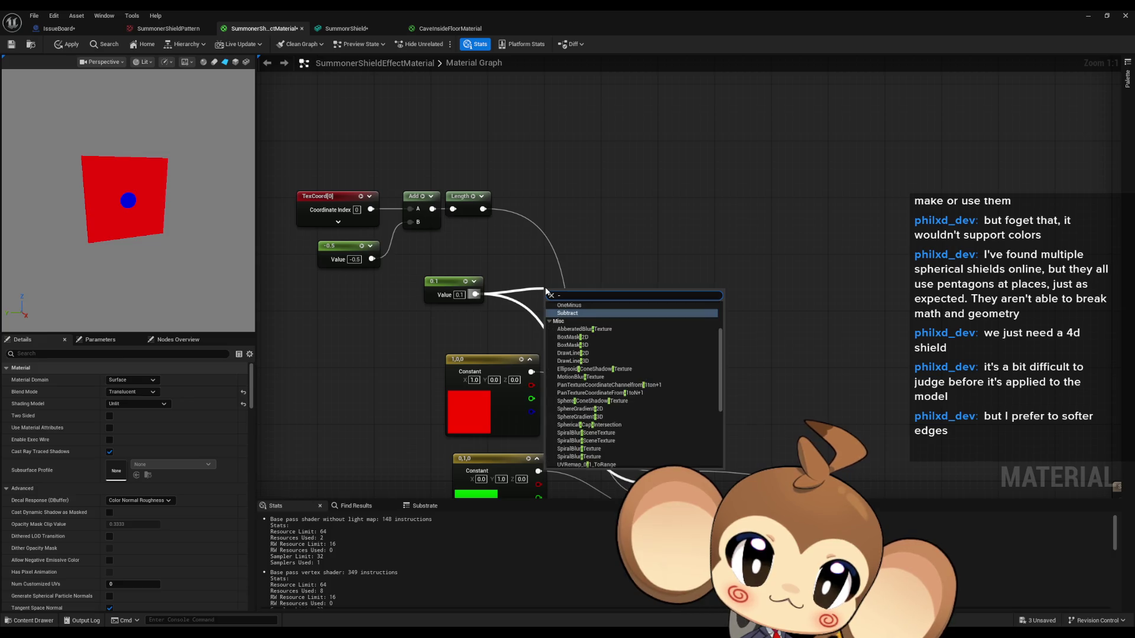
key("Return")
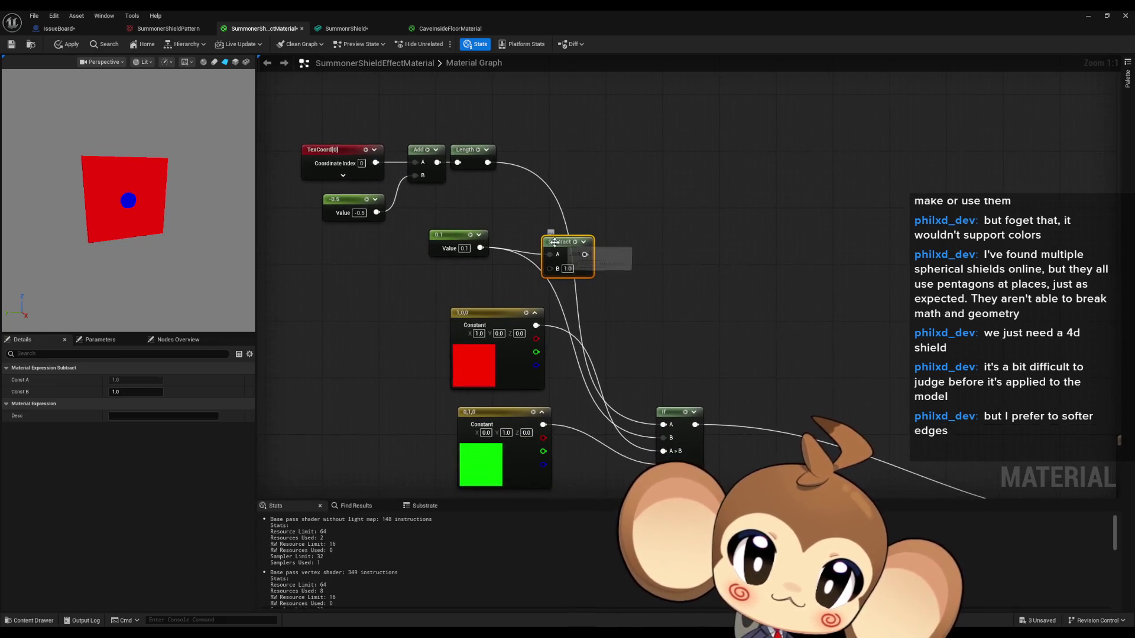
Move the red, green and blue constants and the 0.1/Subtract nodes down-left
scroll(477, 190, "down", 3)
left_click_drag(477, 191, 601, 305)
mouse_move(558, 169)
left_mouse_down()
mouse_move(454, 240)
mouse_move(504, 233)
left_mouse_up()
left_click(496, 178)
left_click(571, 183, "ctrl")
left_click_drag(570, 183, 501, 223)
left_click(501, 223)
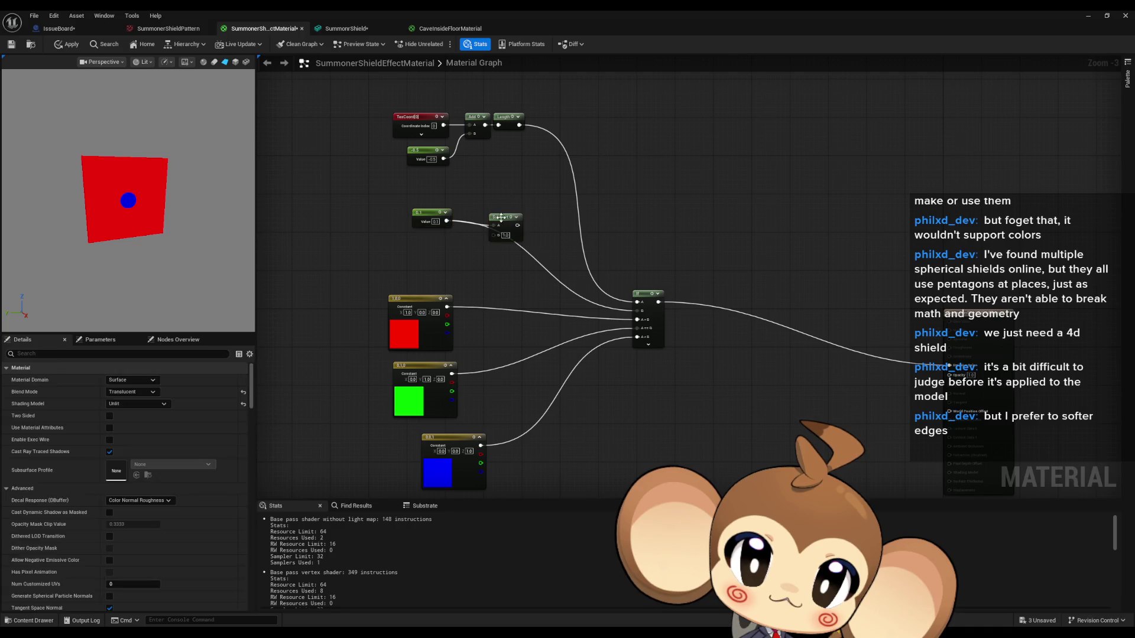
scroll(551, 207, "up", 3)
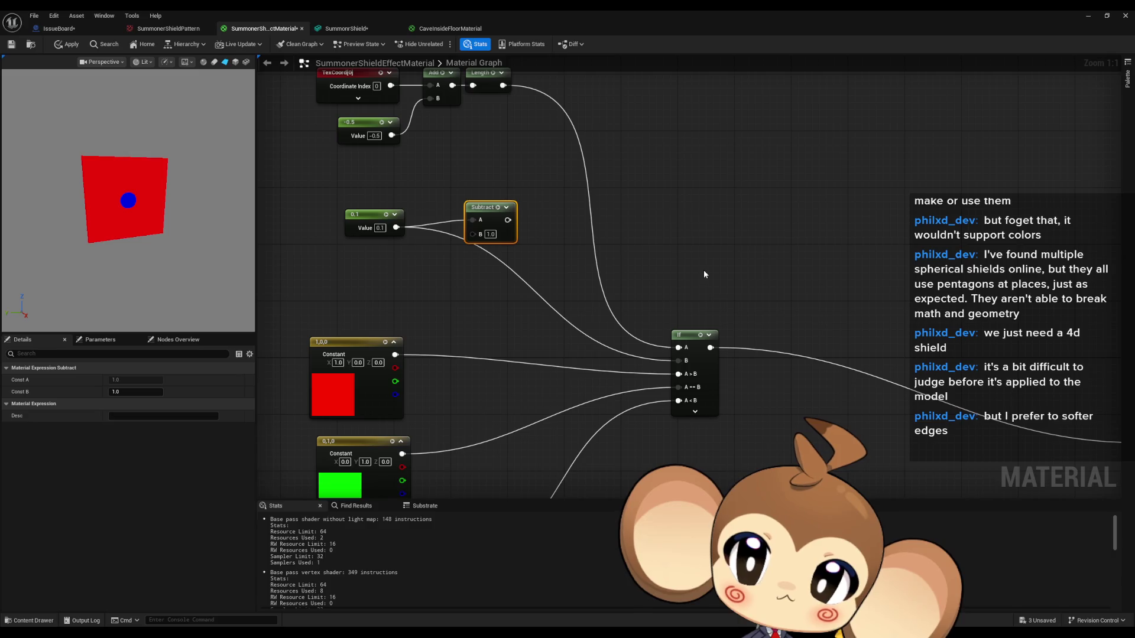
left_click_drag(555, 271, 555, 221)
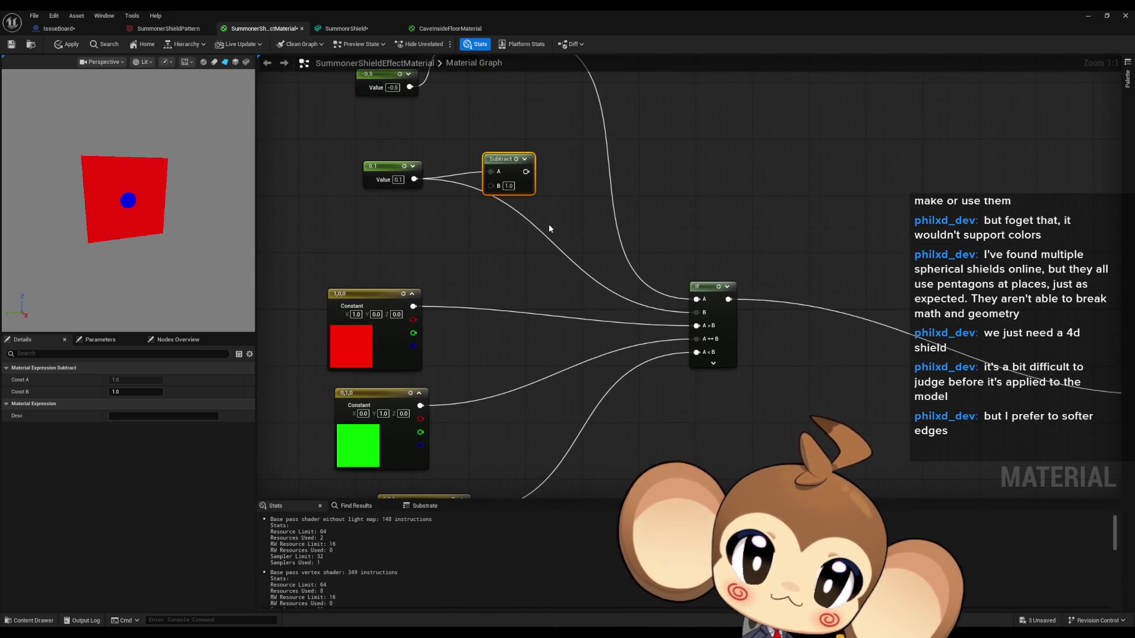
left_click_drag(504, 317, 501, 245)
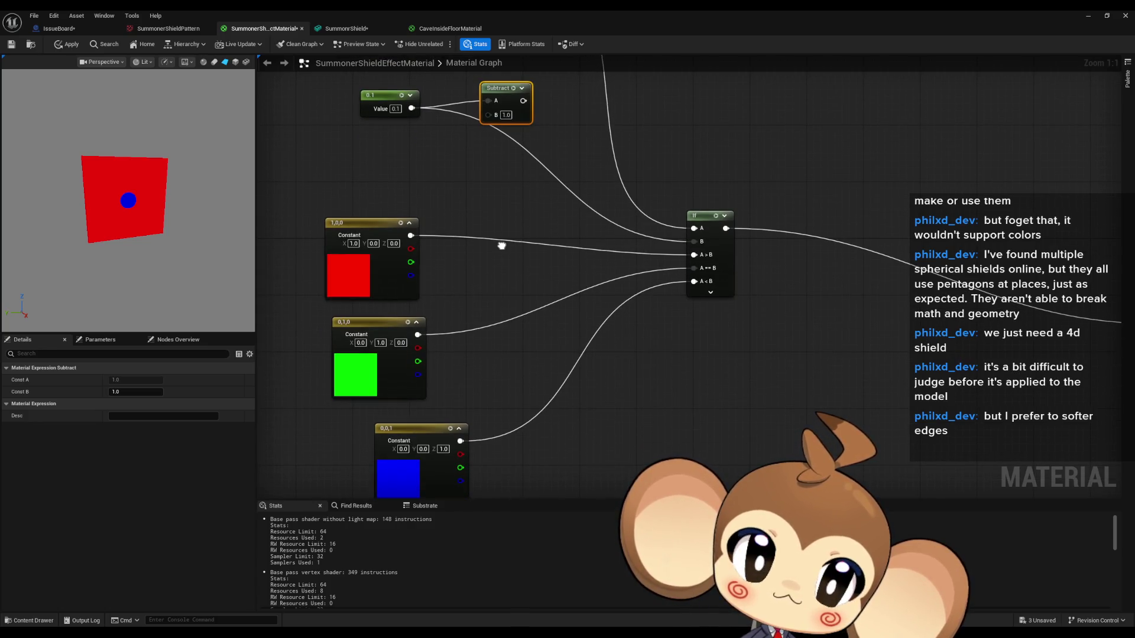
left_click_drag(502, 245, 425, 258)
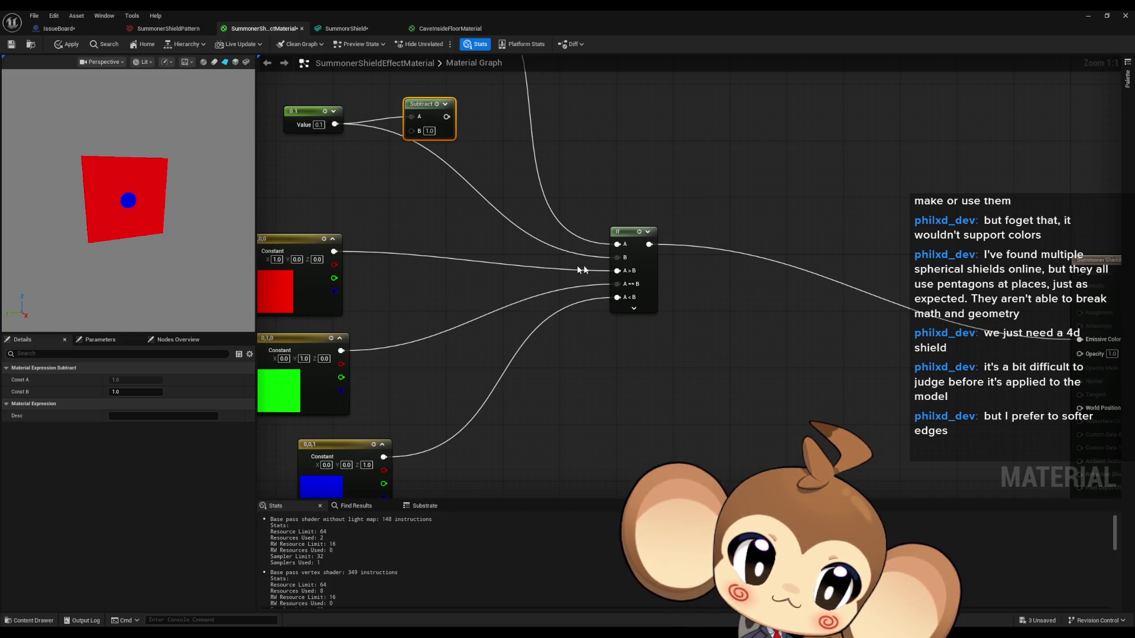
left_click_drag(649, 244, 737, 306)
Add a second If node fed by the blue, green and red constants and the first If's result
type("if")
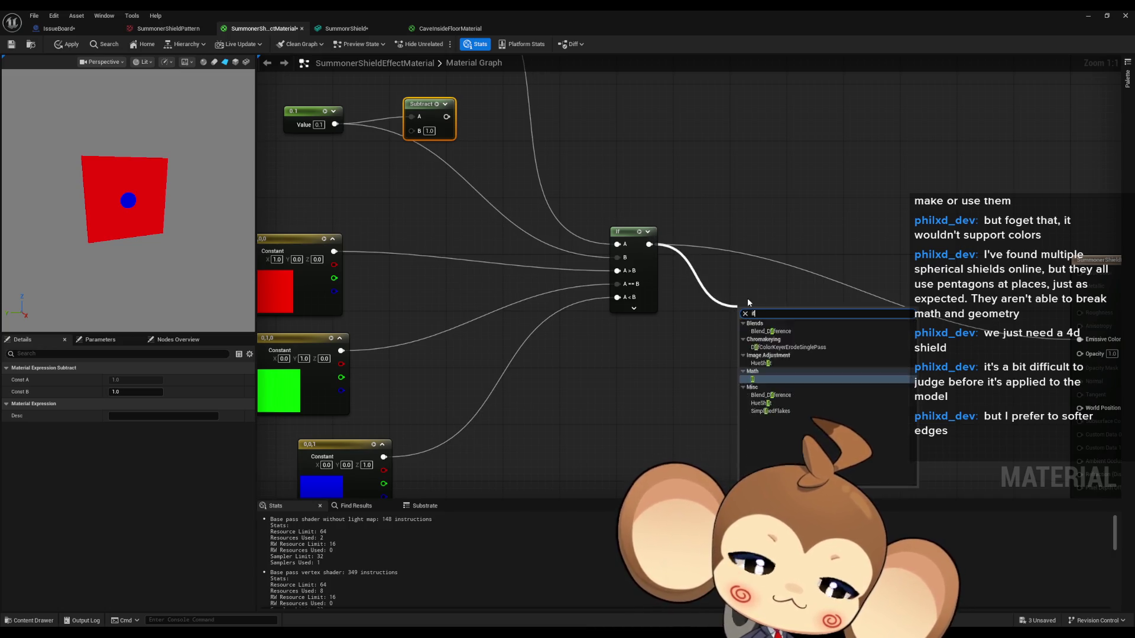
key("Return")
mouse_move(383, 456)
left_mouse_down()
mouse_move(587, 393)
mouse_move(745, 383)
left_mouse_up()
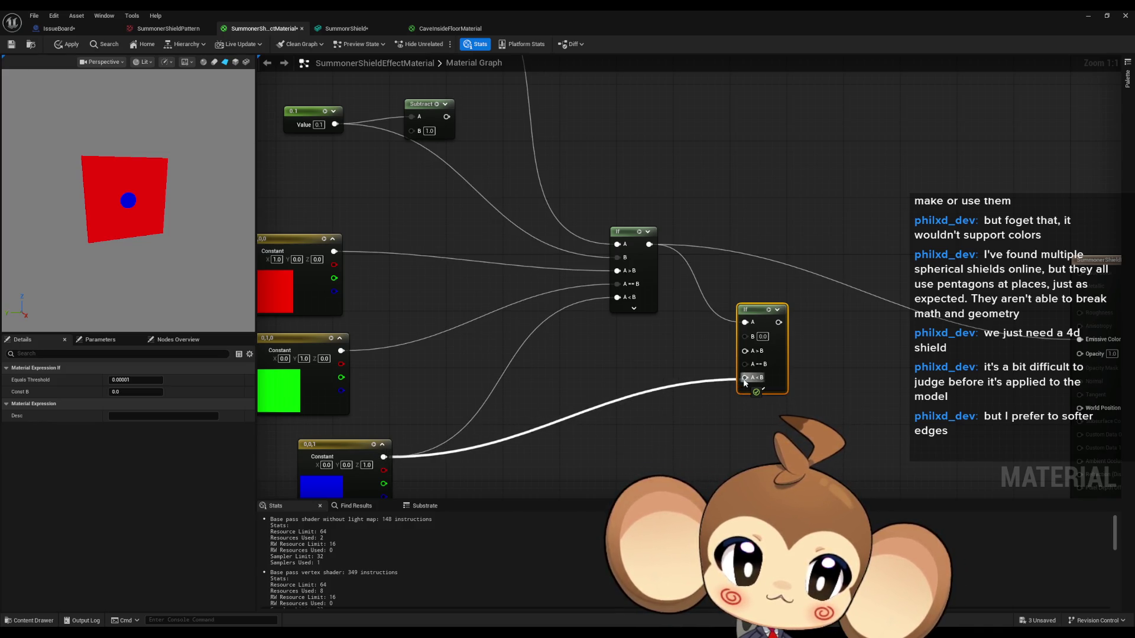
mouse_move(341, 350)
left_mouse_down()
mouse_move(747, 362)
mouse_move(373, 279)
mouse_move(334, 252)
left_mouse_up()
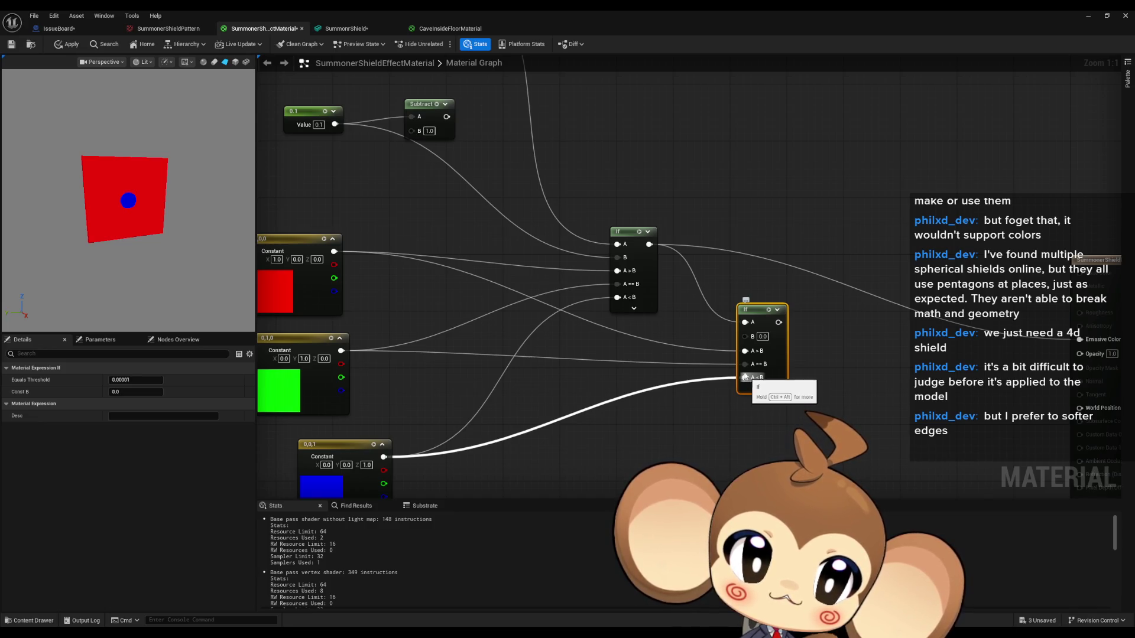
left_click_drag(649, 244, 745, 351)
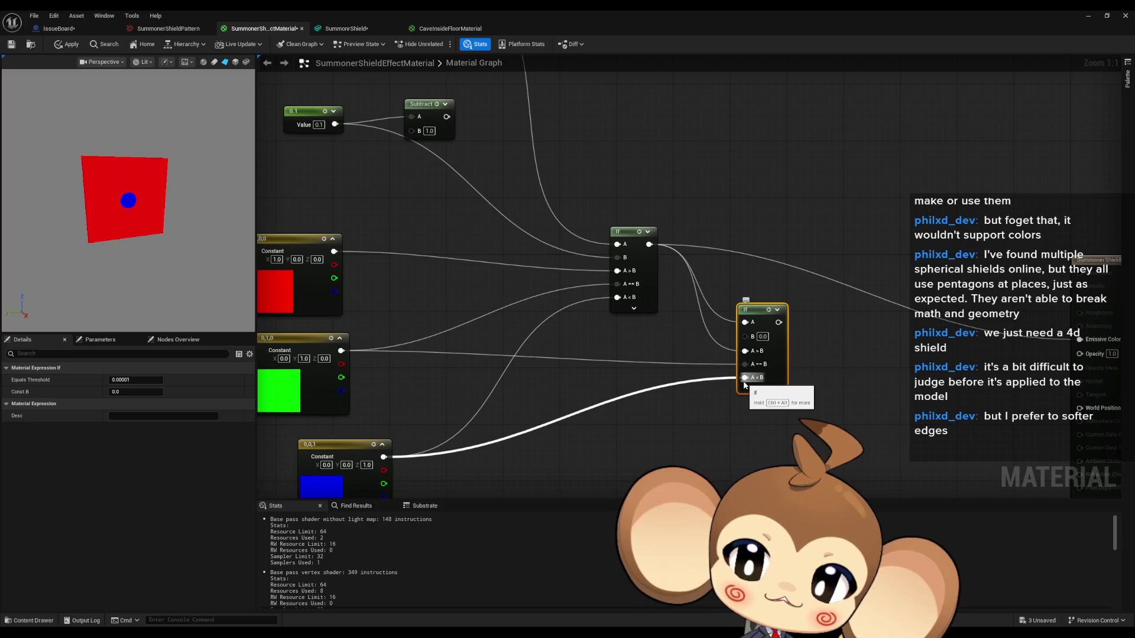
left_click_drag(334, 251, 757, 367)
left_click(694, 412)
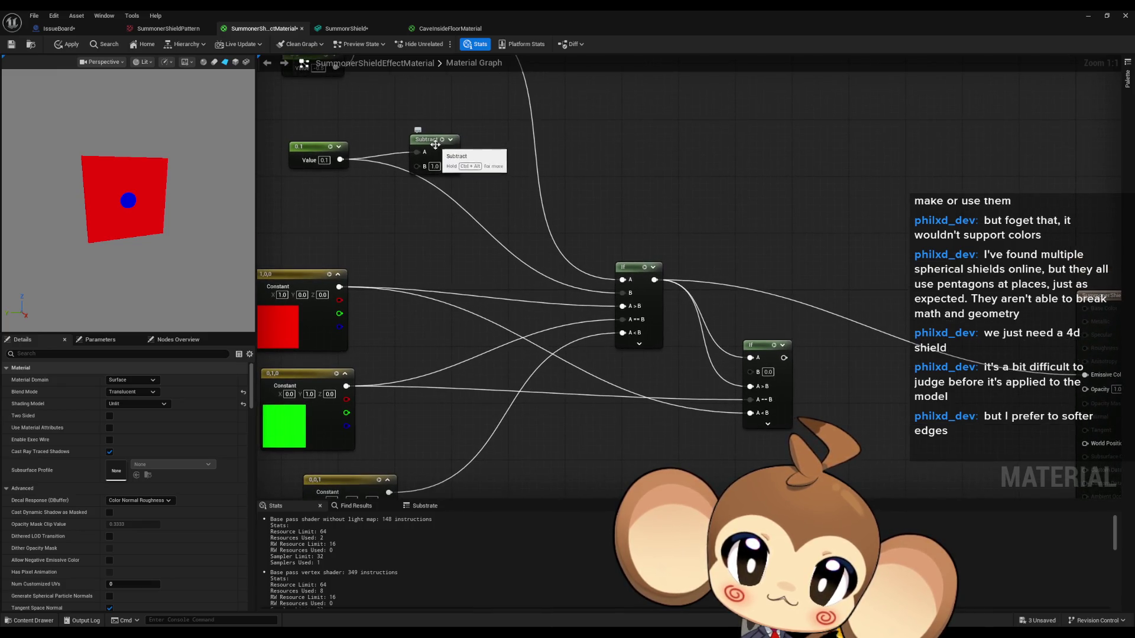
Set Subtract's B to 0.1 and the radius to 0.2, wiring Subtract into the second If's B
left_click(439, 180)
left_click_drag(434, 172, 440, 158)
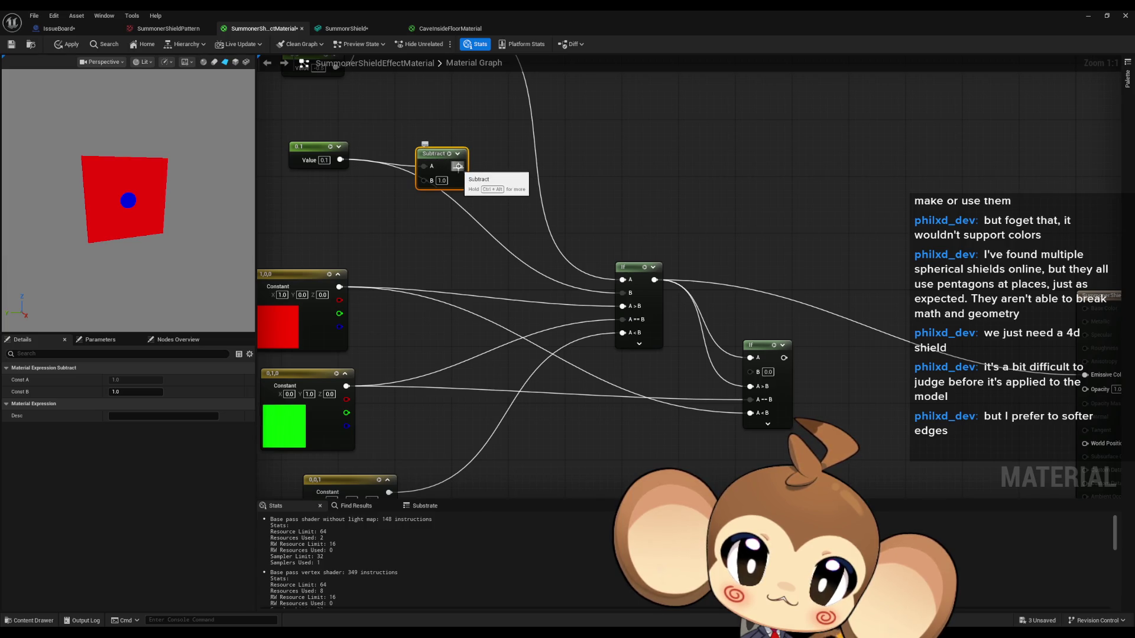
left_click(442, 181)
type("0.1")
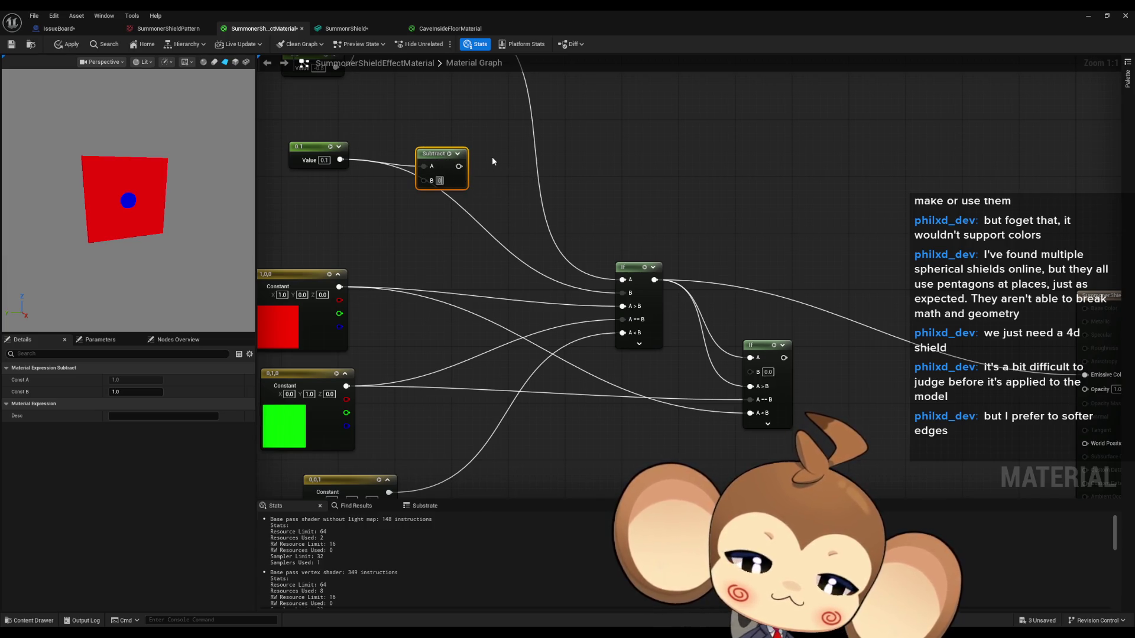
key("Return")
type("0.2")
key("Return")
mouse_move(458, 166)
left_mouse_down()
mouse_move(623, 305)
mouse_move(752, 378)
mouse_move(1086, 375)
left_mouse_up()
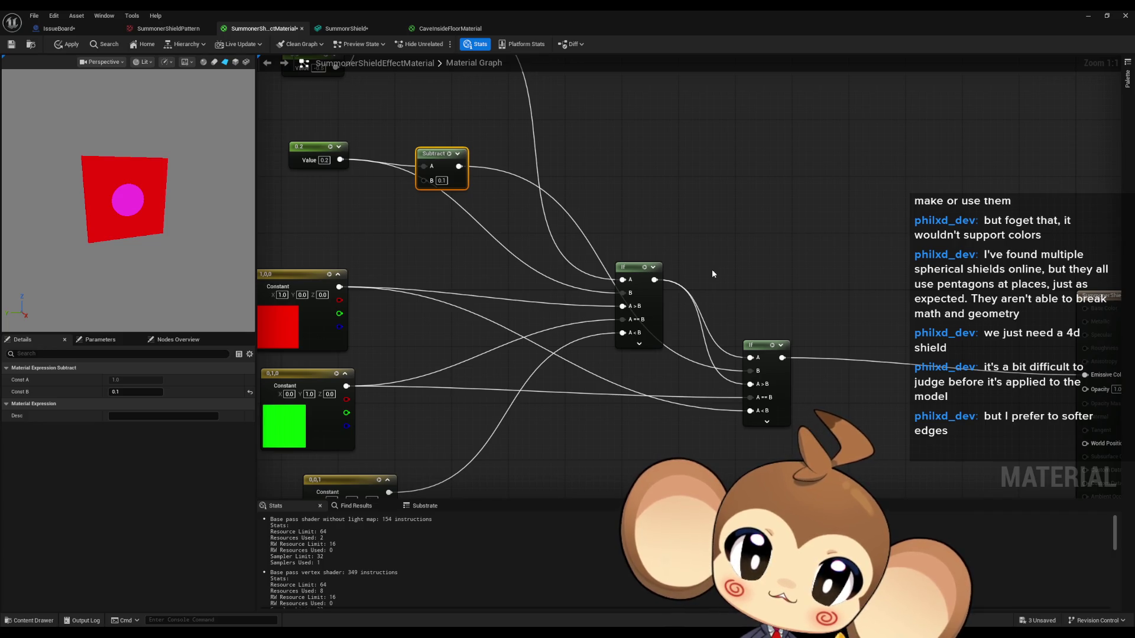
left_click_drag(431, 153, 438, 146)
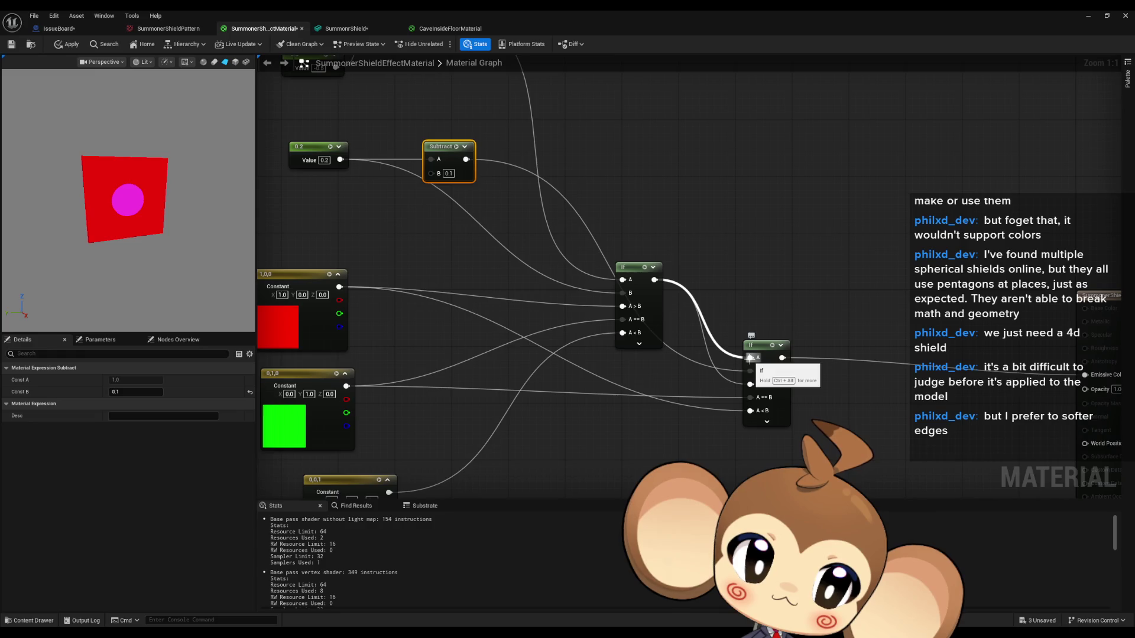
Wire the Length output into the second If's A input and rearrange both If nodes
left_click_drag(753, 391, 735, 339)
mouse_move(486, 194)
left_mouse_down()
mouse_move(520, 261)
mouse_move(526, 246)
left_mouse_up()
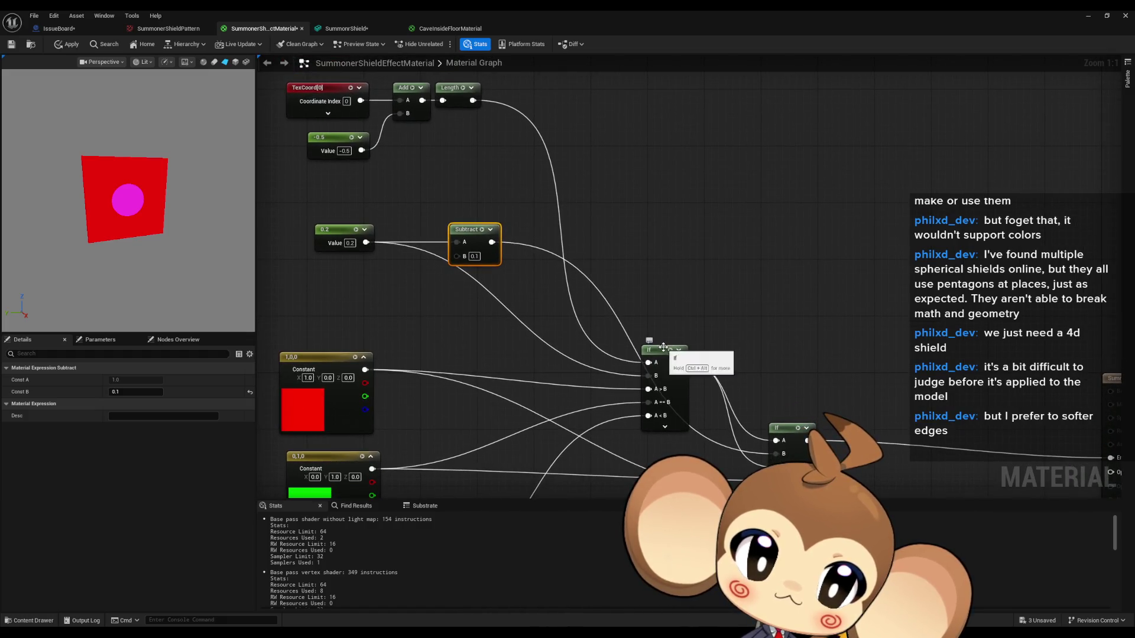
mouse_move(474, 101)
left_mouse_down()
mouse_move(608, 190)
mouse_move(653, 355)
mouse_move(778, 441)
left_mouse_up()
left_click_drag(759, 351, 715, 286)
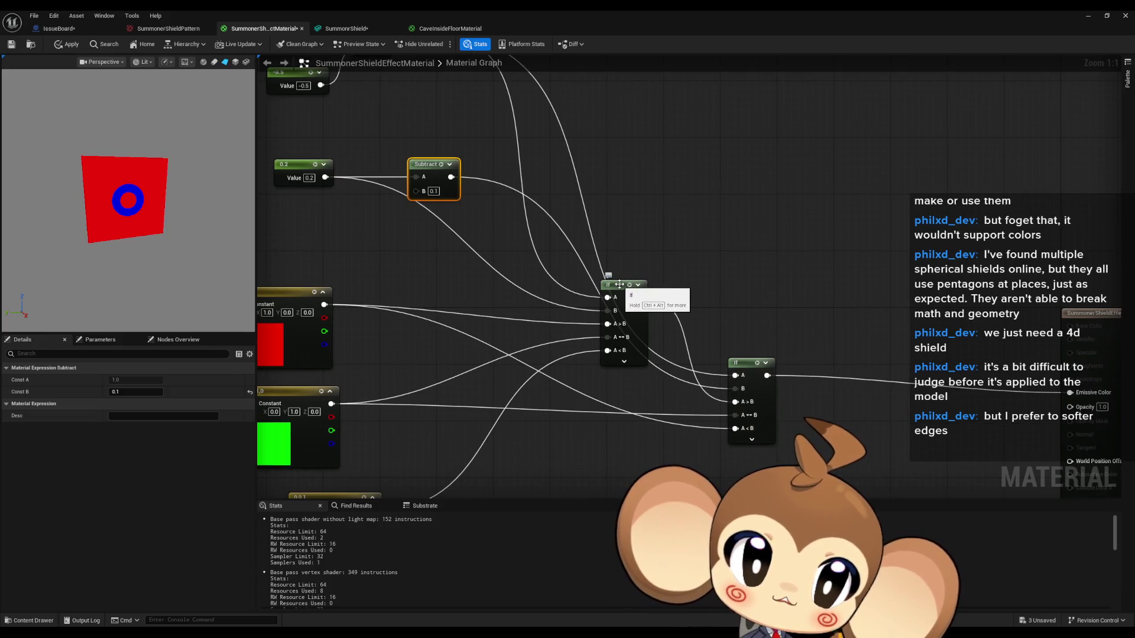
mouse_move(621, 288)
left_mouse_down()
mouse_move(538, 294)
mouse_move(610, 264)
mouse_move(626, 288)
left_mouse_up()
mouse_move(752, 364)
left_mouse_down()
mouse_move(750, 228)
mouse_move(739, 176)
mouse_move(722, 185)
left_mouse_up()
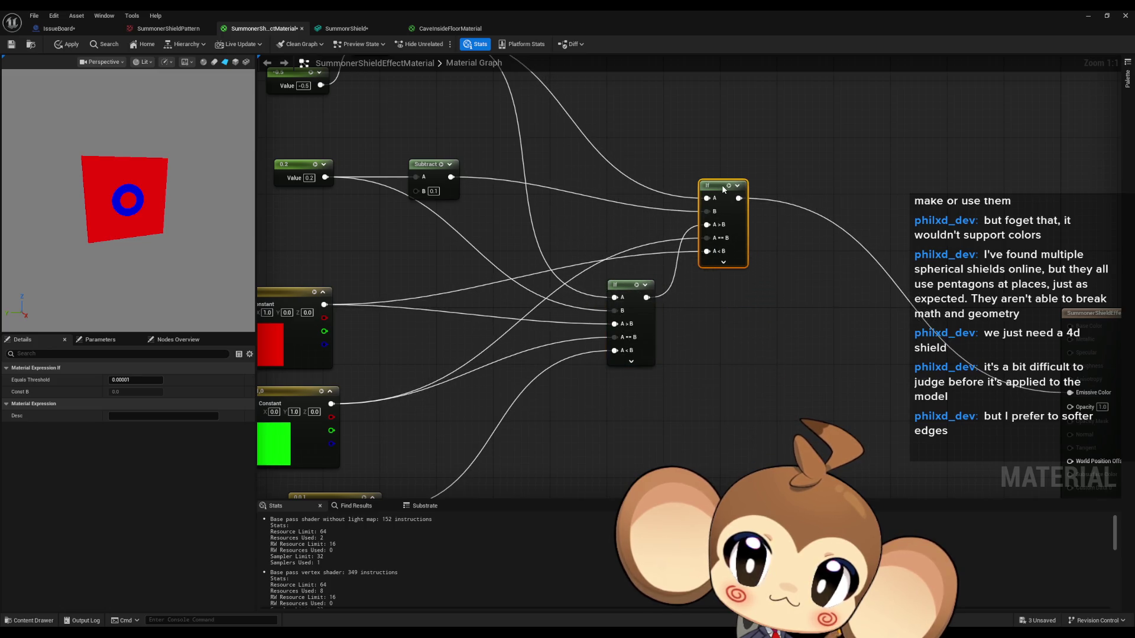
left_click_drag(626, 284, 635, 328)
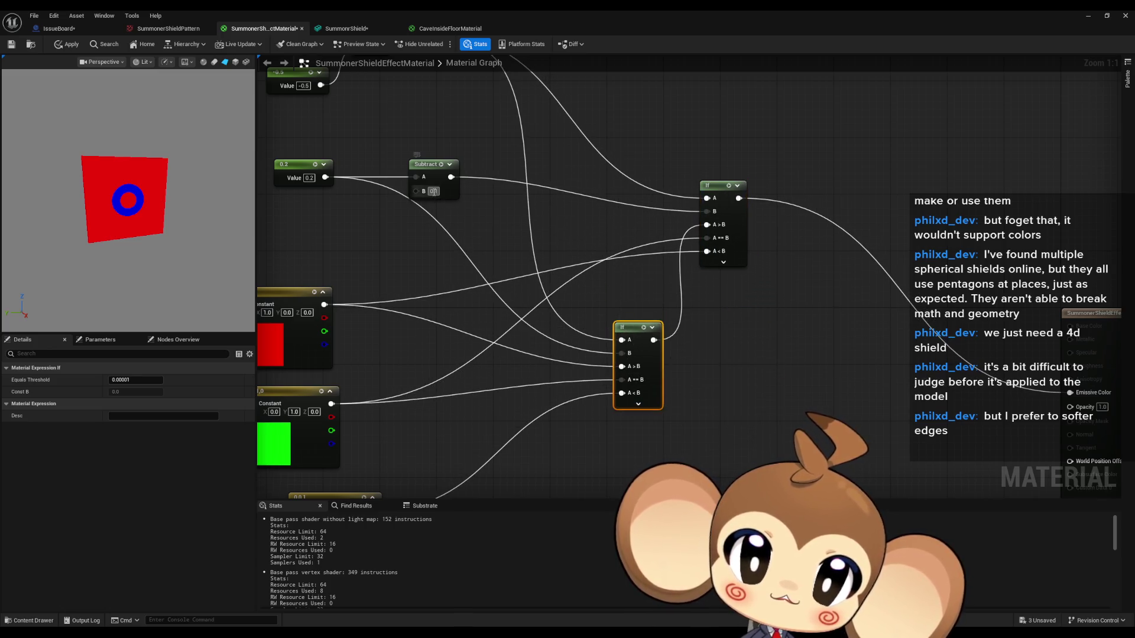
Set the Subtract node's B to 0.05, thinning the preview to a narrow blue ring
type(".0")
key("Return")
type("0.05")
key("Return")
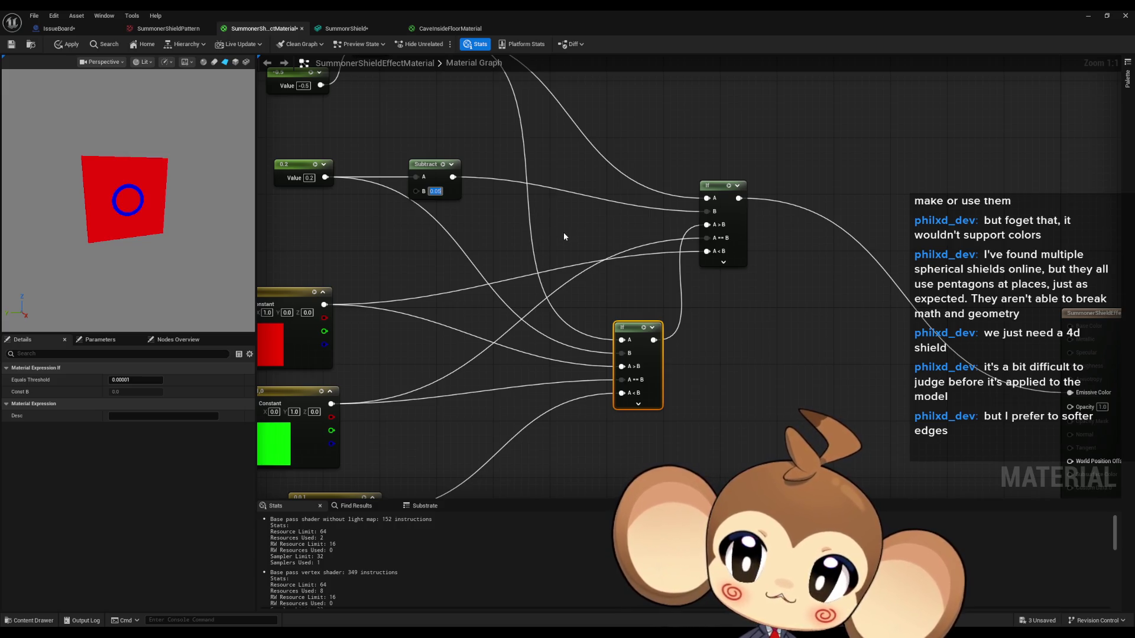
left_click_drag(561, 236, 660, 208)
mouse_move(654, 278)
left_mouse_down()
mouse_move(654, 348)
mouse_move(655, 296)
left_mouse_up()
left_click_drag(530, 453, 530, 387)
right_click(565, 402)
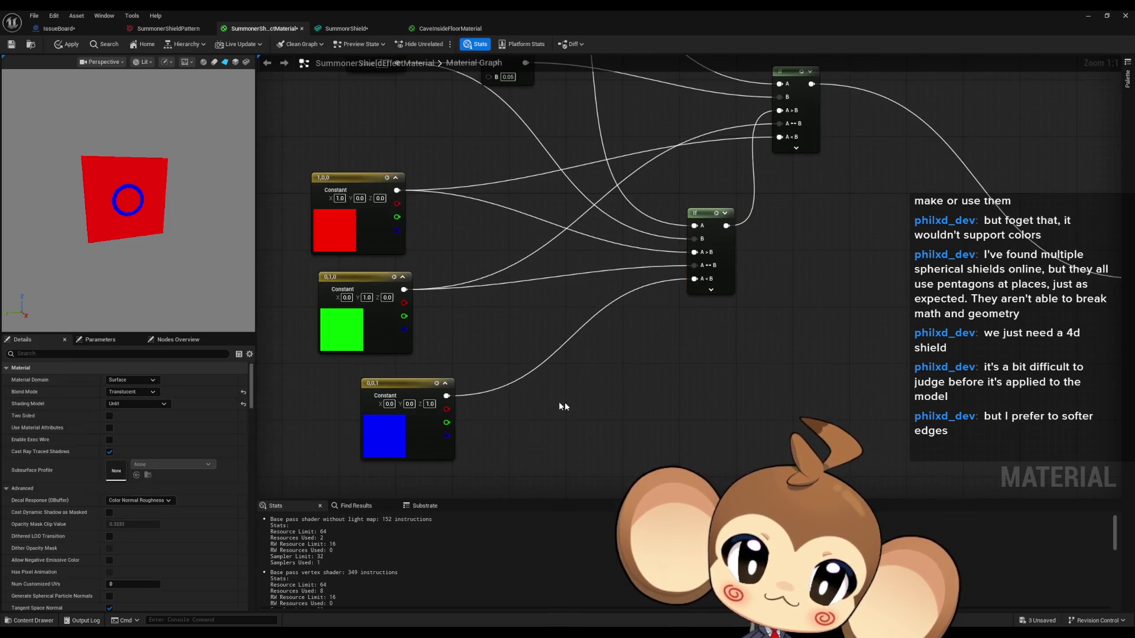
Add a SmoothStep node, wire the Subtract result into it, and position it below
type("smoot step")
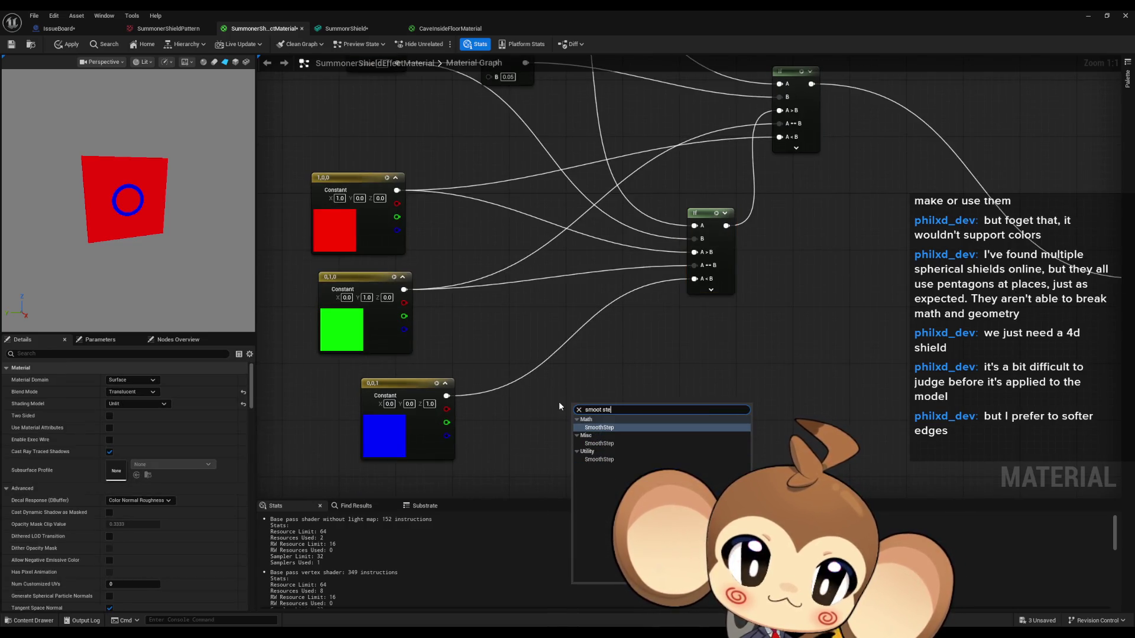
key("Return")
mouse_move(646, 244)
left_mouse_down()
mouse_move(633, 318)
mouse_move(629, 289)
left_mouse_up()
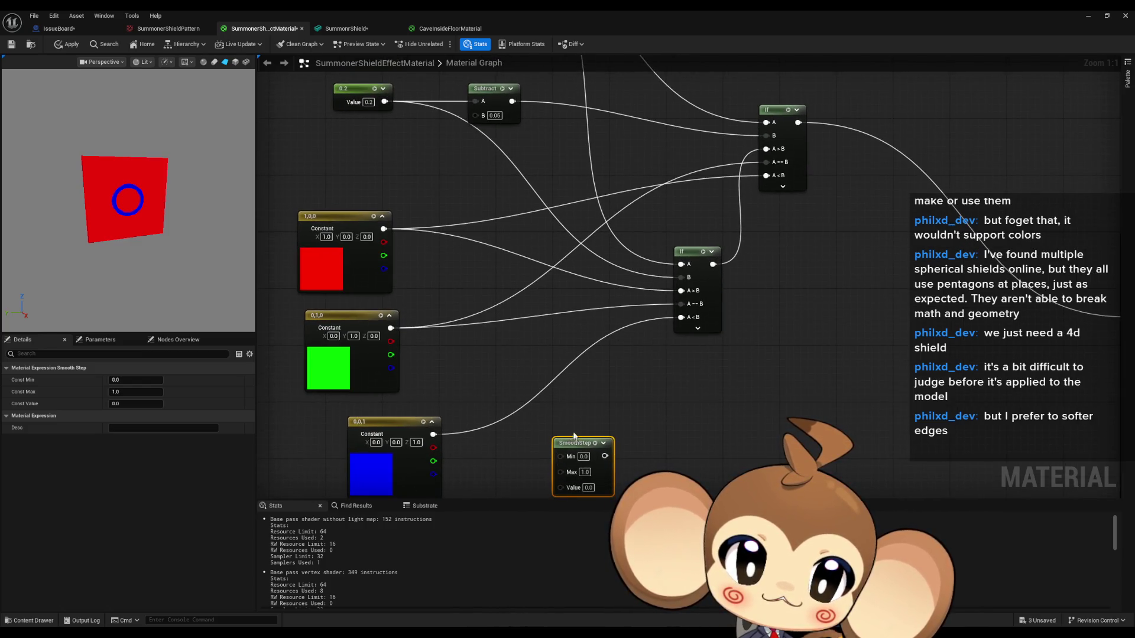
scroll(579, 390, "down", 1)
mouse_move(580, 390)
left_mouse_down()
mouse_move(591, 254)
mouse_move(607, 280)
mouse_move(614, 254)
mouse_move(620, 276)
left_mouse_up()
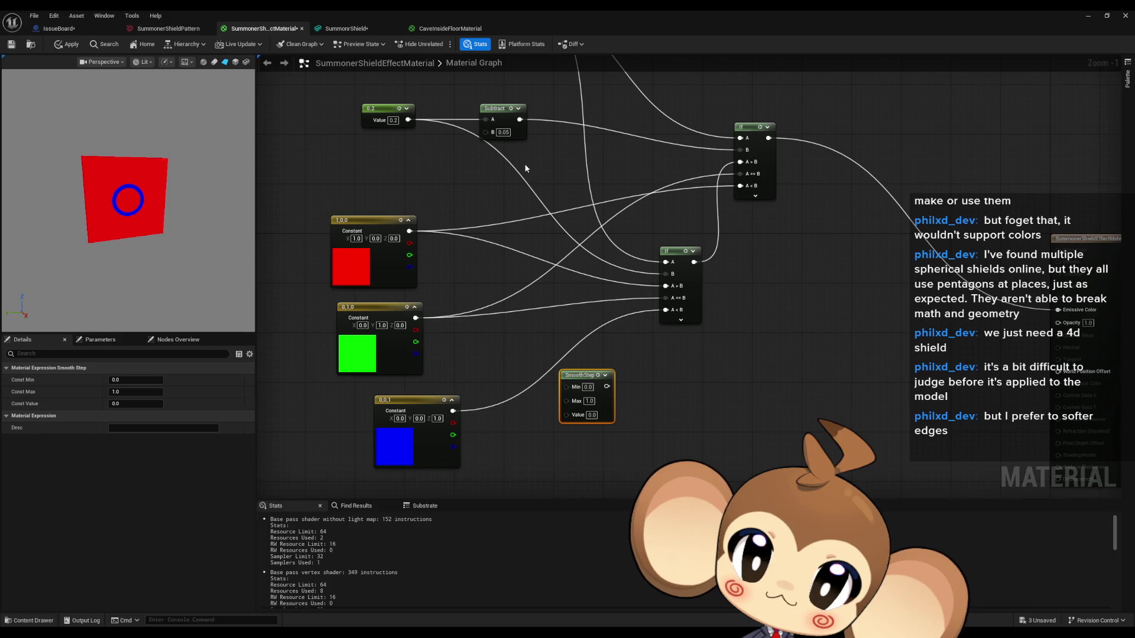
mouse_move(518, 120)
left_mouse_down()
mouse_move(567, 385)
mouse_move(404, 124)
left_mouse_up()
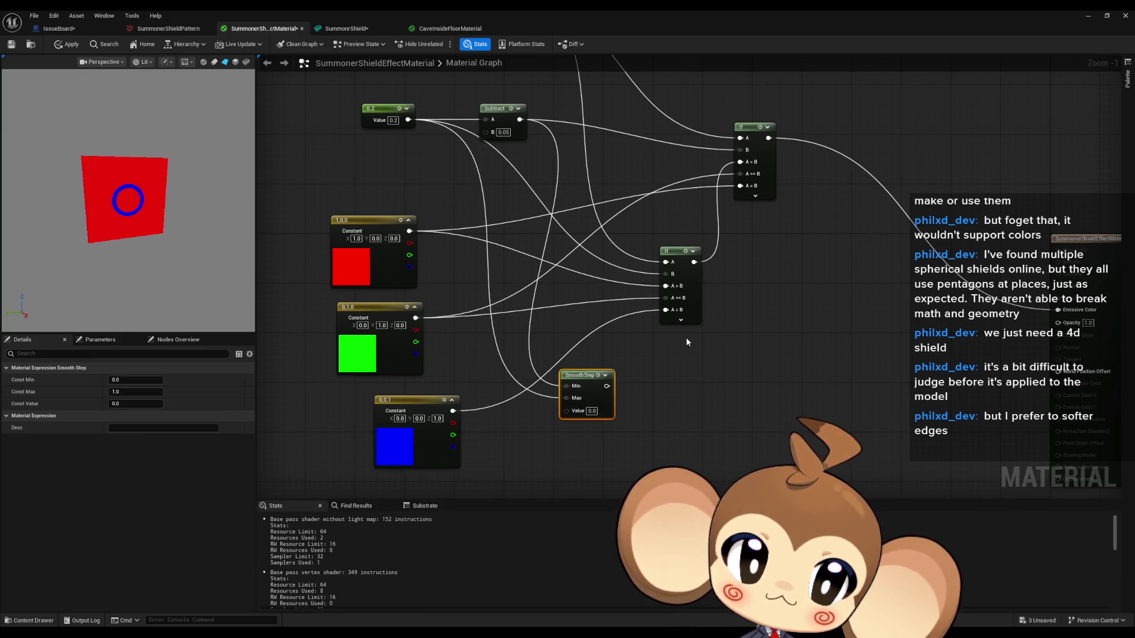
mouse_move(580, 375)
left_mouse_down()
mouse_move(635, 388)
mouse_move(604, 394)
mouse_move(675, 363)
mouse_move(731, 435)
left_mouse_up()
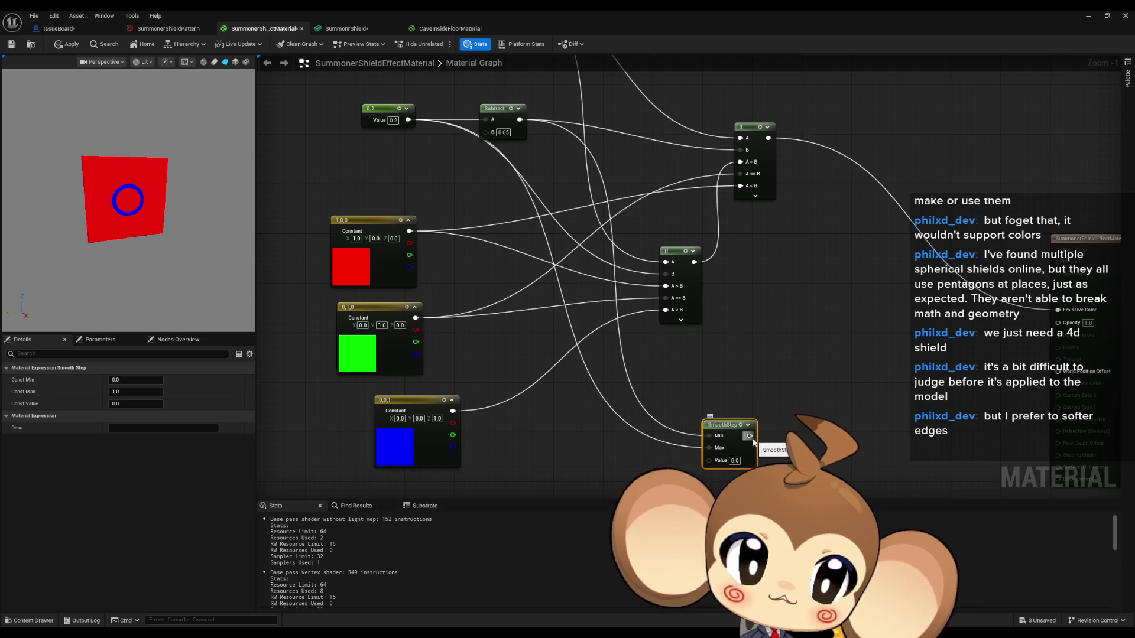
left_click_drag(603, 435, 583, 398)
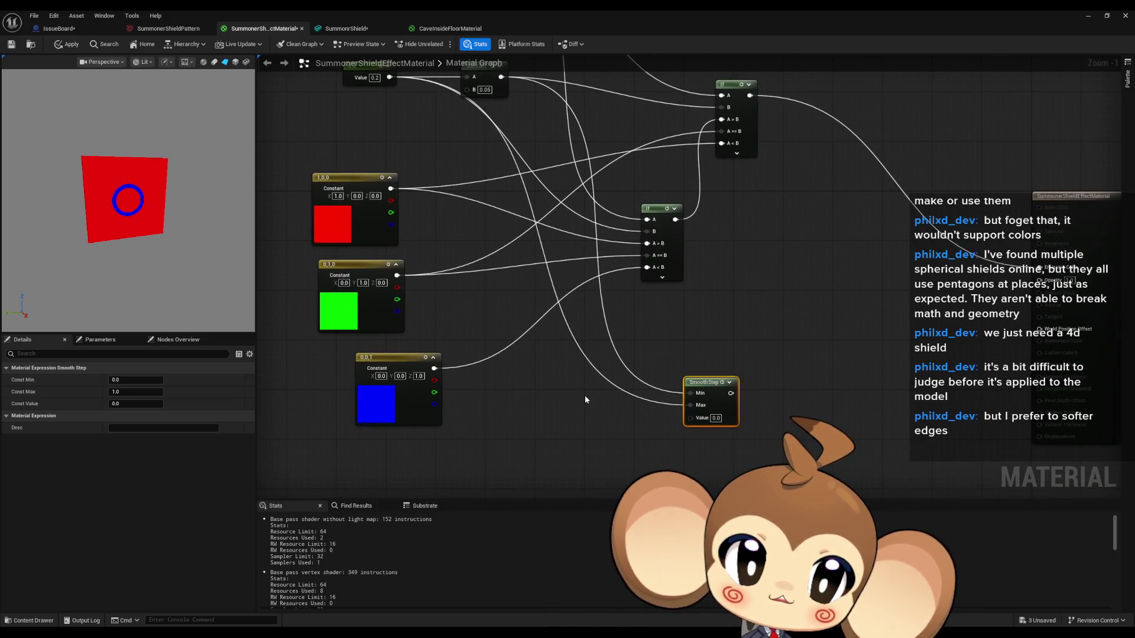
mouse_move(703, 384)
left_mouse_down()
mouse_move(653, 366)
mouse_move(654, 439)
left_mouse_up()
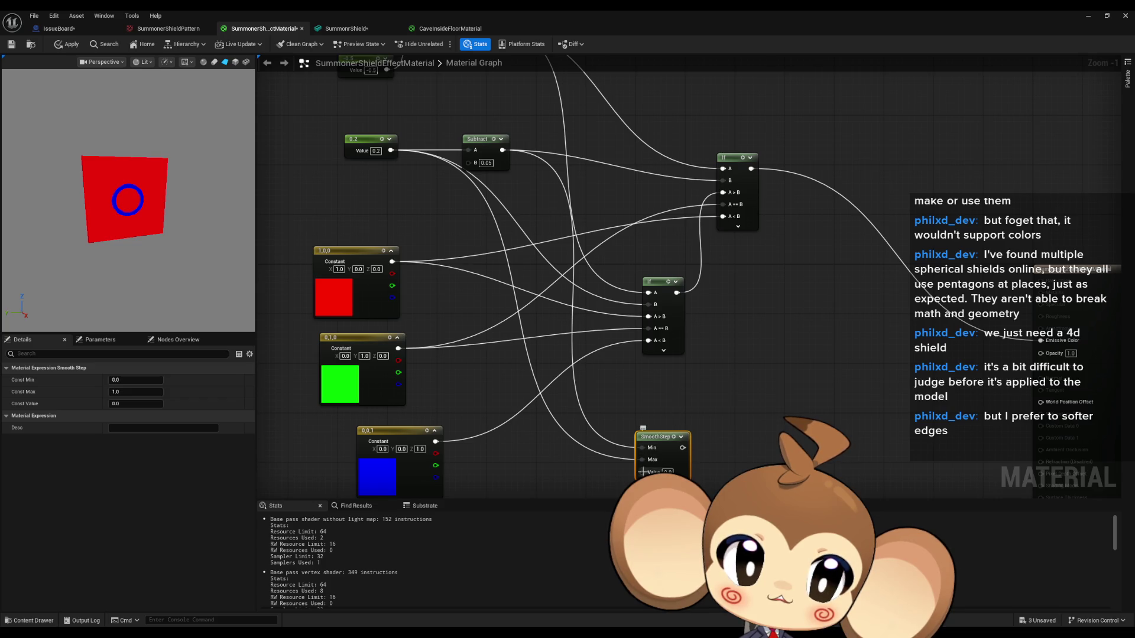
Connect the top If output to SmoothStep's Value and SmoothStep's result to Opacity
mouse_move(642, 472)
left_mouse_down()
mouse_move(621, 491)
mouse_move(756, 224)
mouse_move(751, 169)
left_mouse_up()
left_click_drag(682, 448, 1040, 353)
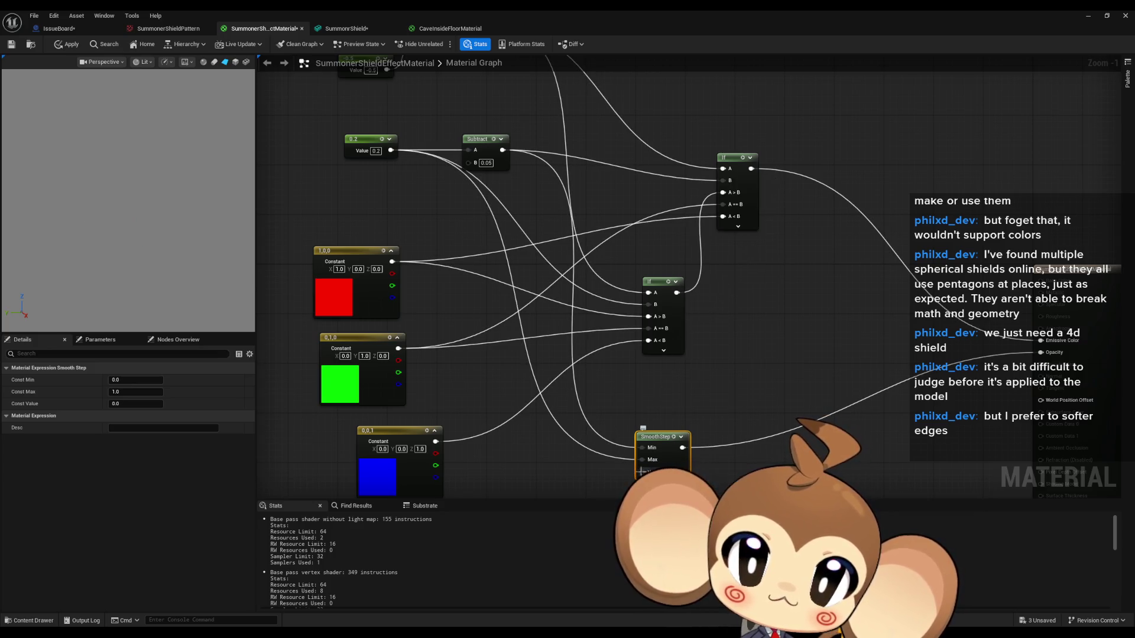
mouse_move(523, 123)
left_mouse_down()
mouse_move(592, 366)
mouse_move(621, 398)
mouse_move(665, 393)
mouse_move(669, 408)
left_mouse_up()
left_click_drag(605, 448, 571, 433)
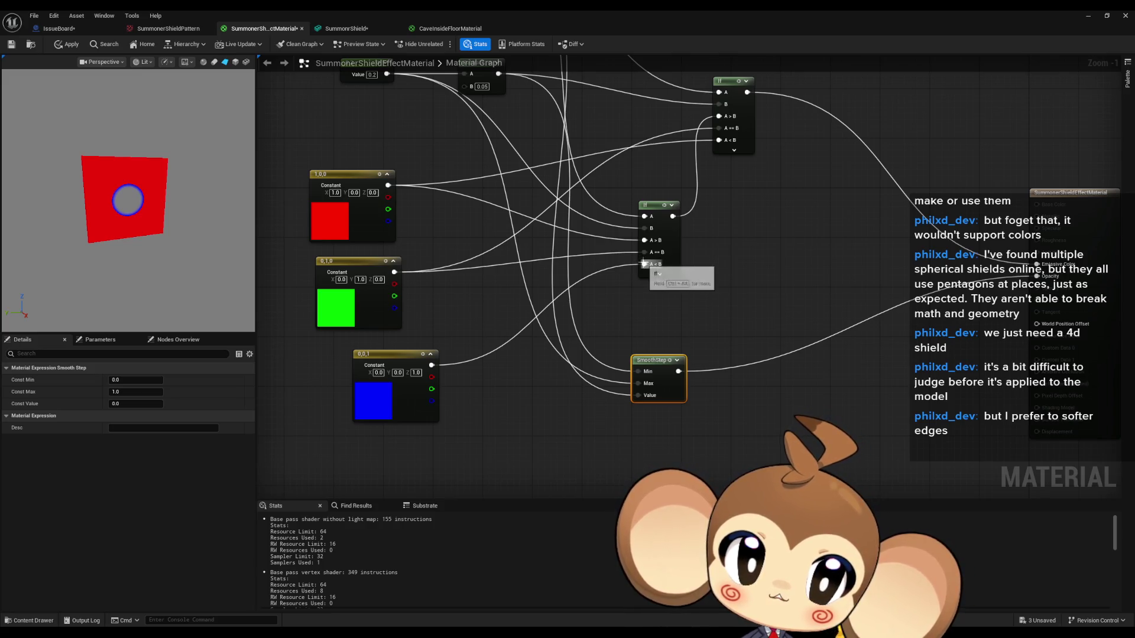
Undo the broken links and set the red constant's X to 0, making it black
left_click(387, 185, "alt")
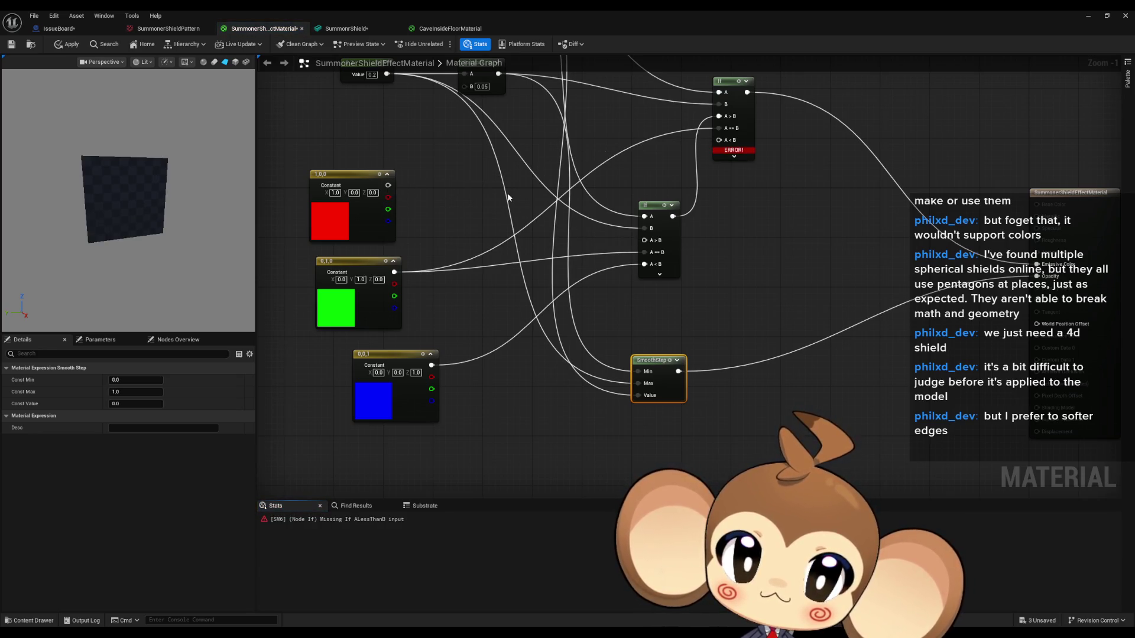
left_click_drag(424, 193, 423, 271)
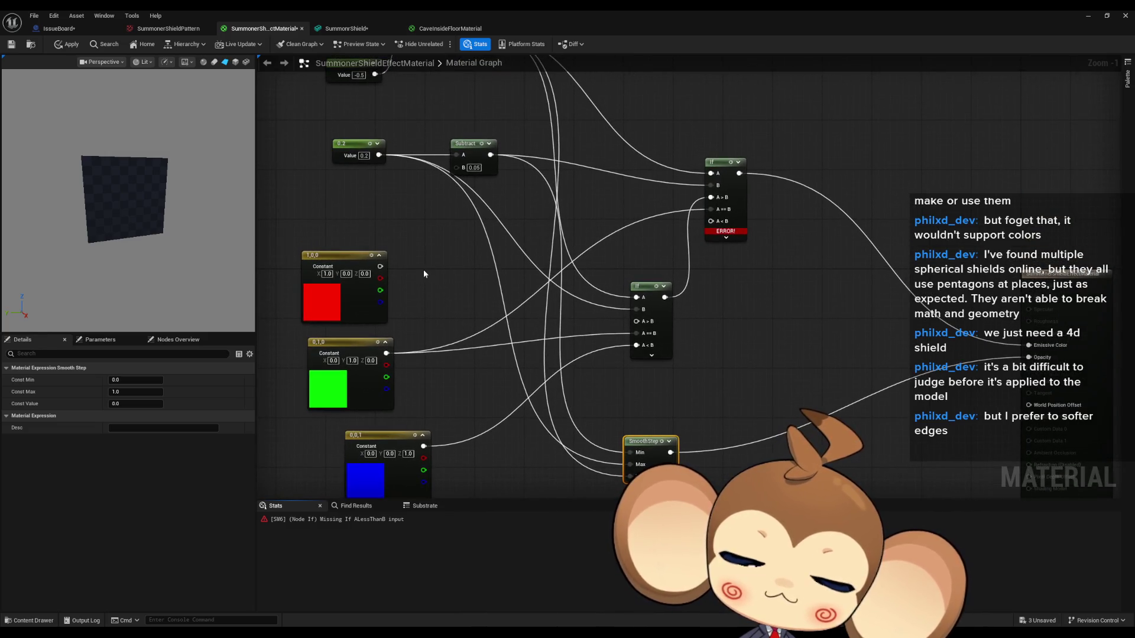
key("ctrl+z")
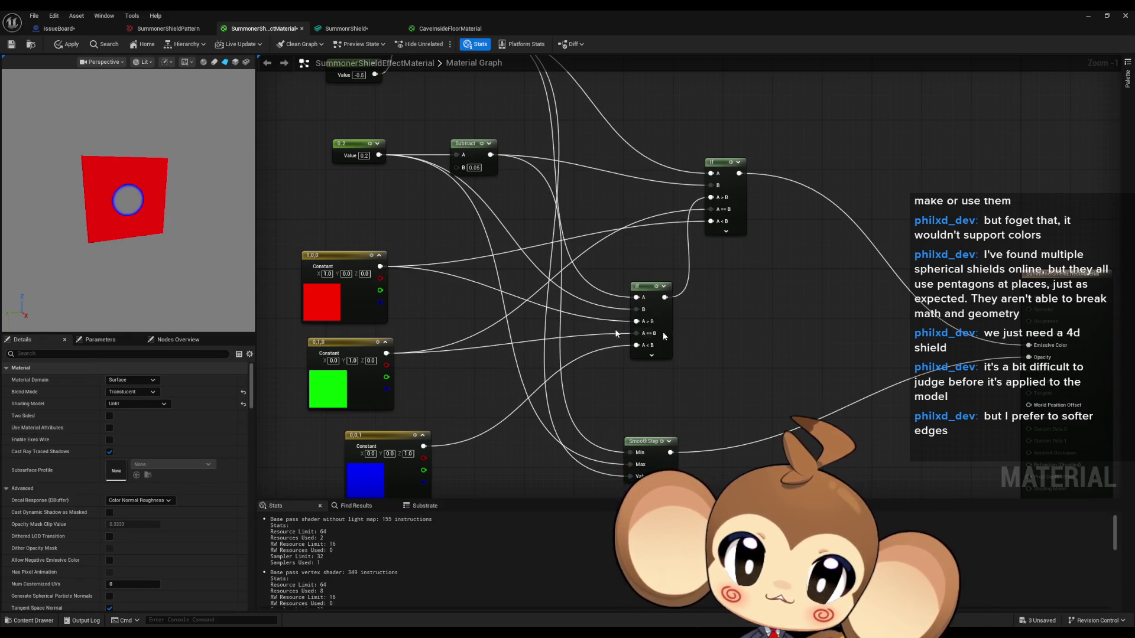
left_click(327, 273)
type("0")
key("Return")
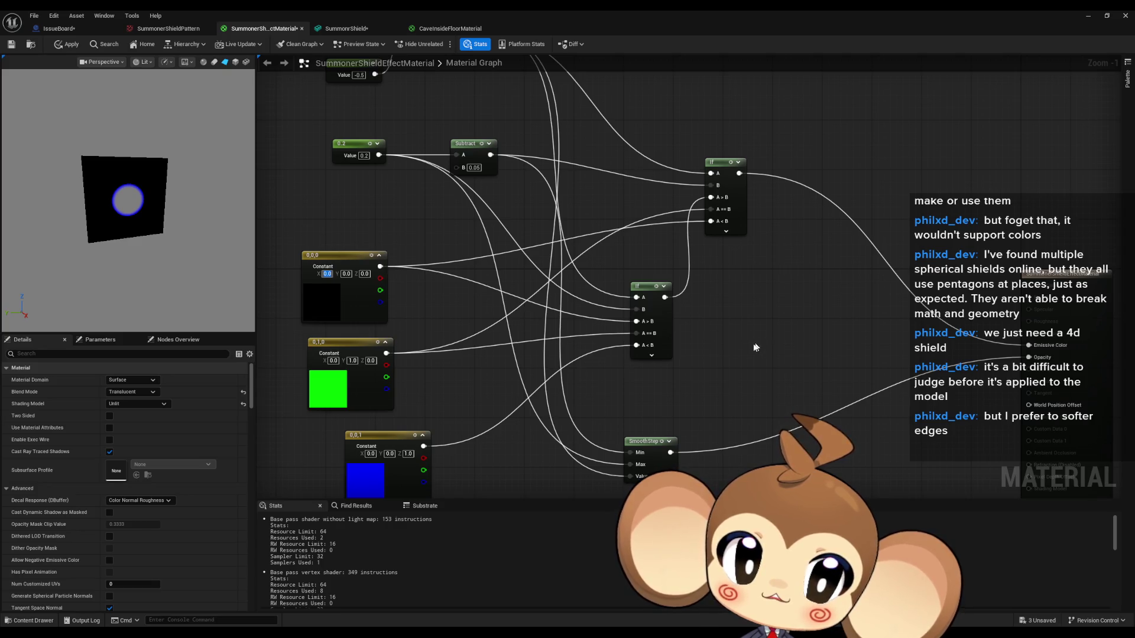
Wire the blue constant into both If nodes, then nudge the black constant and SmoothStep into place
mouse_move(738, 350)
left_mouse_down()
mouse_move(681, 324)
mouse_move(707, 332)
left_mouse_up()
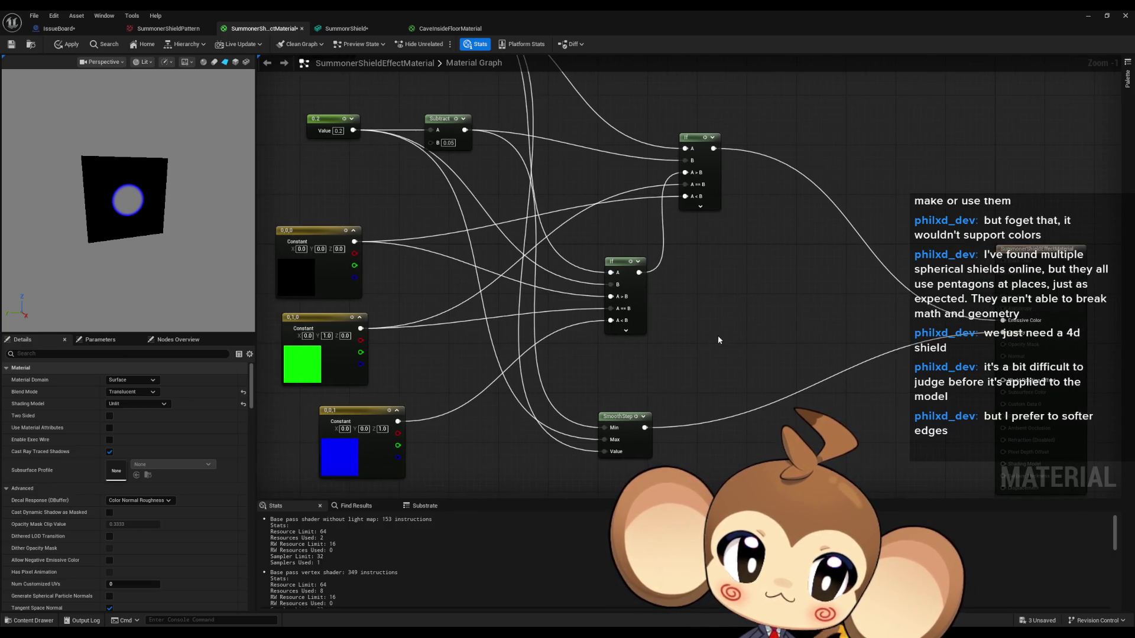
mouse_move(397, 422)
left_mouse_down()
mouse_move(539, 367)
mouse_move(613, 324)
mouse_move(609, 309)
left_mouse_up()
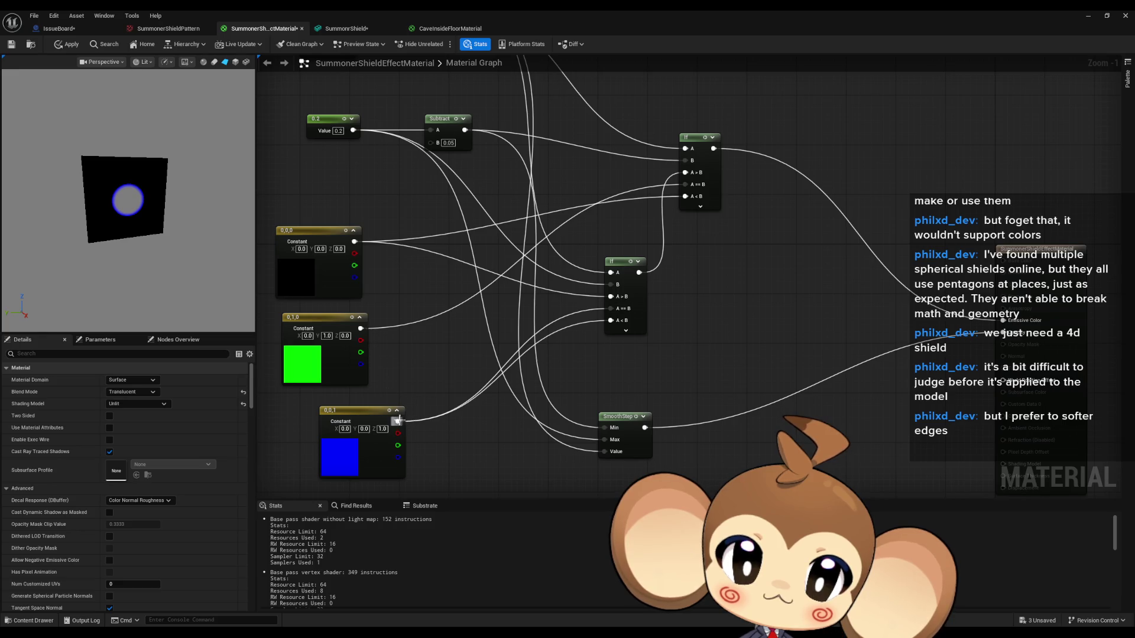
left_click_drag(397, 421, 685, 185)
left_click_drag(317, 236, 326, 217)
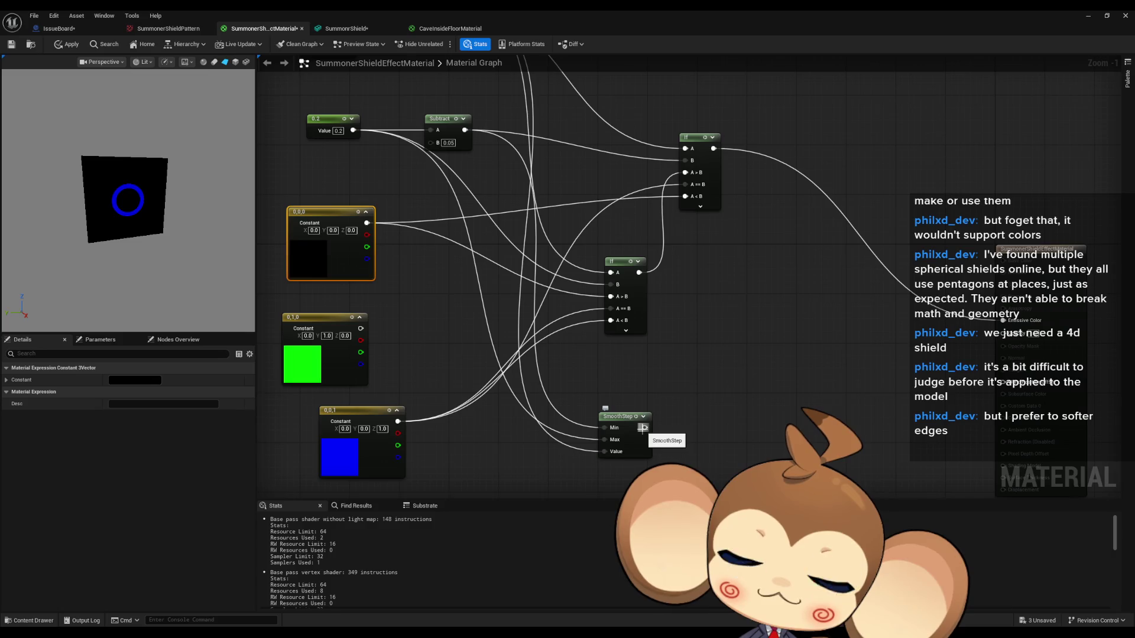
left_click_drag(621, 420, 665, 399)
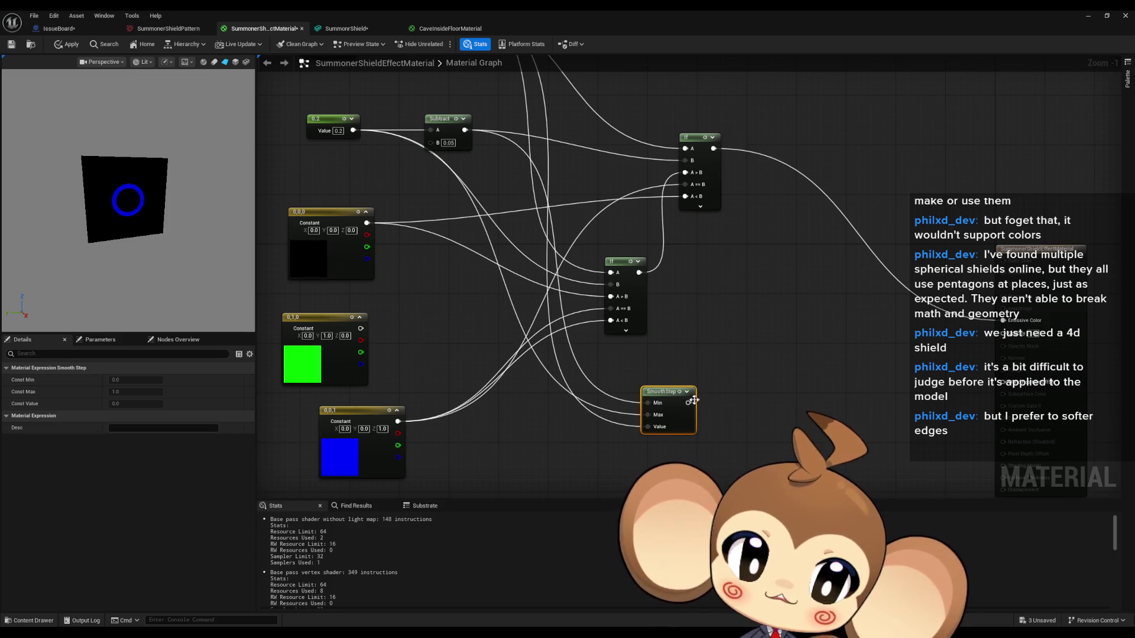
Create an Add node from the upper If output, briefly wiring it to Opacity then disconnecting it
mouse_move(714, 149)
left_mouse_down()
mouse_move(766, 326)
mouse_move(688, 403)
left_mouse_up()
type("add")
key("Return")
left_click_drag(786, 334, 1003, 334)
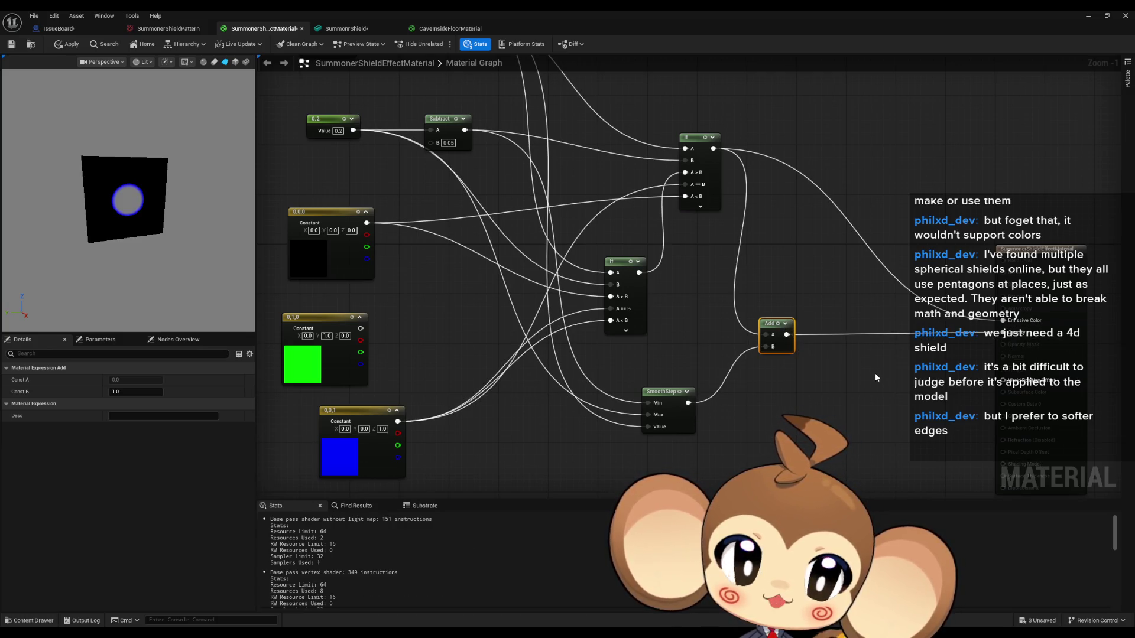
left_click_drag(871, 374, 827, 385)
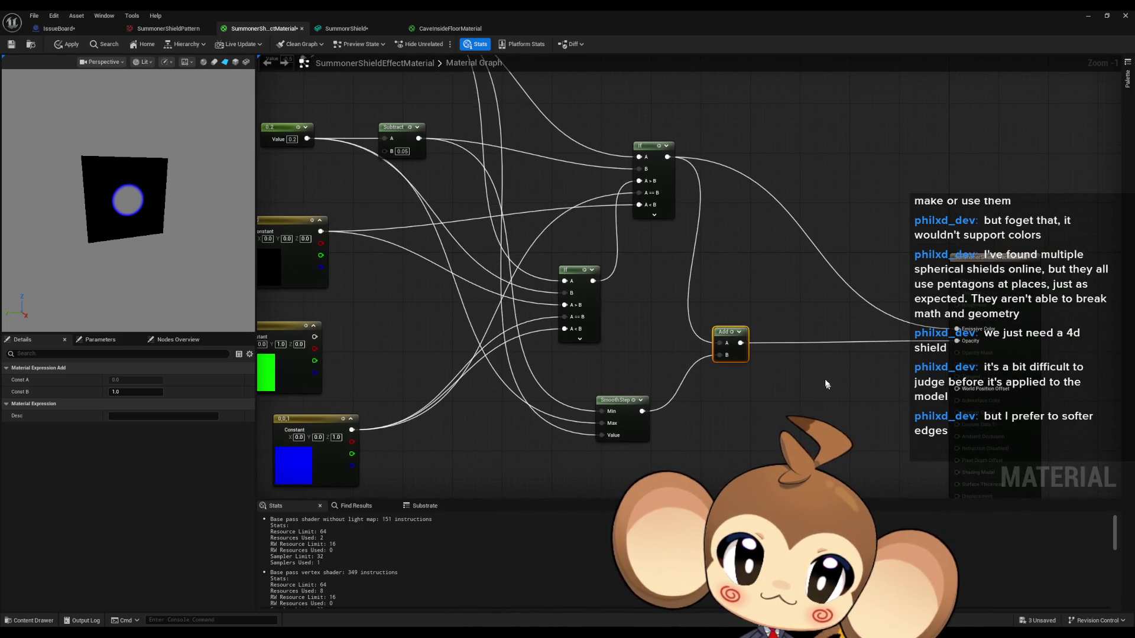
left_click(955, 342, "alt")
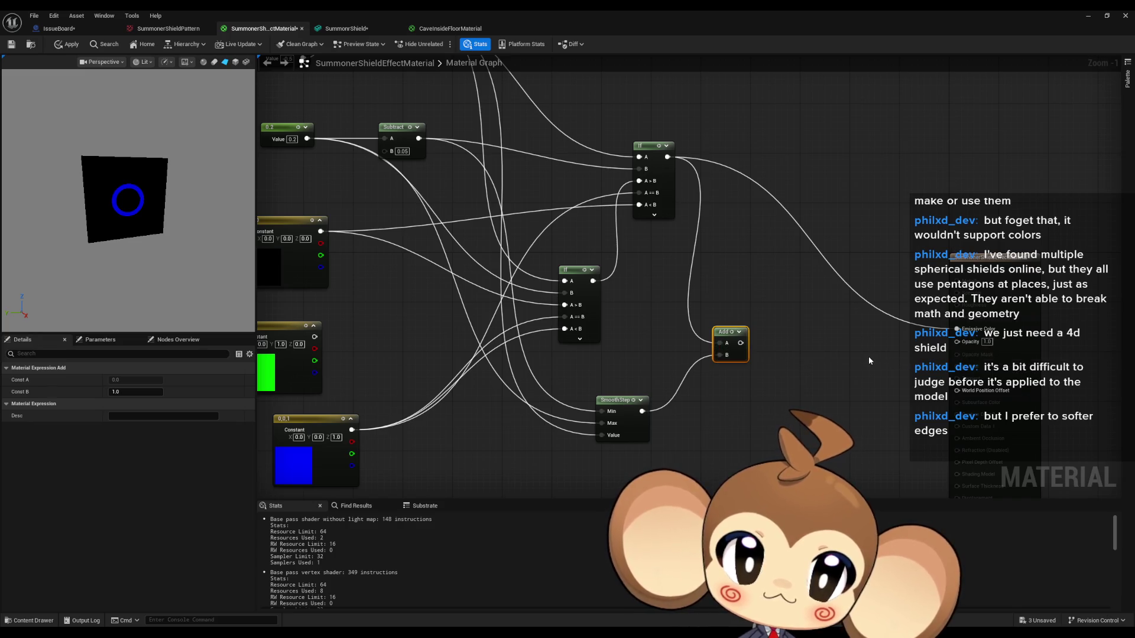
Test the constant's X at 1 (red), then set it back to 0 (black)
left_click_drag(257, 243, 305, 257)
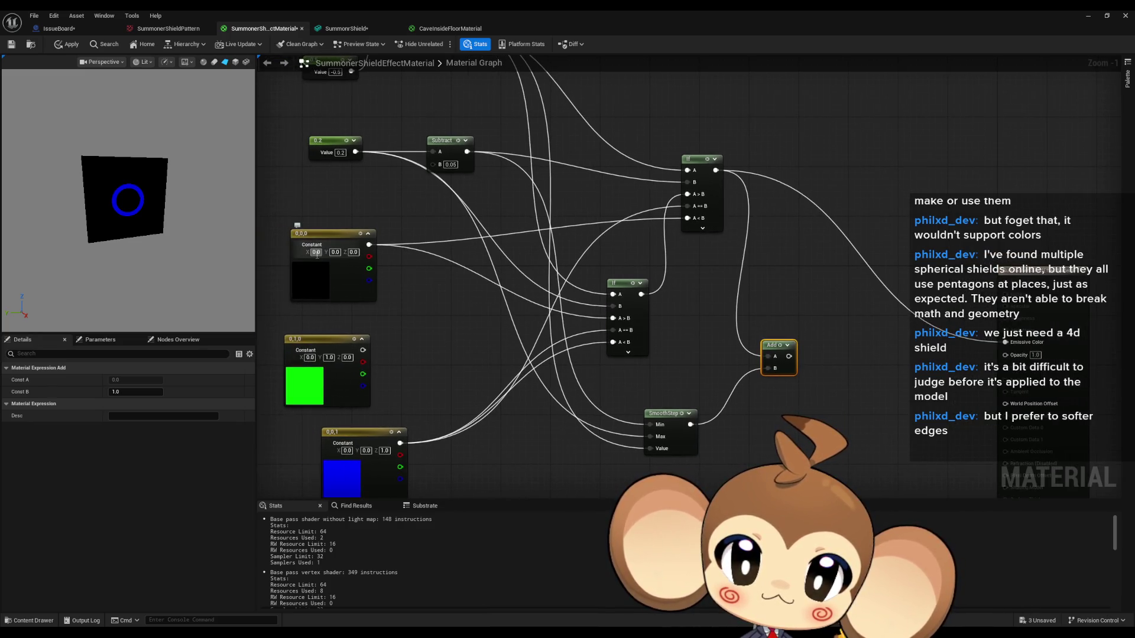
type("1")
key("Return")
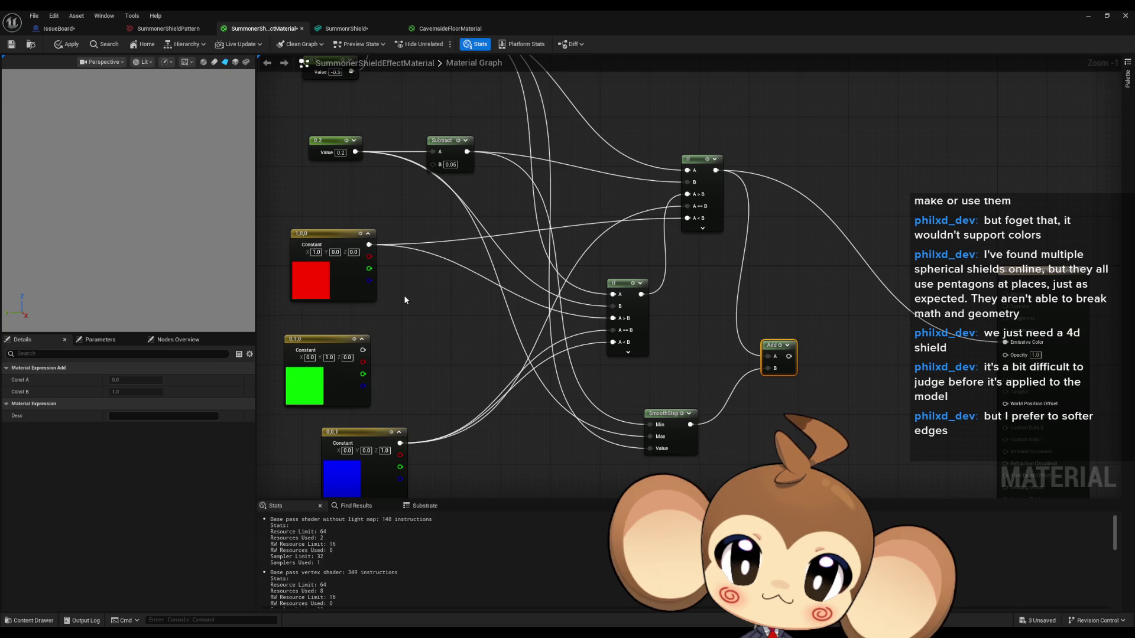
left_click(415, 313)
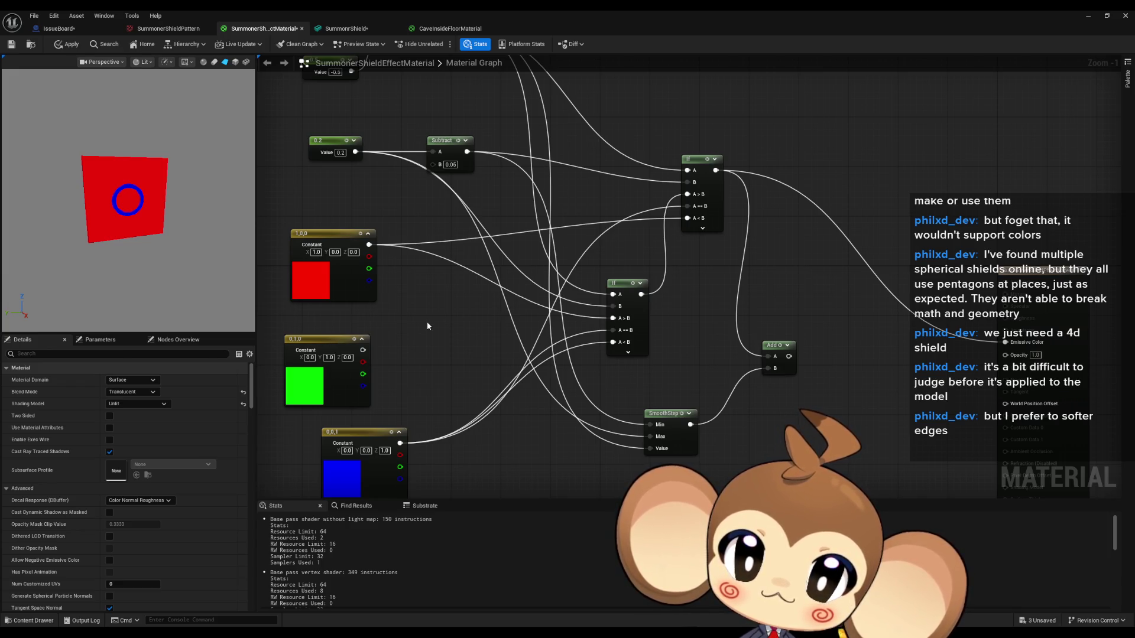
type("0")
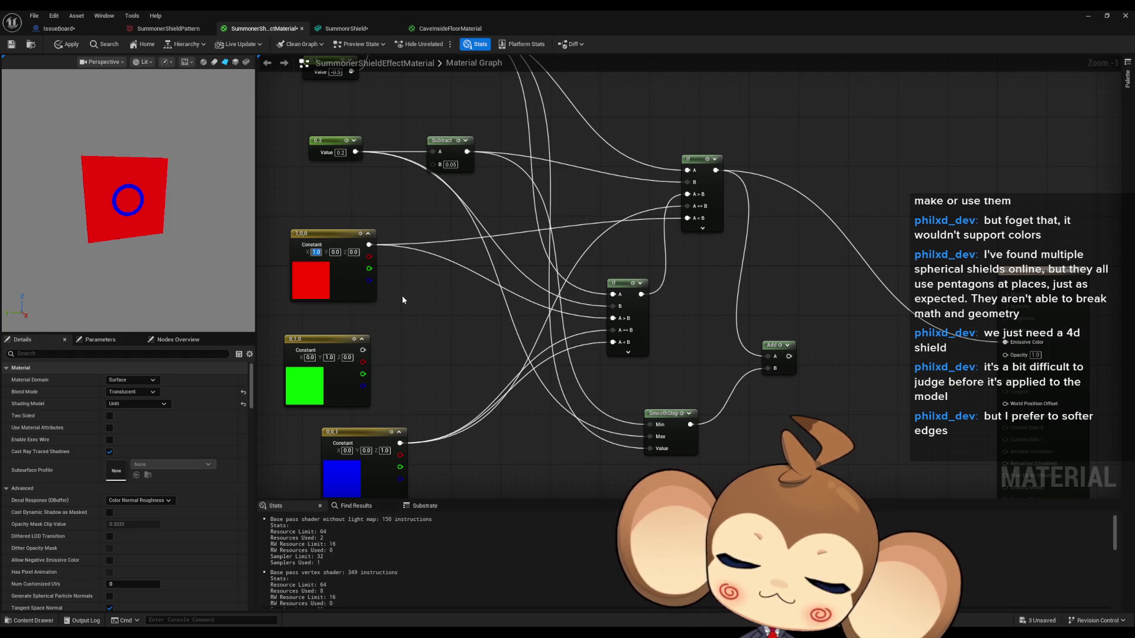
key("Return")
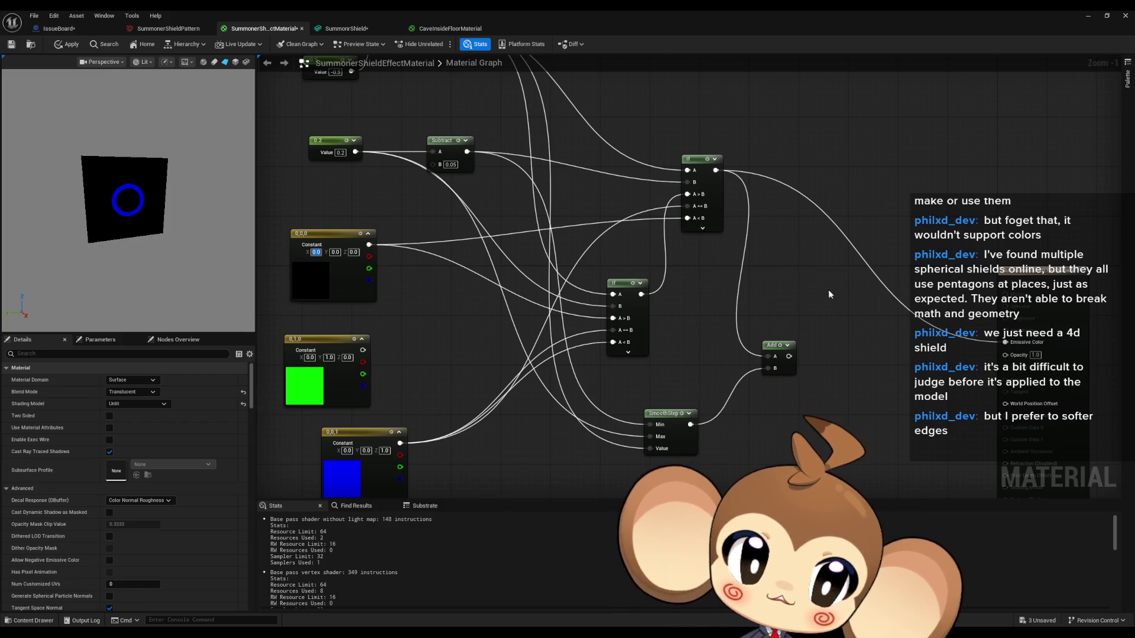
Feed Add into Emissive Color and add a Multiply combining the upper If output with SmoothStep
left_click_drag(591, 331, 545, 309)
left_click_drag(742, 335, 959, 320)
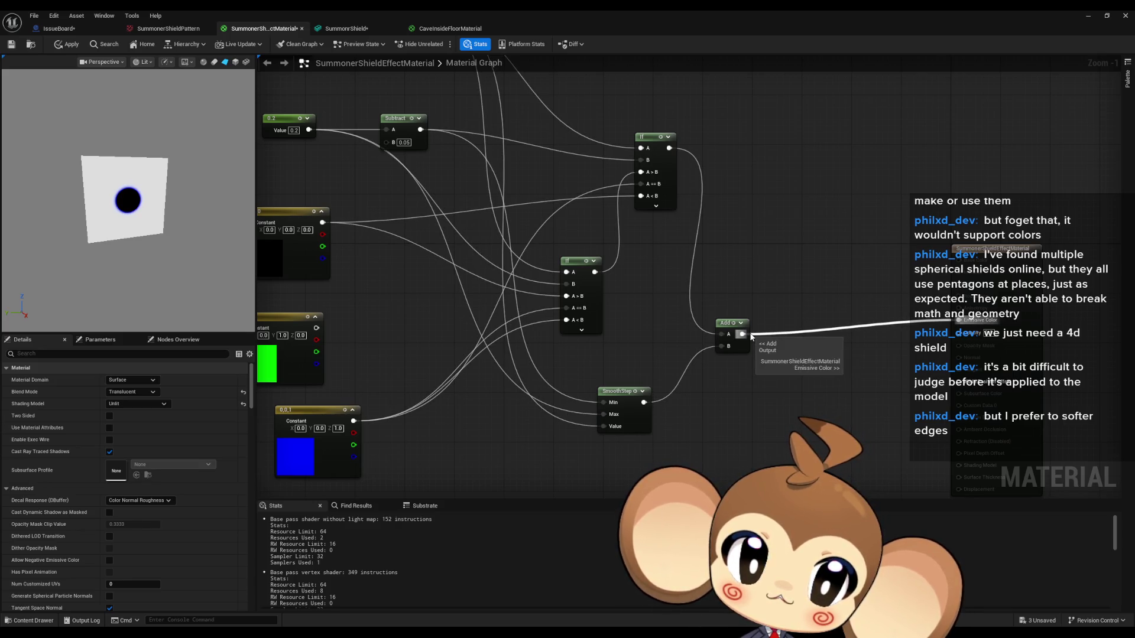
left_click_drag(604, 422, 629, 400)
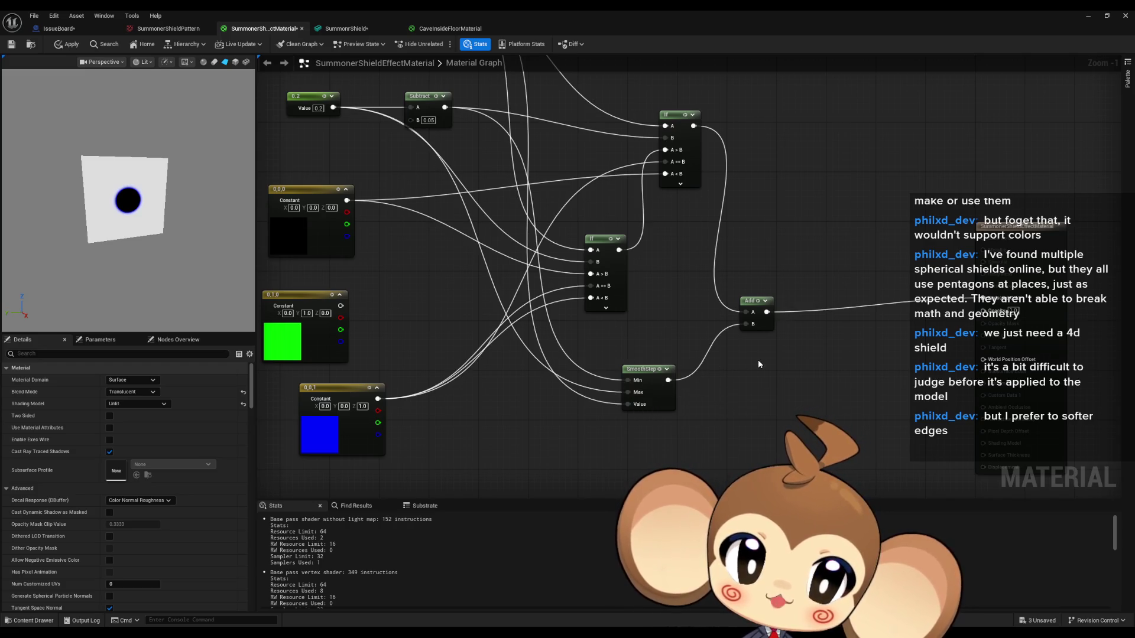
mouse_move(692, 126)
left_mouse_down()
mouse_move(700, 254)
mouse_move(715, 227)
mouse_move(697, 160)
mouse_move(761, 172)
mouse_move(937, 291)
mouse_move(983, 299)
left_mouse_up()
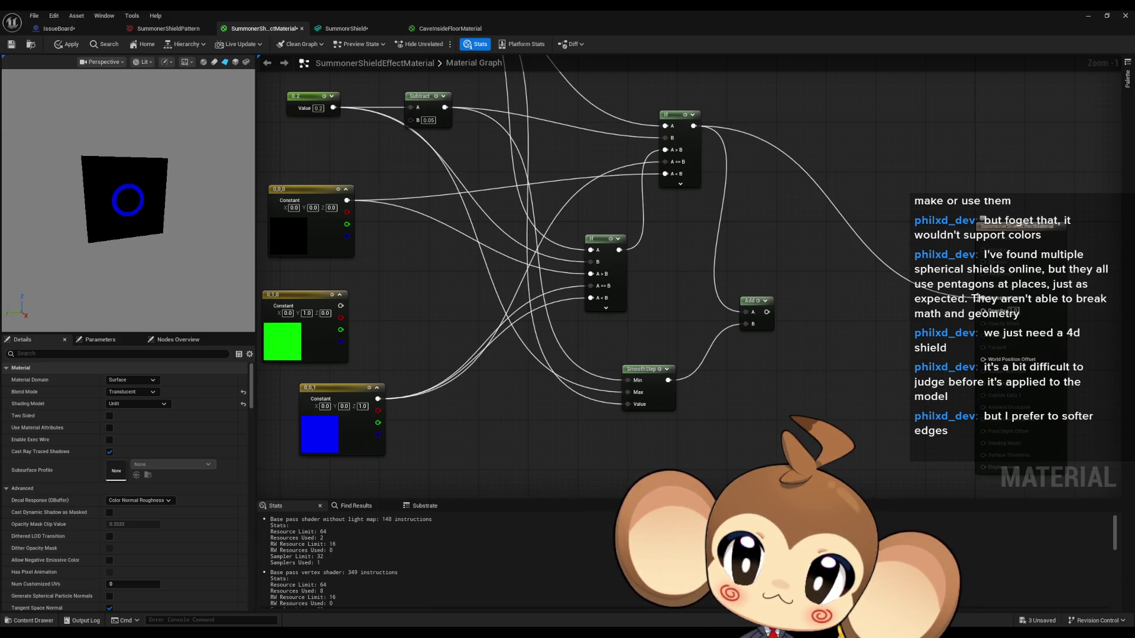
mouse_move(693, 126)
left_mouse_down()
mouse_move(746, 311)
mouse_move(693, 316)
left_mouse_up()
type("multiply")
key("Return")
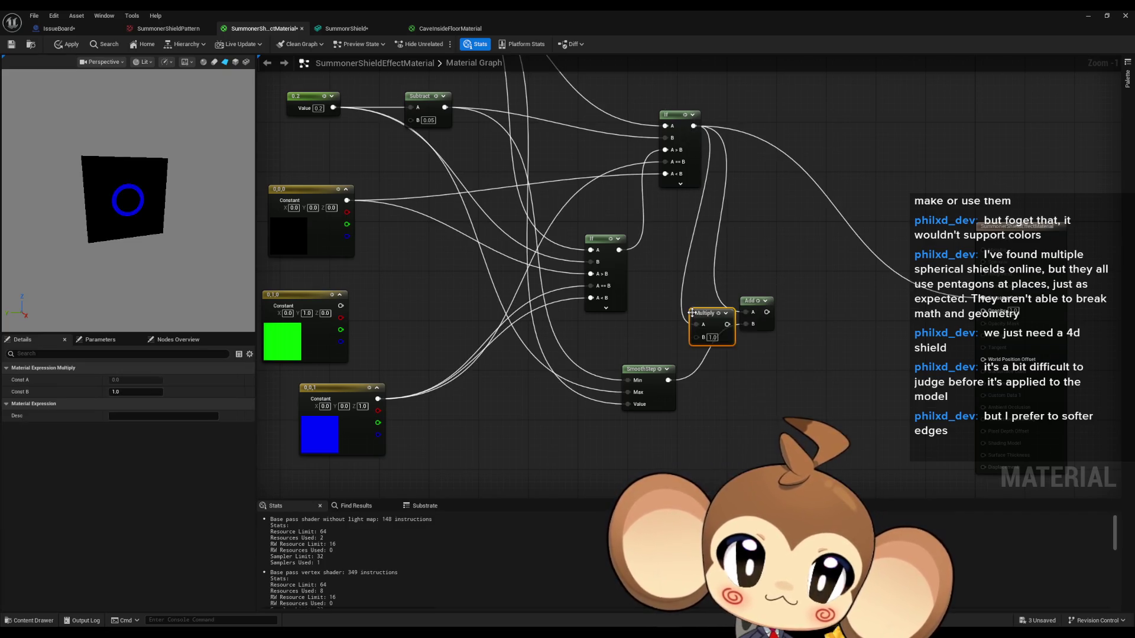
mouse_move(690, 337)
left_mouse_down()
mouse_move(746, 313)
mouse_move(983, 299)
left_mouse_up()
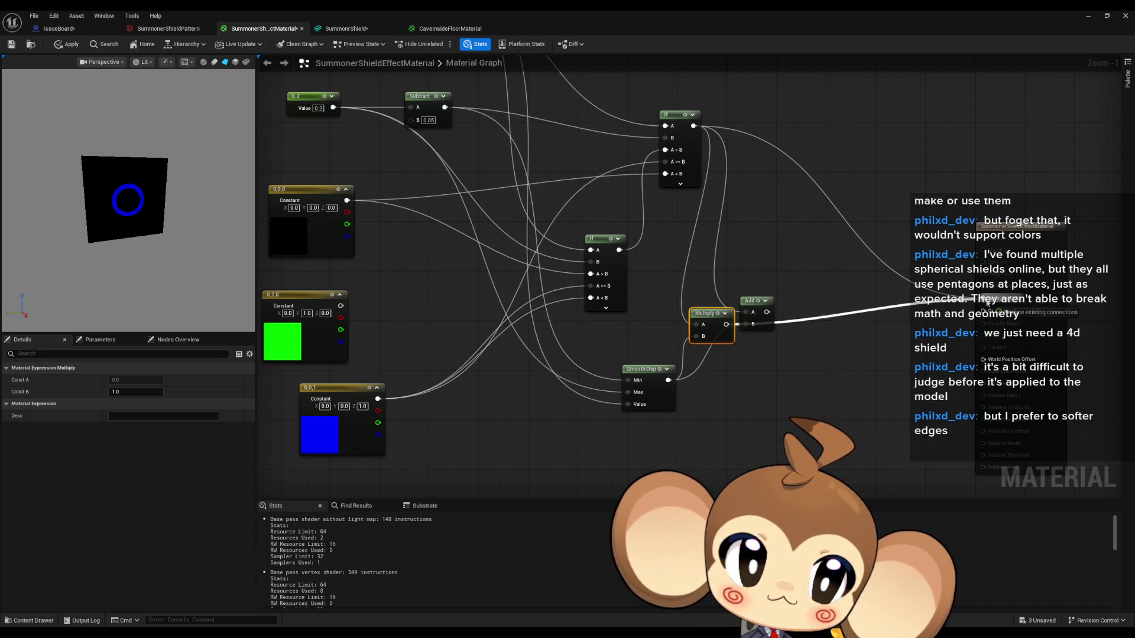
Reposition the Add and Multiply nodes, wiring the If result to the output and Multiply into Opacity
left_click(768, 320)
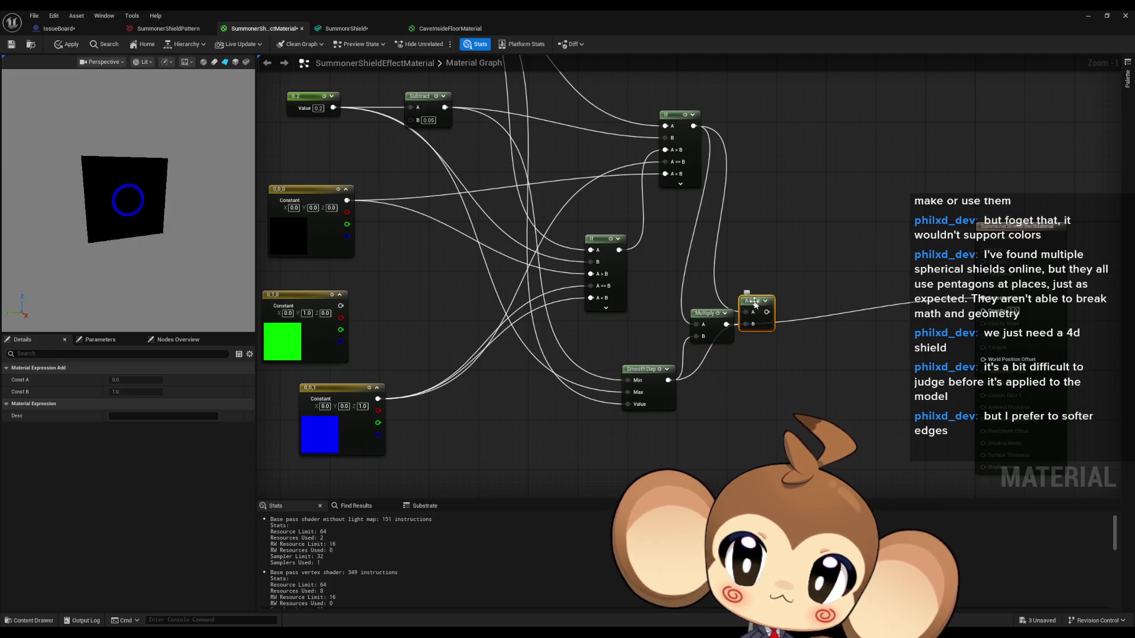
left_click_drag(755, 304, 808, 200)
mouse_move(727, 324)
left_mouse_down()
mouse_move(1017, 314)
mouse_move(983, 311)
left_mouse_up()
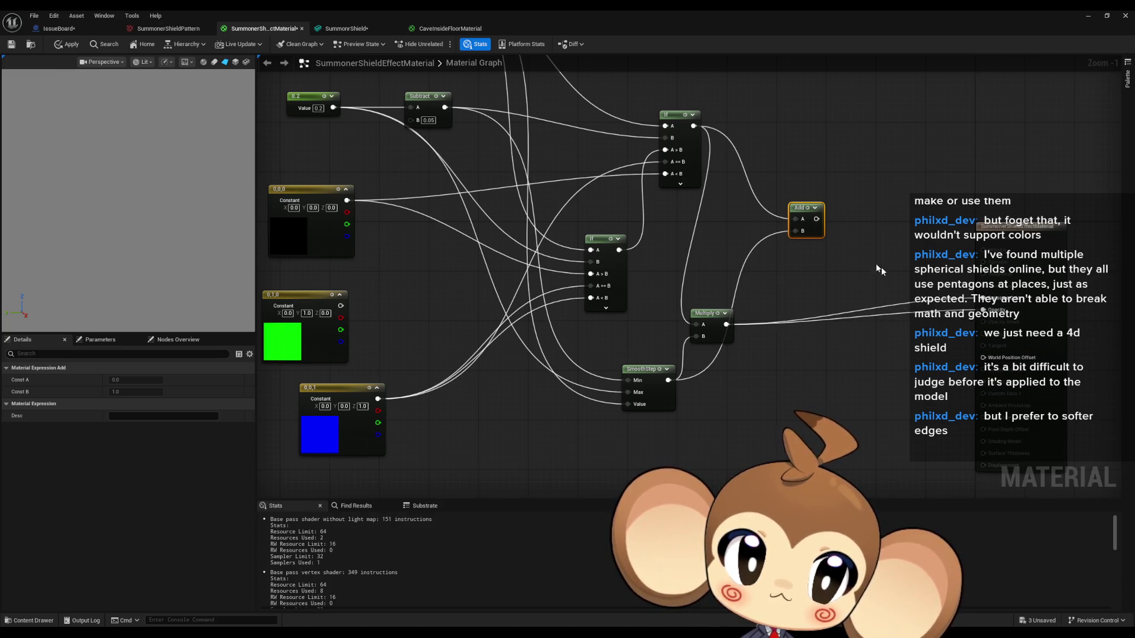
left_click_drag(817, 215, 817, 233)
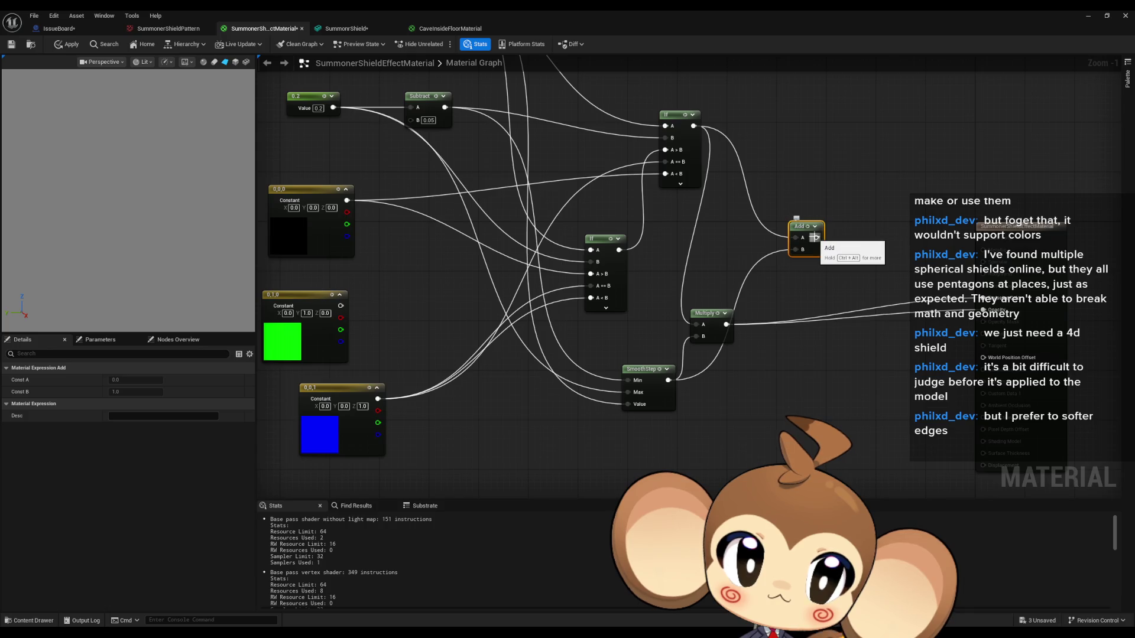
left_click_drag(693, 127, 984, 299)
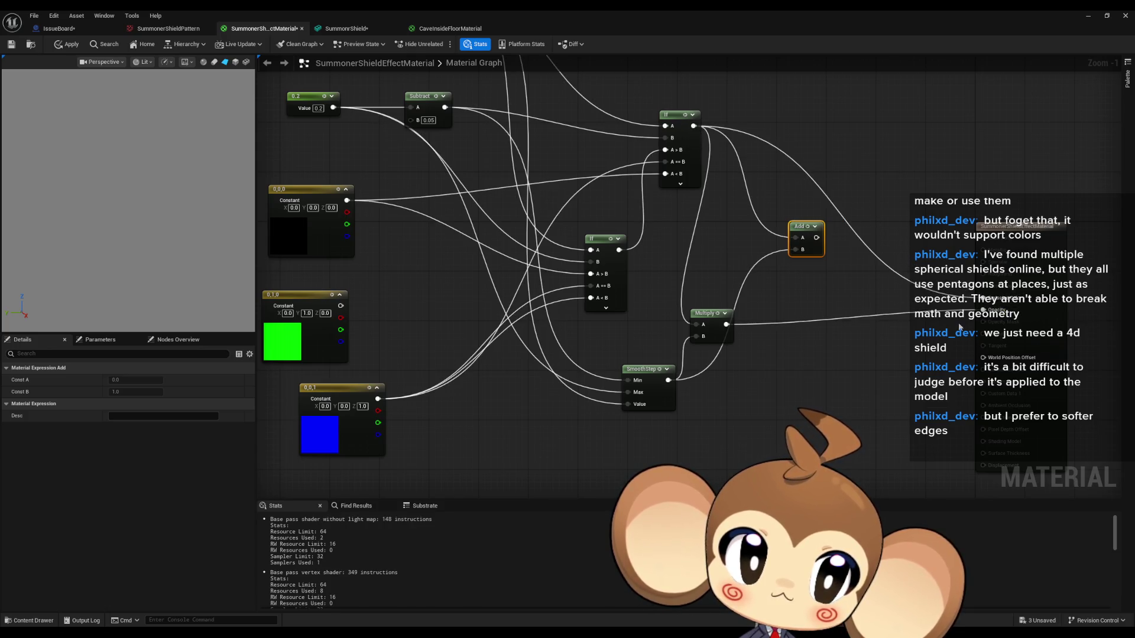
left_click_drag(713, 315, 781, 352)
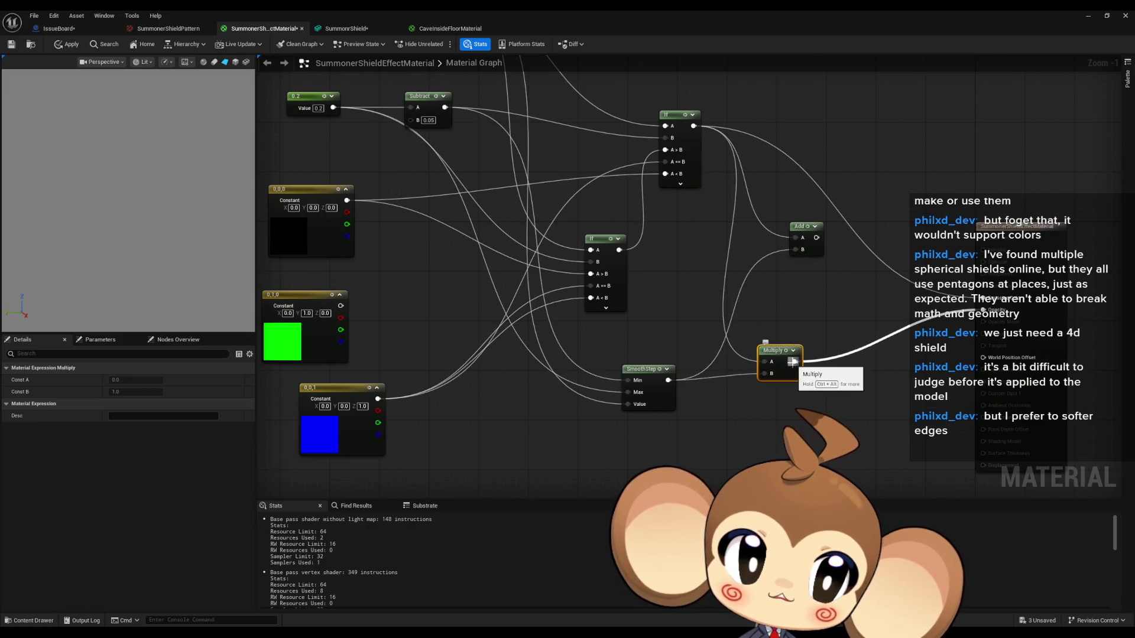
left_click_drag(794, 362, 982, 303)
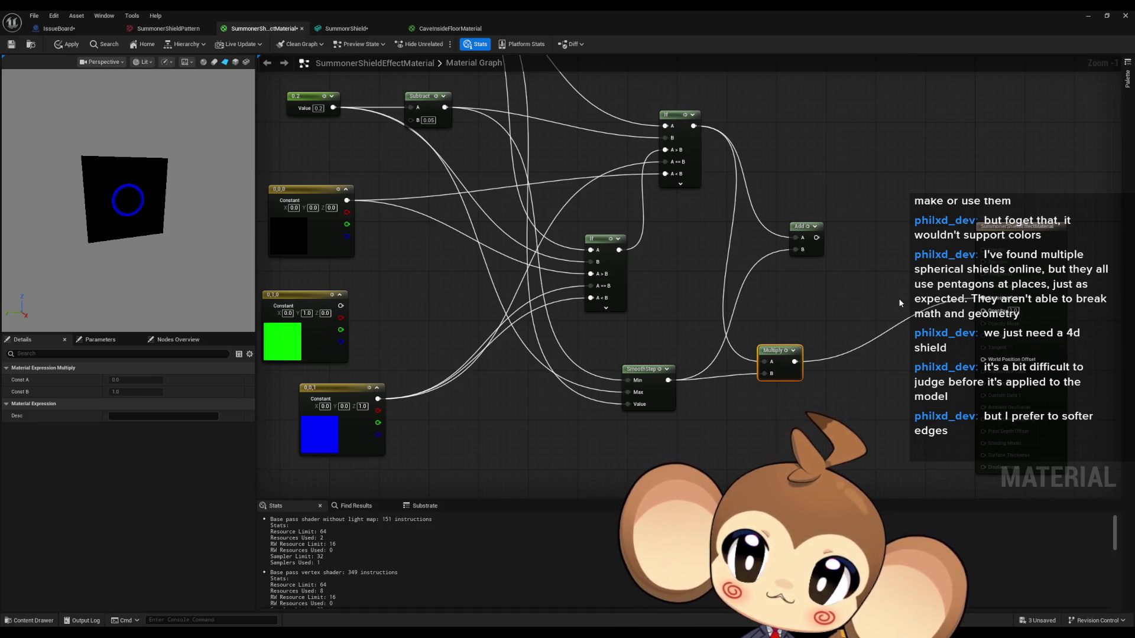
left_click_drag(899, 299, 955, 307)
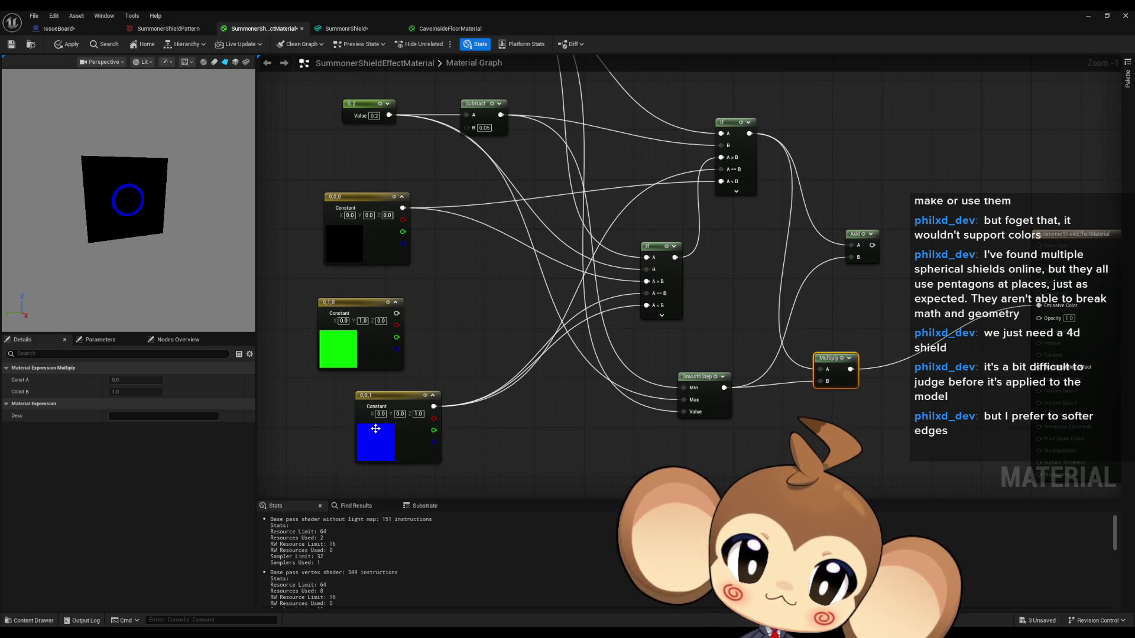
Set the blue Constant3Vector's channels to 1 so it becomes white
type("1")
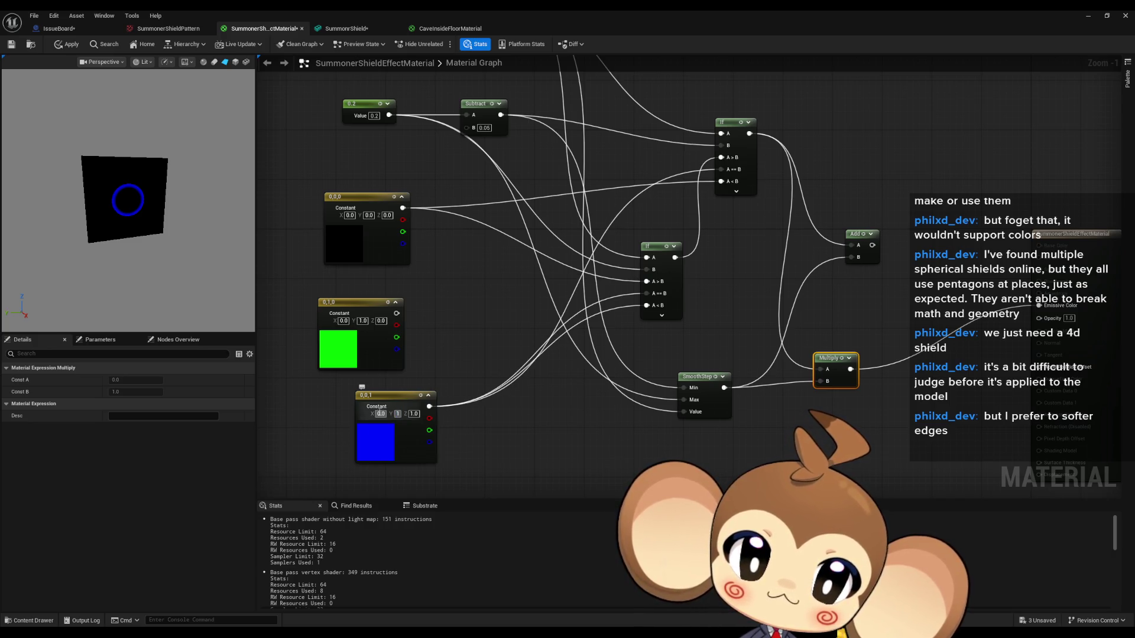
left_click(380, 414)
type("1")
left_click(550, 428)
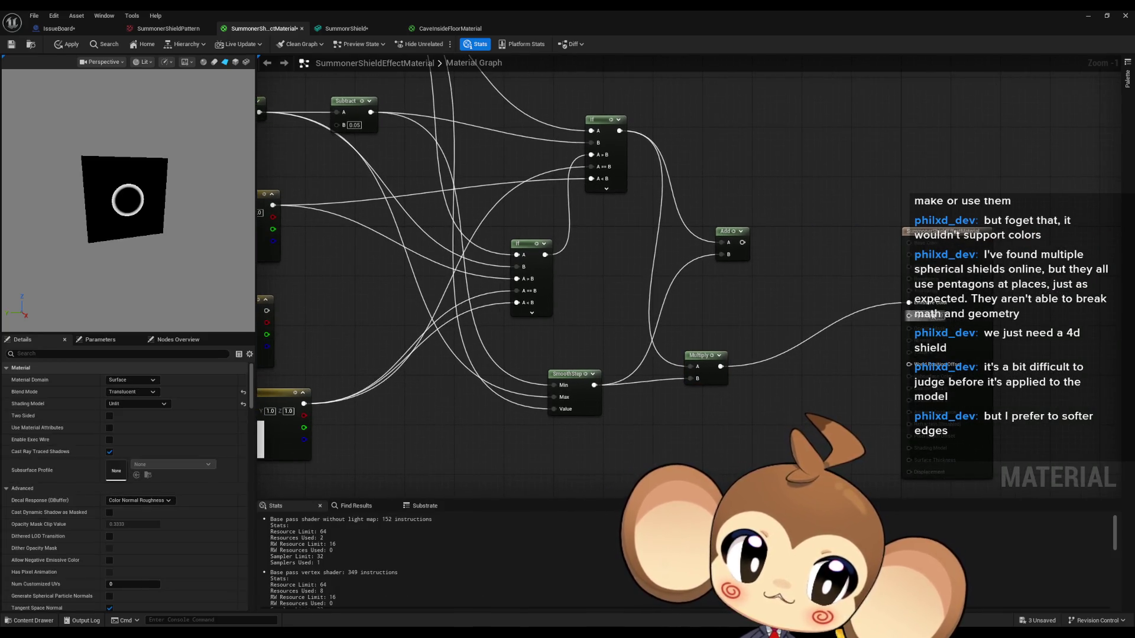
Add a new Constant3Vector set to red (1,0,0) and wire it into Emissive Color
left_click(767, 142)
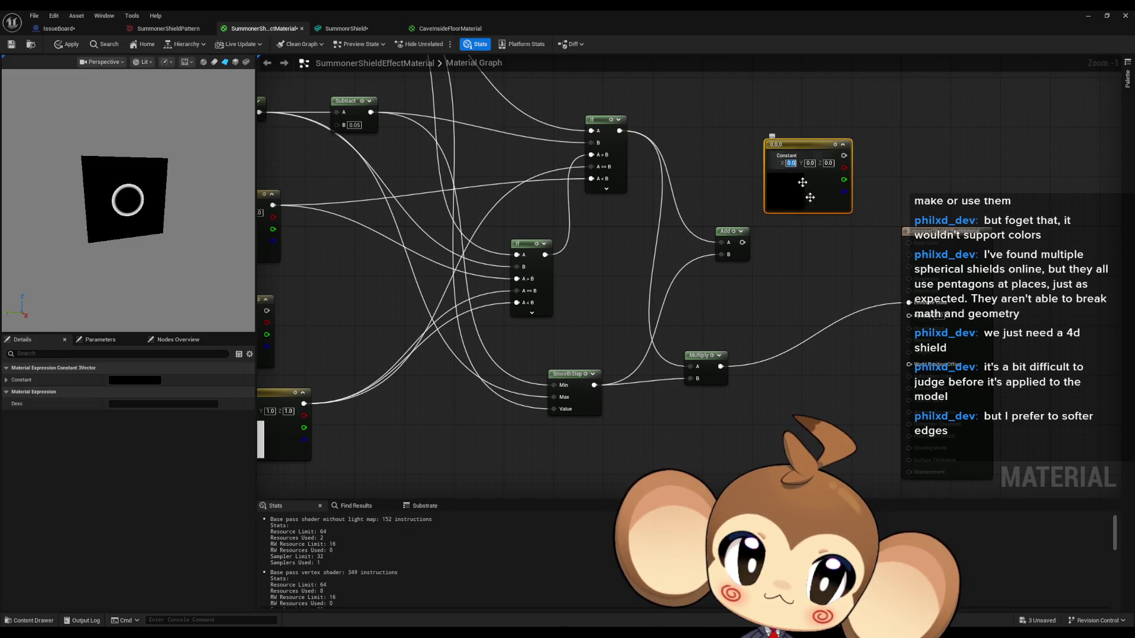
type("1")
left_click(804, 248)
mouse_move(844, 155)
left_mouse_down()
mouse_move(908, 302)
mouse_move(851, 340)
mouse_move(739, 378)
mouse_move(721, 367)
left_mouse_up()
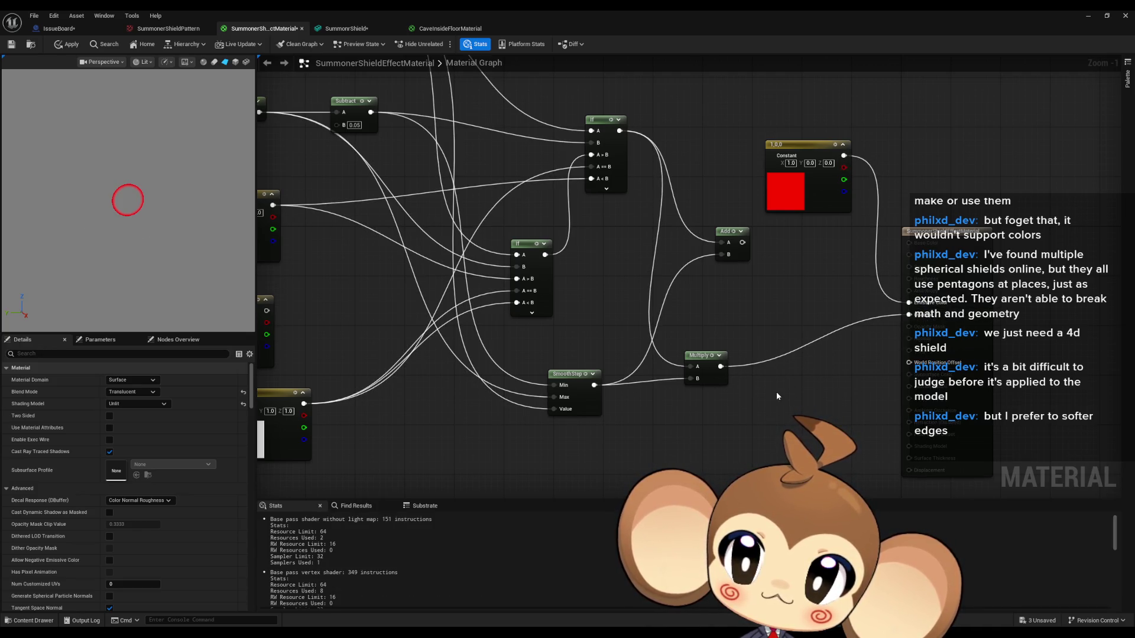
mouse_move(265, 135)
left_mouse_down()
mouse_move(385, 181)
mouse_move(446, 256)
left_mouse_up()
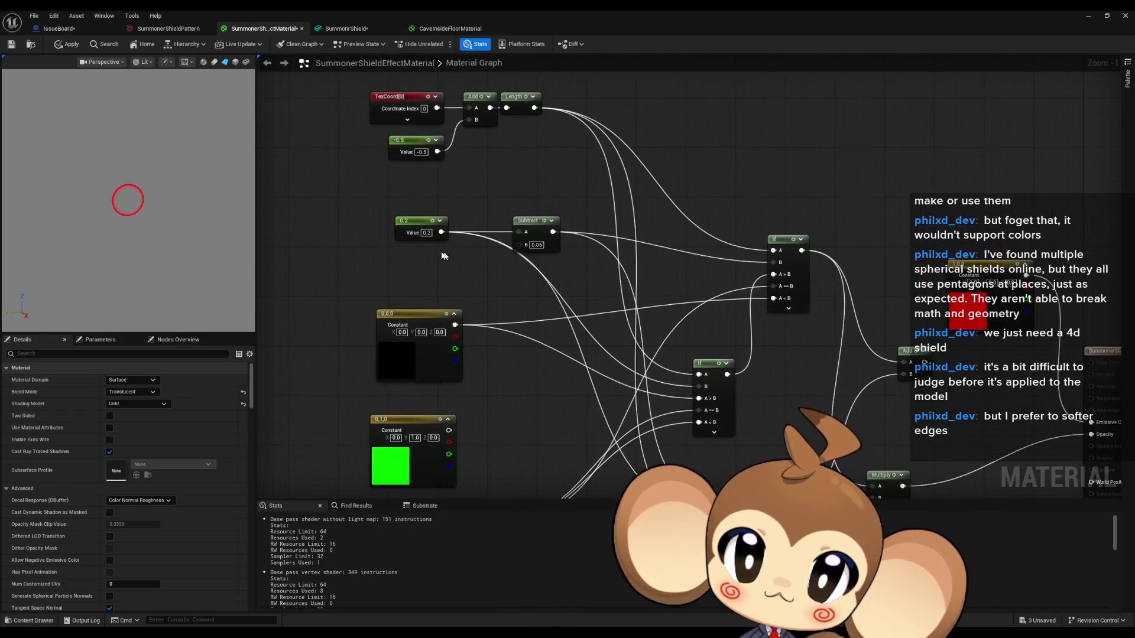
Convert the 0.2 constant into a scalar parameter named Param with default value 0.056
left_click(414, 223)
right_click(410, 224)
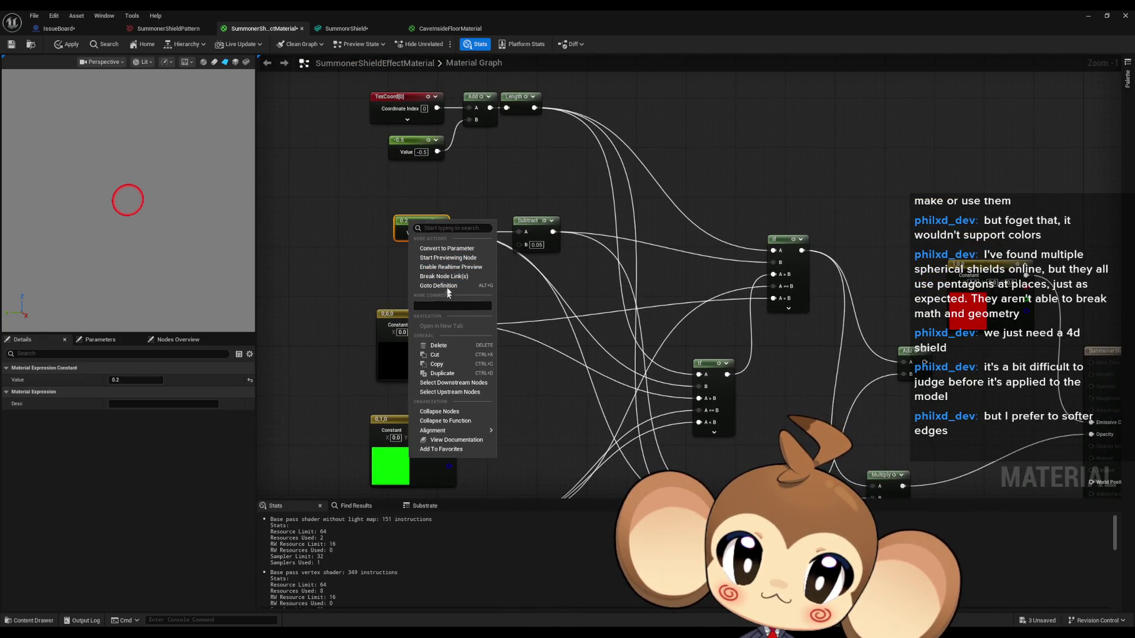
left_click(447, 248)
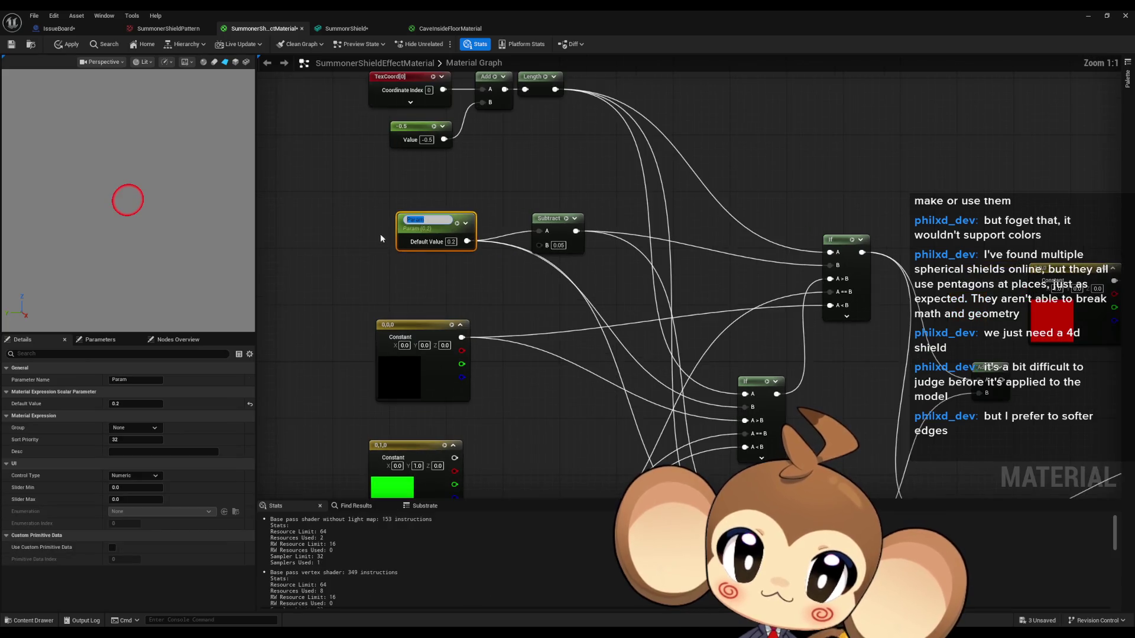
key("Return")
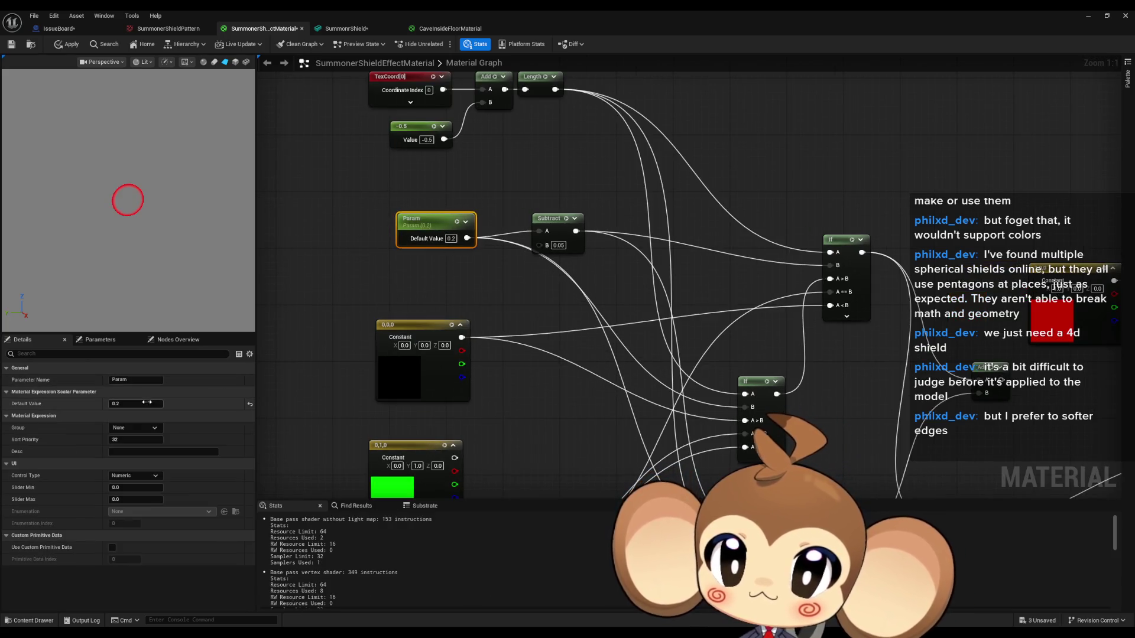
mouse_move(148, 404)
left_mouse_down()
mouse_move(189, 403)
mouse_move(142, 404)
mouse_move(153, 403)
left_mouse_up()
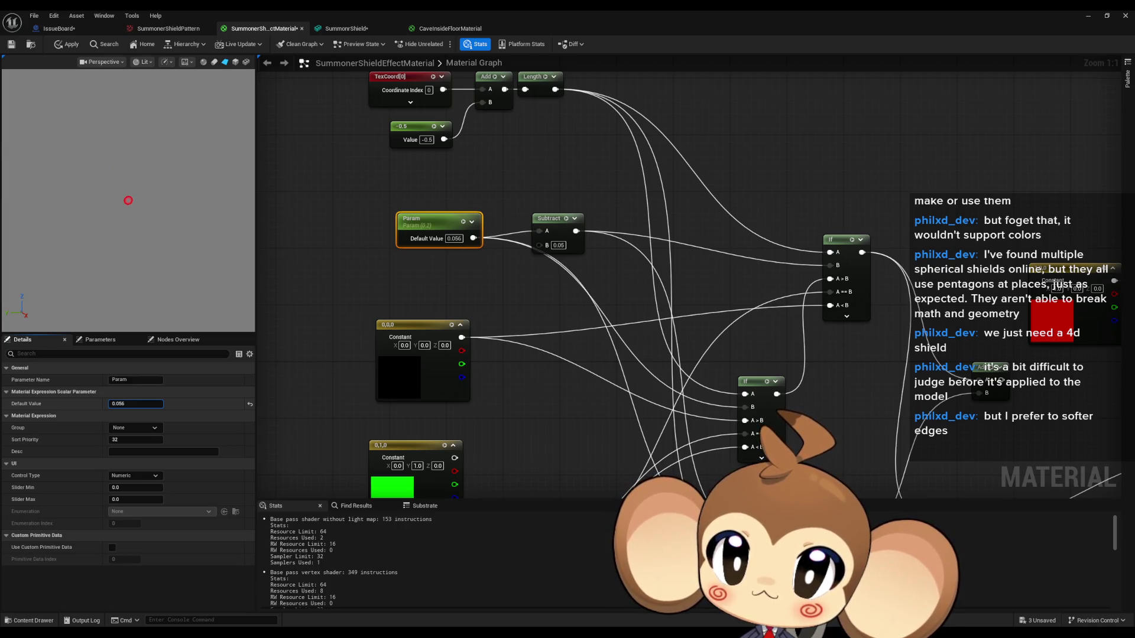
left_click(484, 326)
scroll(561, 289, "down", 3)
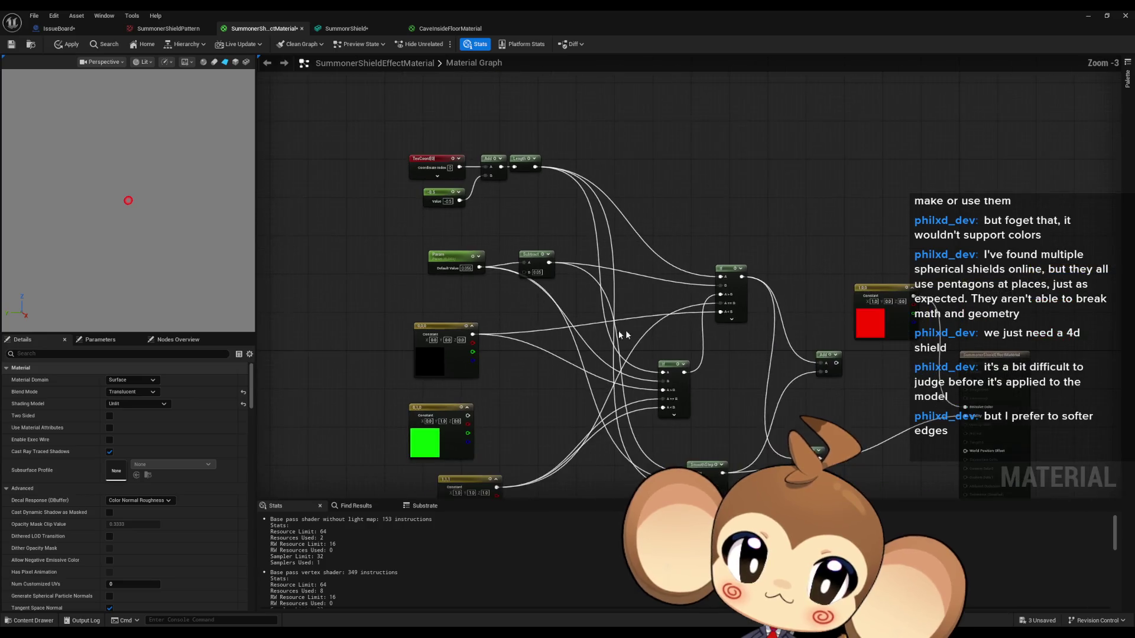
mouse_move(717, 211)
left_mouse_down()
mouse_move(656, 219)
mouse_move(638, 171)
mouse_move(592, 124)
left_mouse_up()
left_click(673, 205)
left_click_drag(674, 205, 742, 328)
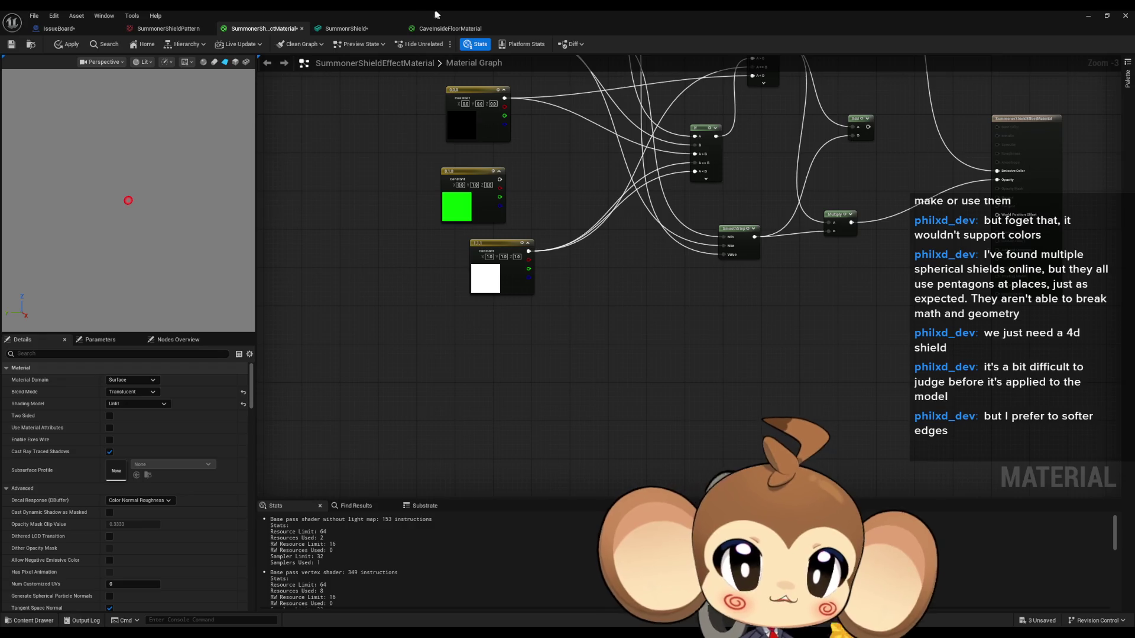
Drag SummonerShieldPattern from Content > Effects > Shields into the graph as a Texture Sample
double_click(438, 9)
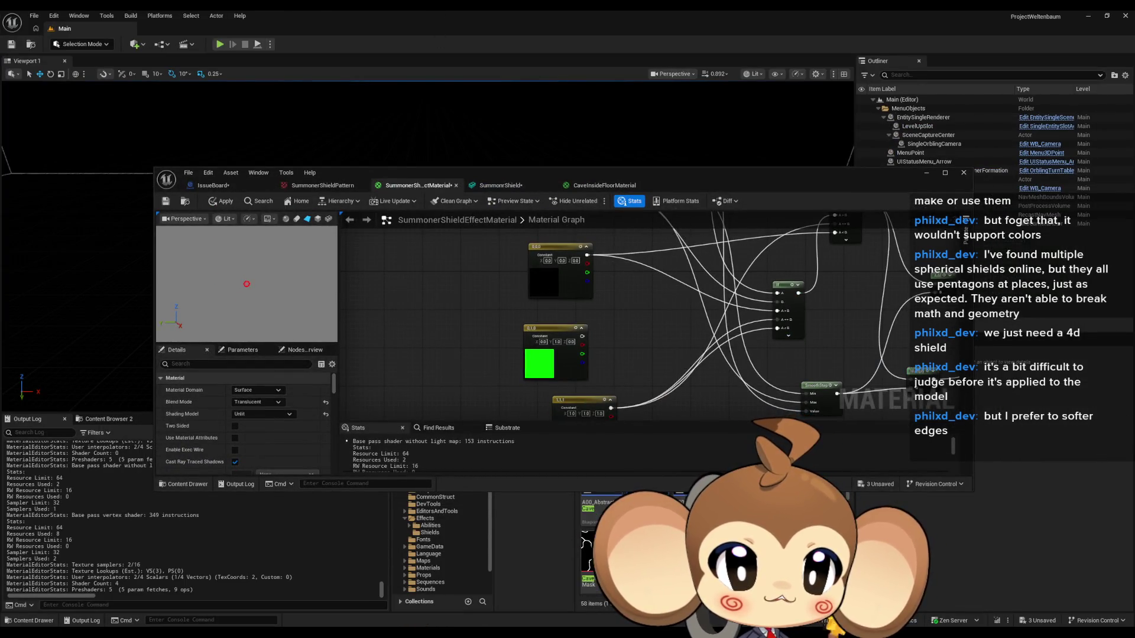
left_click_drag(625, 178, 606, 93)
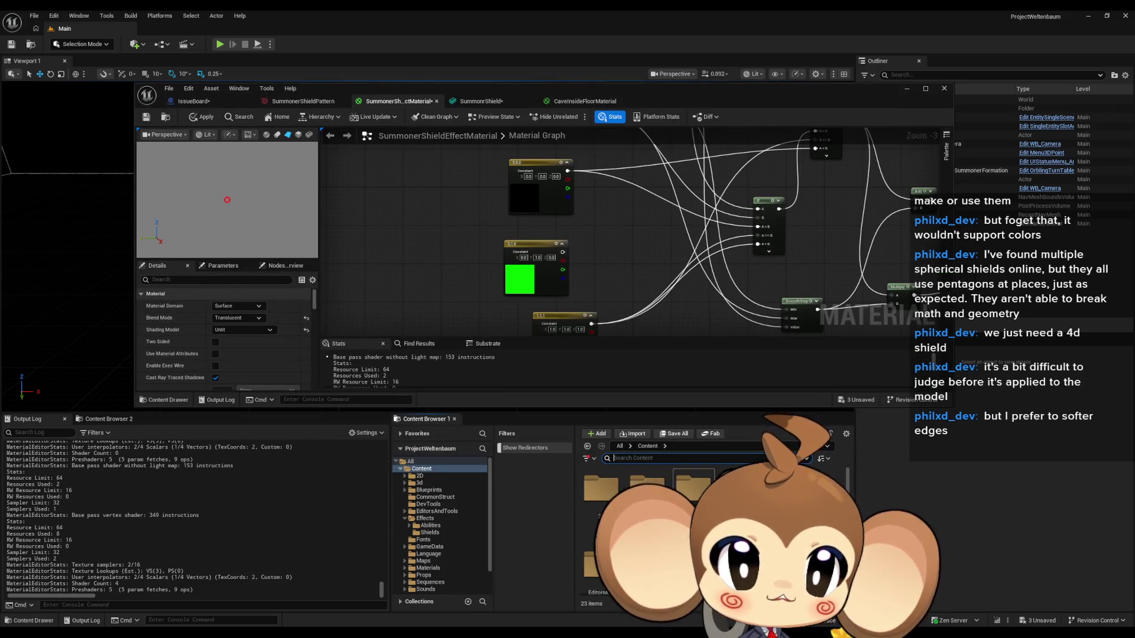
left_click(425, 519)
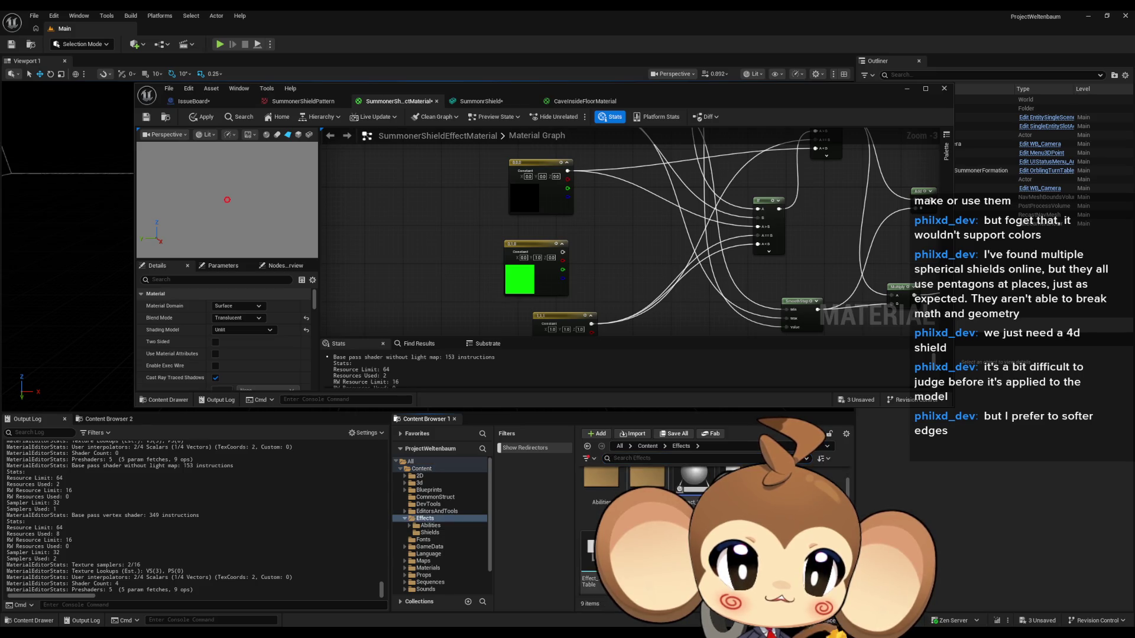
left_click(430, 532)
mouse_move(647, 488)
left_mouse_down()
mouse_move(698, 337)
mouse_move(688, 313)
left_mouse_up()
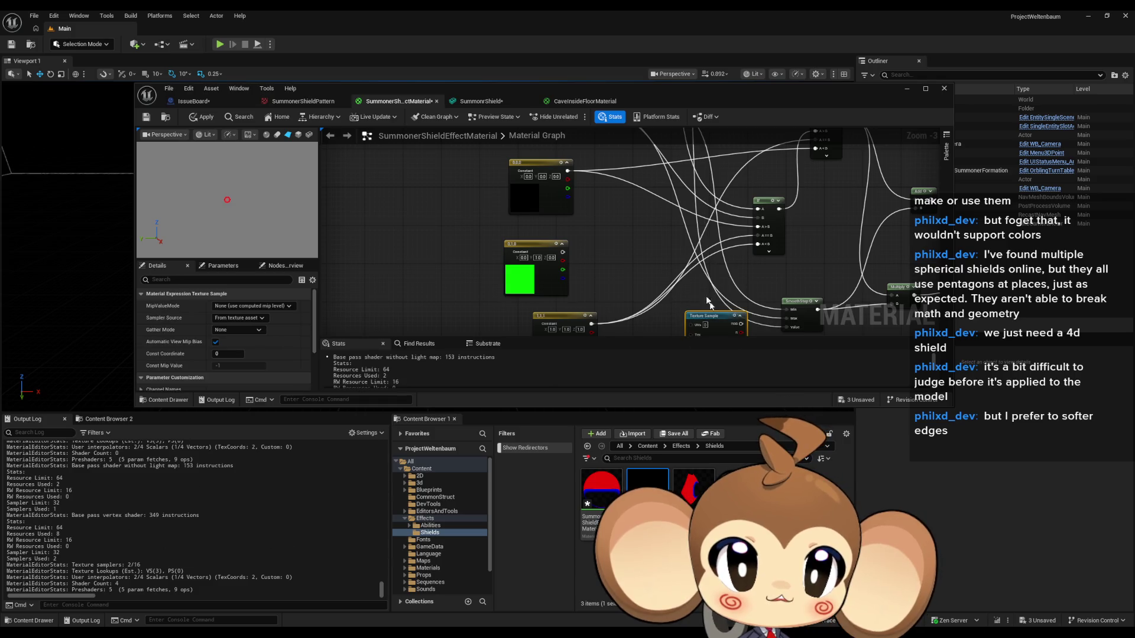
double_click(593, 88)
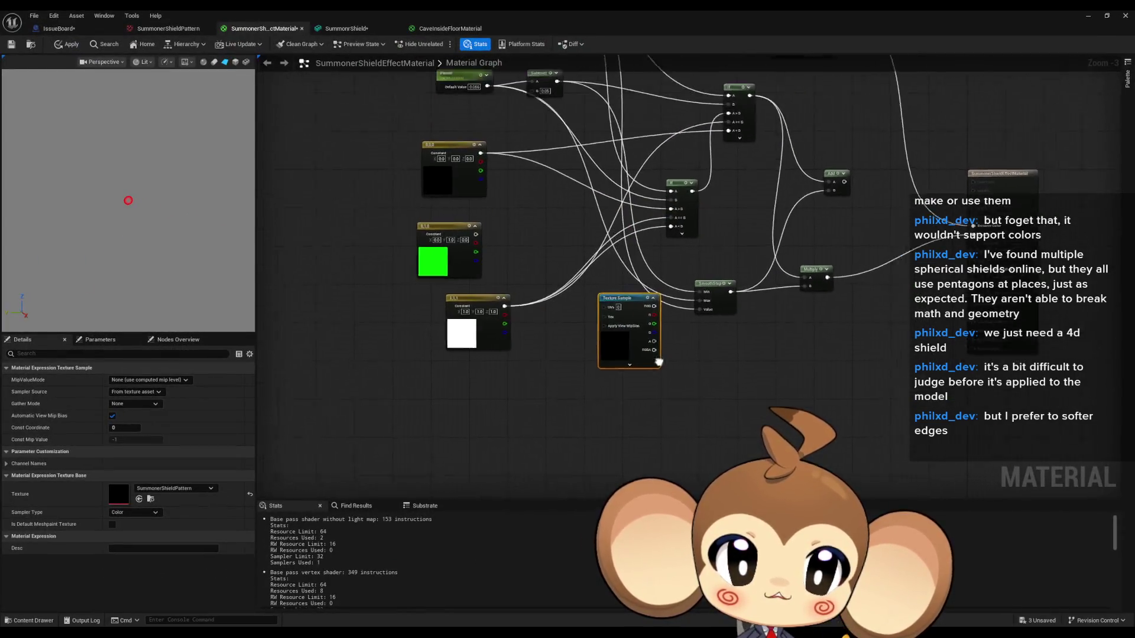
scroll(769, 367, "up", 3)
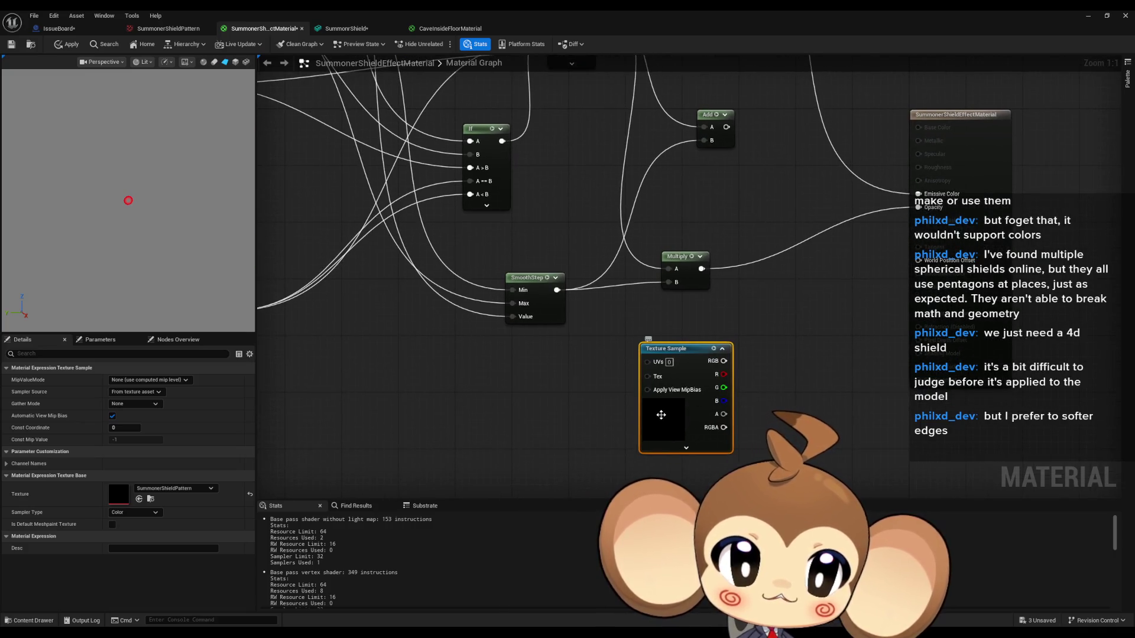
Multiply the Texture Sample's alpha with the upper Multiply's ring mask in a new Multiply node
mouse_move(760, 387)
left_mouse_down()
mouse_move(703, 446)
mouse_move(658, 461)
left_mouse_up()
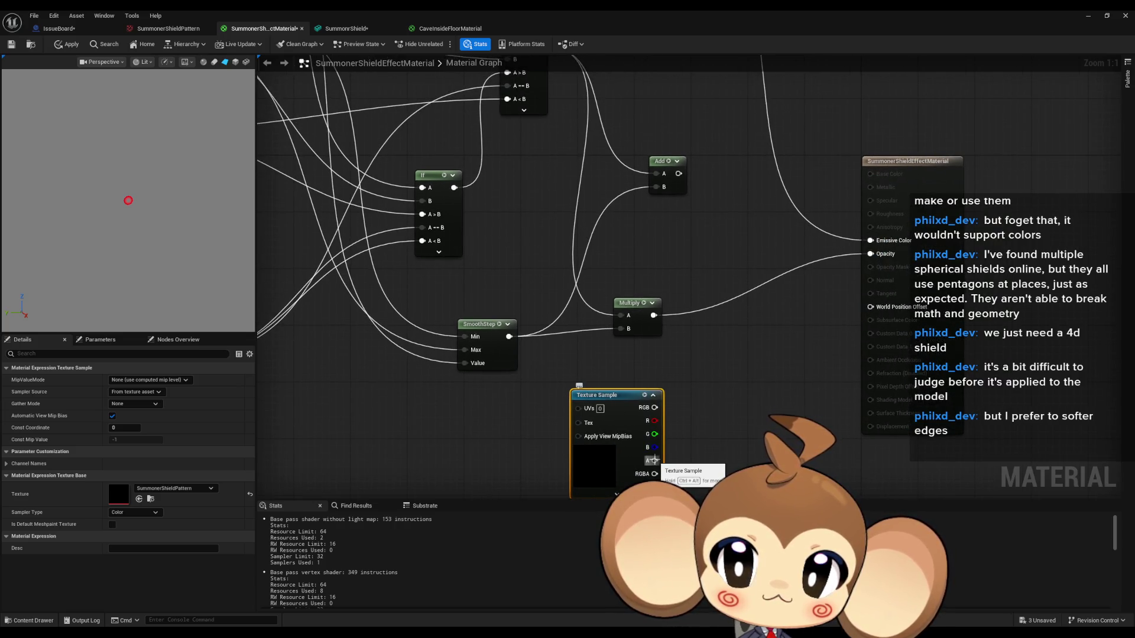
left_click_drag(655, 460, 701, 413)
type("multiply")
key("Return")
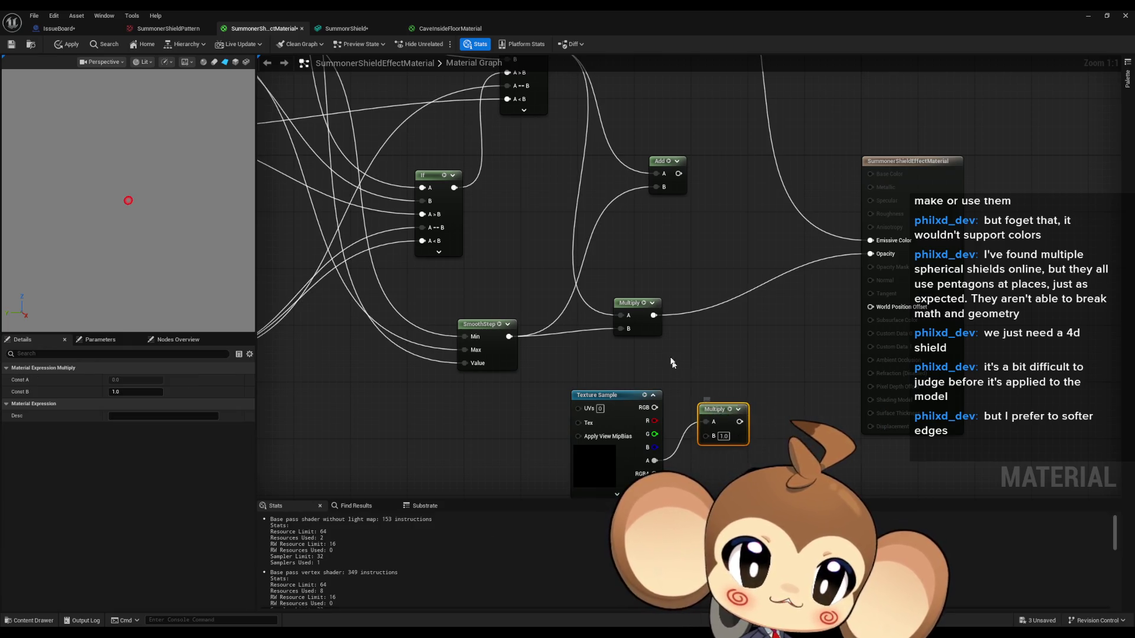
mouse_move(654, 315)
left_mouse_down()
mouse_move(701, 423)
mouse_move(743, 415)
mouse_move(870, 254)
left_mouse_up()
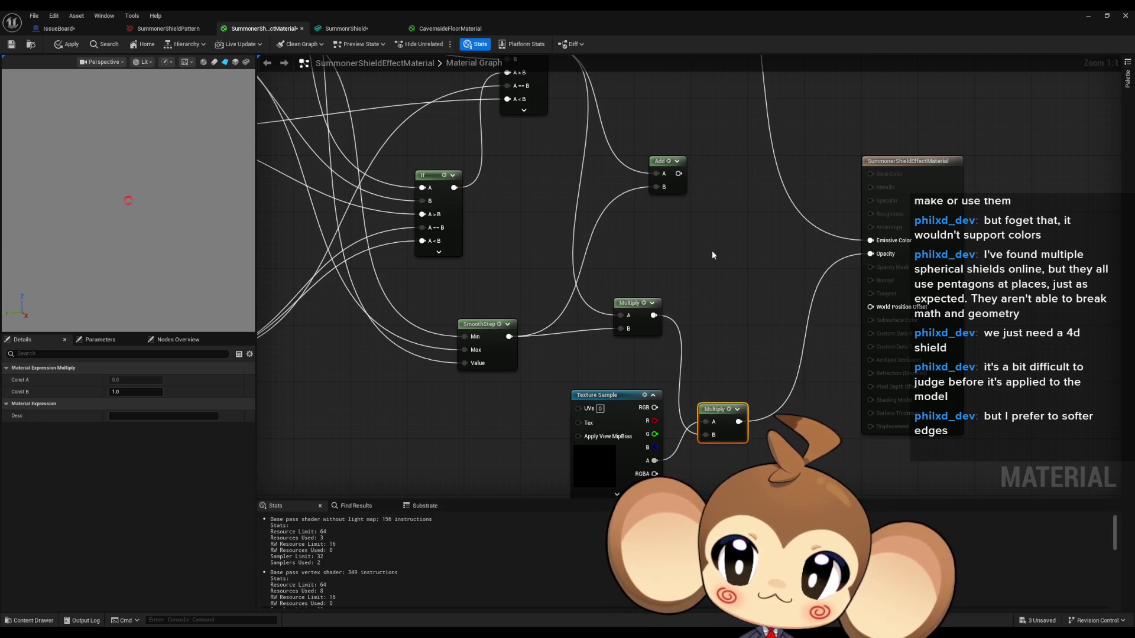
Fine-tune Param's default value to 0.144
scroll(712, 254, "down", 2)
mouse_move(712, 264)
left_mouse_down()
mouse_move(708, 369)
mouse_move(843, 384)
left_mouse_up()
scroll(711, 311, "up", 1)
left_click(387, 204)
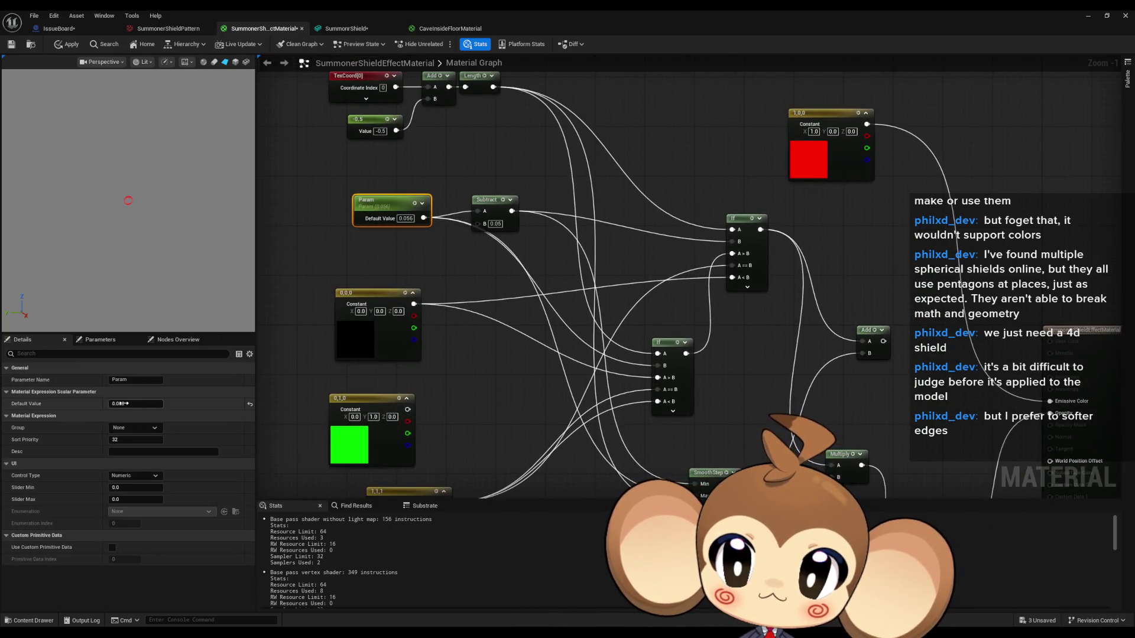
left_click_drag(136, 404, 148, 404)
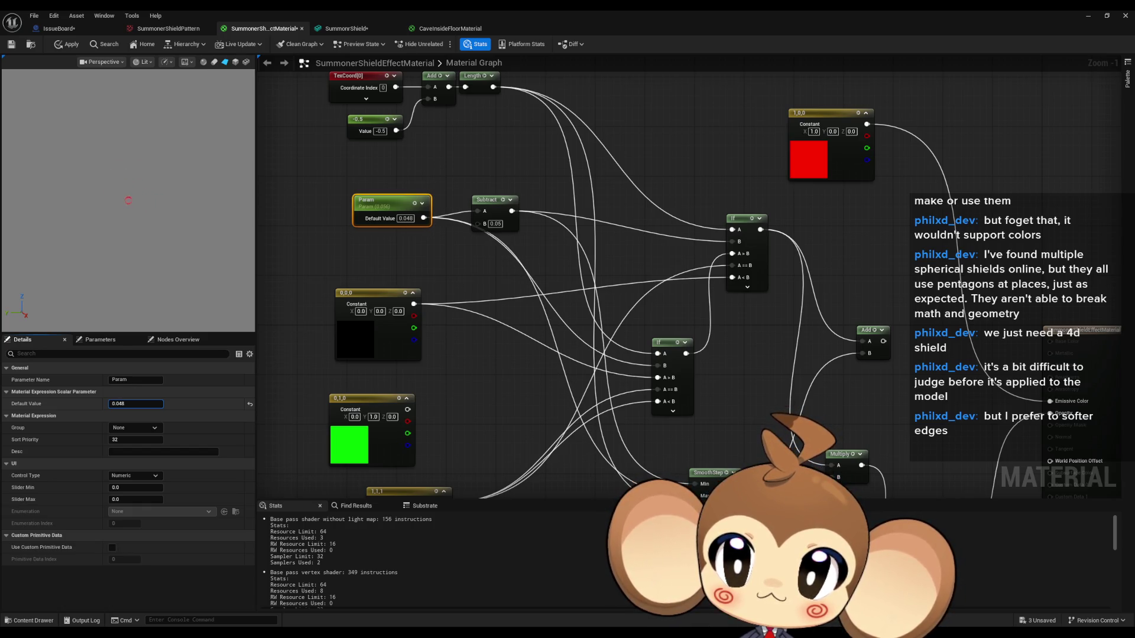
Orbit the preview to face the plane and wire the new Multiply into the material's Opacity
mouse_move(644, 443)
left_mouse_down()
mouse_move(416, 275)
mouse_move(427, 298)
mouse_move(662, 438)
mouse_move(835, 299)
mouse_move(833, 268)
left_mouse_up()
mouse_move(716, 390)
left_mouse_down()
mouse_move(676, 346)
mouse_move(679, 295)
mouse_move(711, 357)
left_mouse_up()
scroll(686, 334, "up", 1)
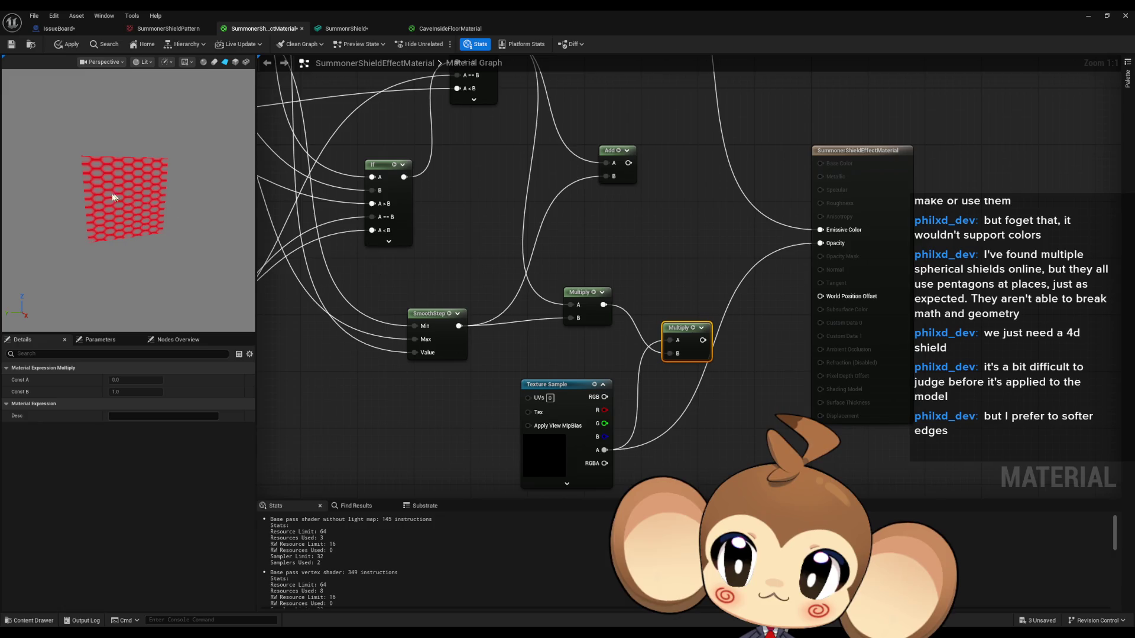
scroll(120, 198, "up", 5)
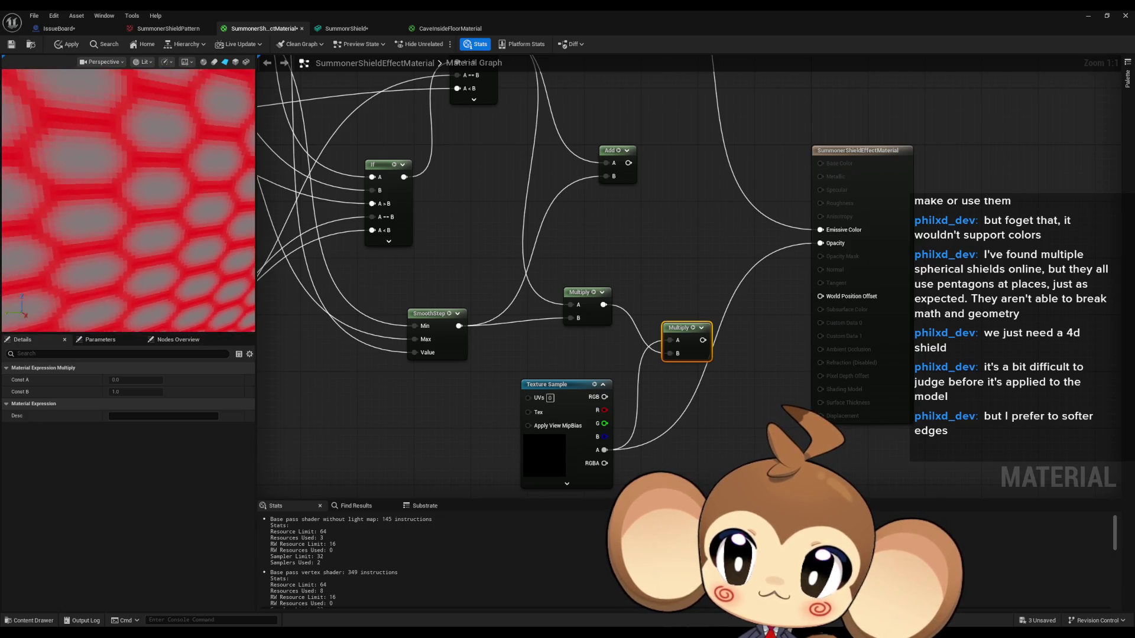
scroll(208, 218, "down", 5)
left_click_drag(208, 218, 208, 227)
scroll(202, 235, "up", 3)
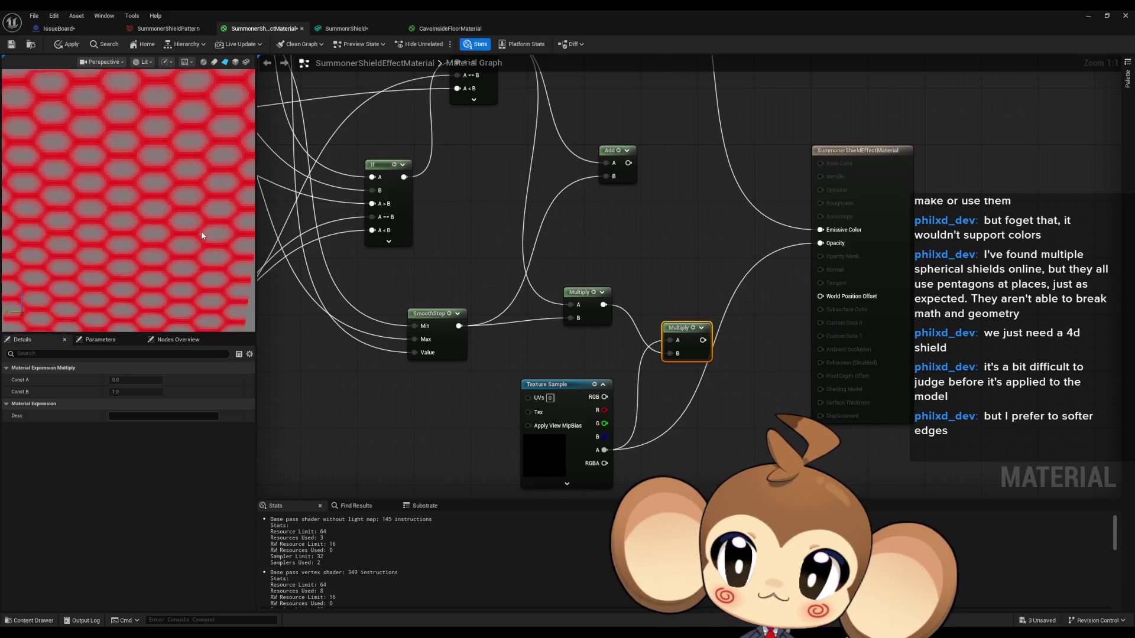
mouse_move(702, 340)
left_mouse_down()
mouse_move(769, 260)
mouse_move(819, 244)
left_mouse_up()
left_click_drag(649, 239, 729, 266)
scroll(729, 266, "down", 2)
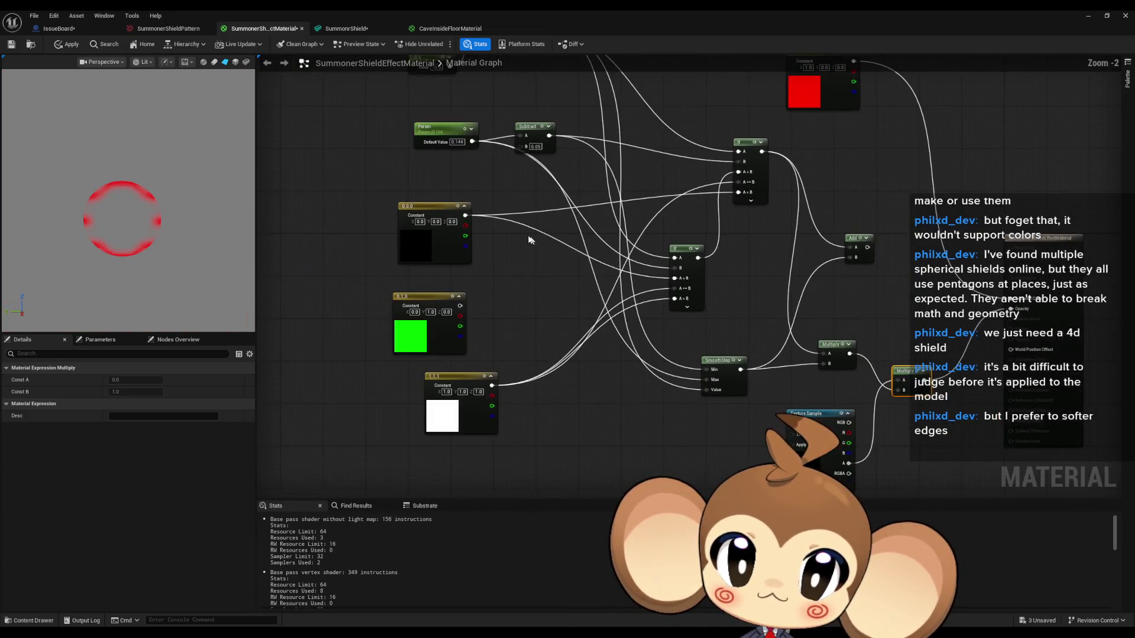
scroll(483, 269, "up", 2)
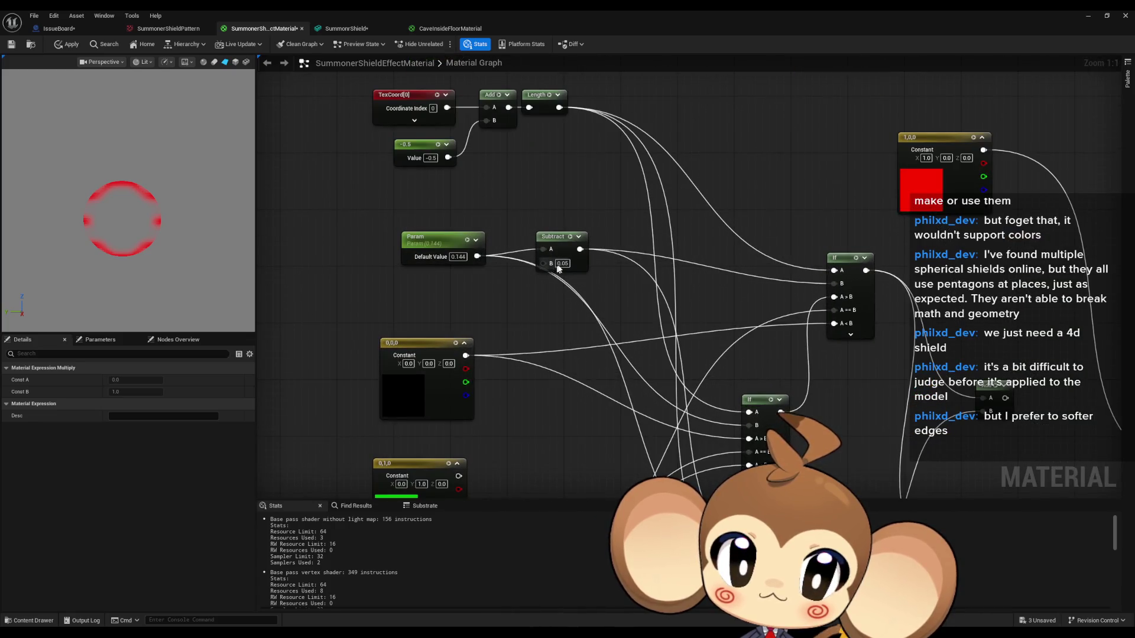
Set the Subtract node's B to 0 and lower Param's radius from 0.144 to 0.128
type("0")
key("Return")
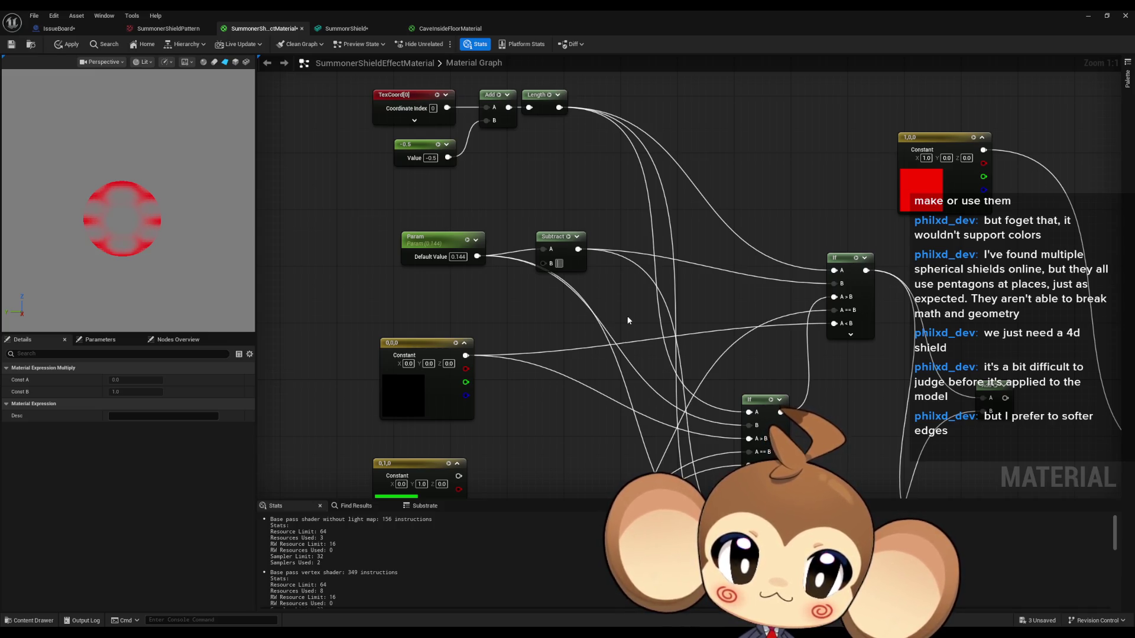
scroll(635, 385, "down", 3)
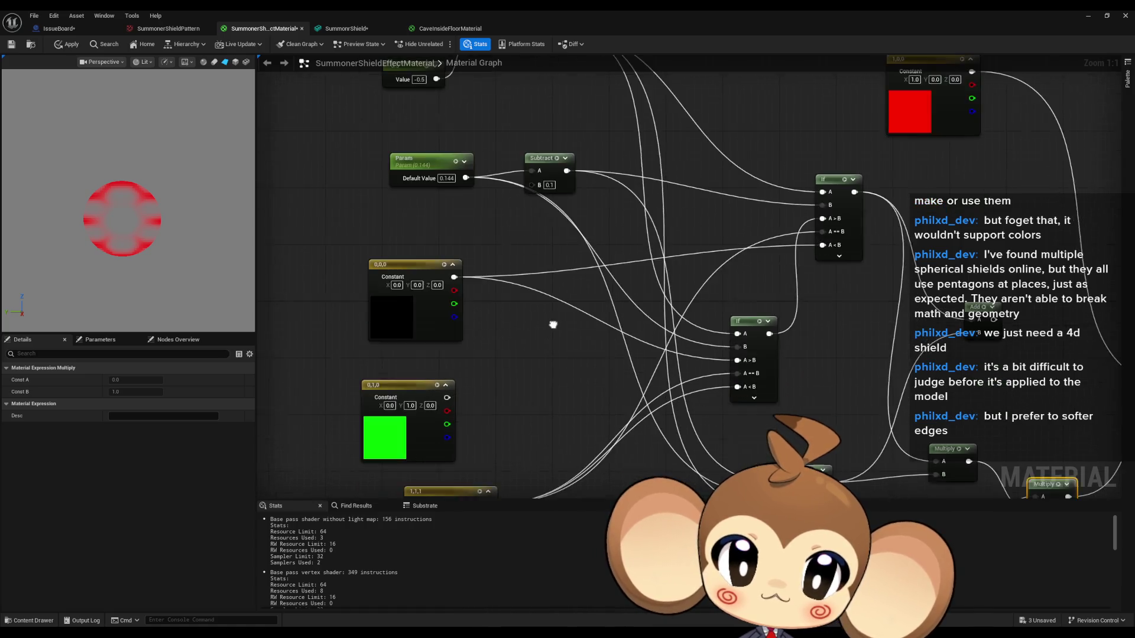
left_click(404, 160)
mouse_move(136, 404)
left_mouse_down()
mouse_move(121, 403)
mouse_move(168, 404)
mouse_move(130, 404)
left_mouse_up()
scroll(413, 284, "down", 5)
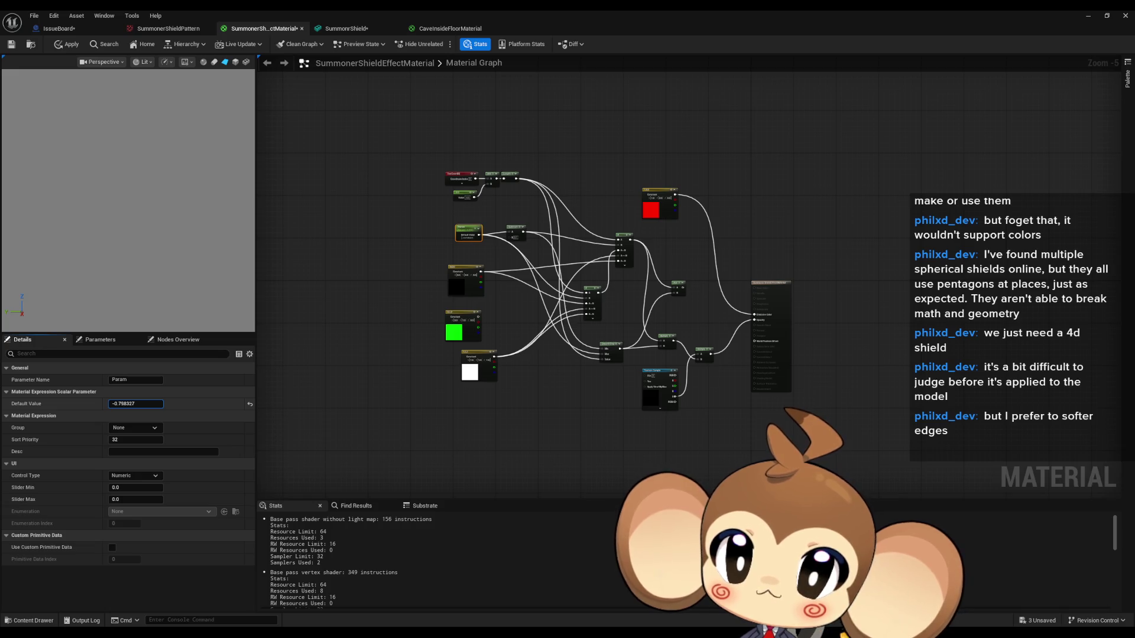
Try Param radius values of about 0.53, 0.193673, 0 and about 0.15 while watching the hex disc
left_click_drag(136, 404, 149, 404)
scroll(528, 245, "up", 5)
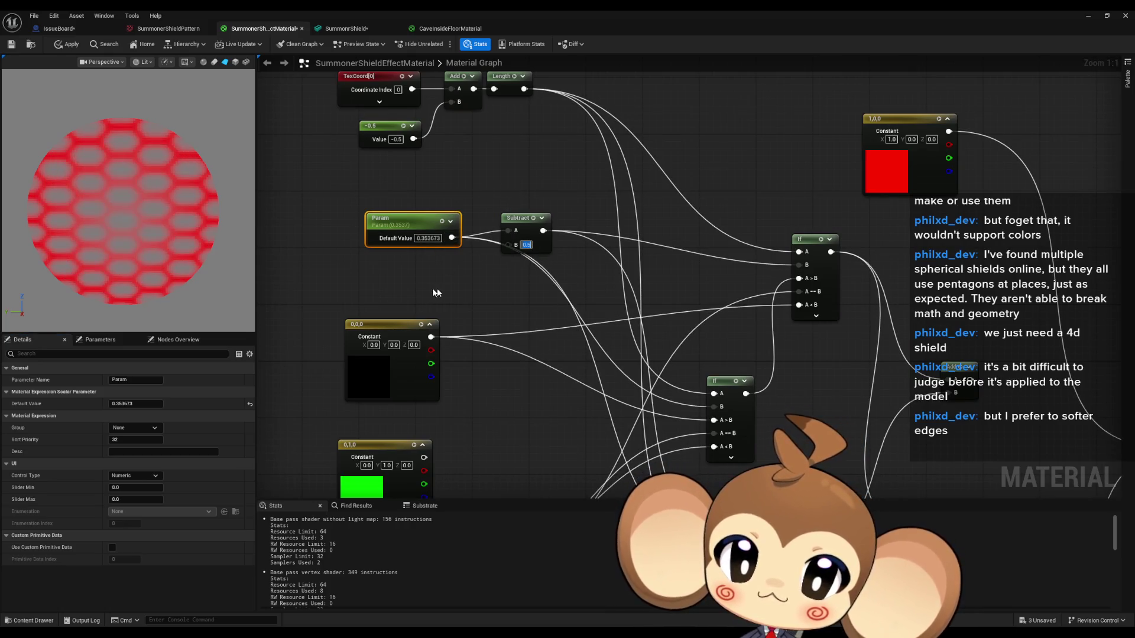
type("19")
key("Return")
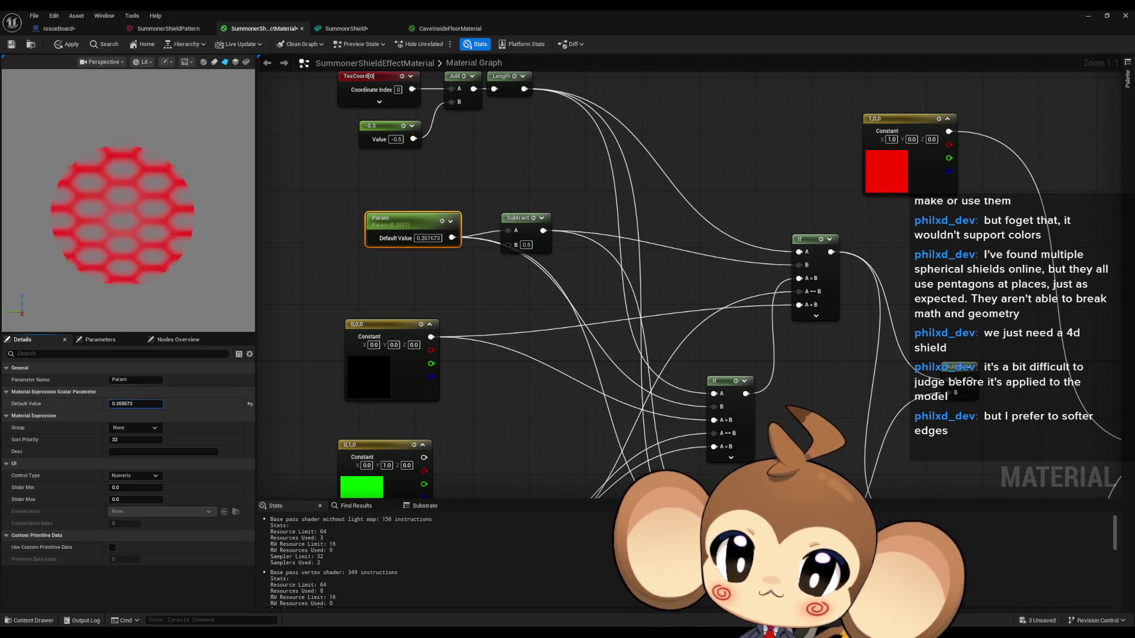
left_click(174, 399)
type("0")
key("Return")
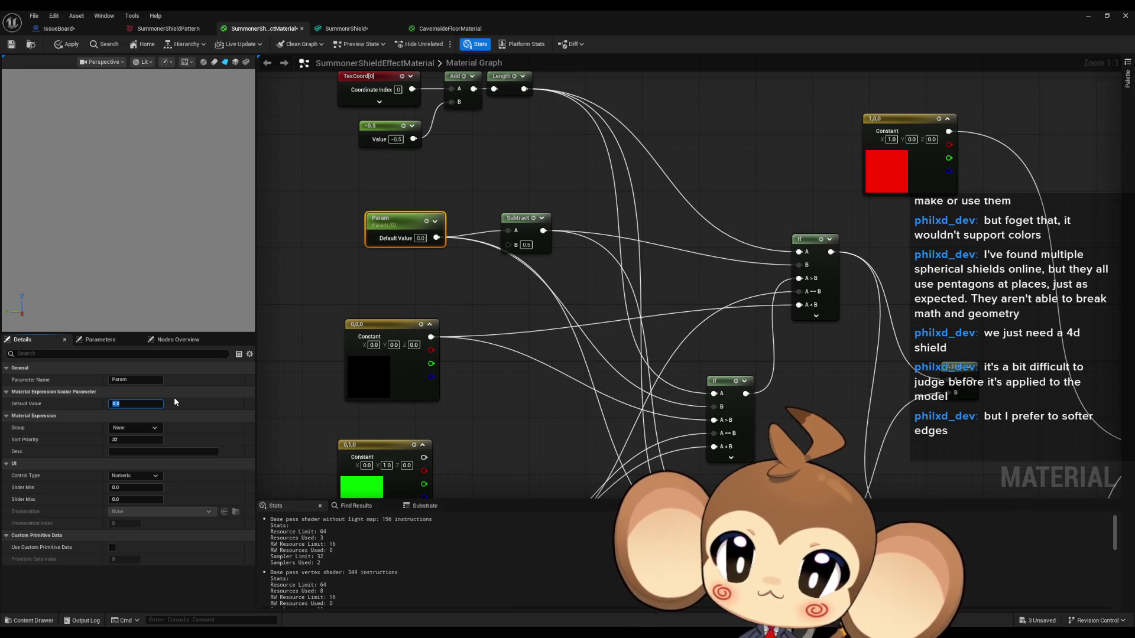
left_click(131, 404)
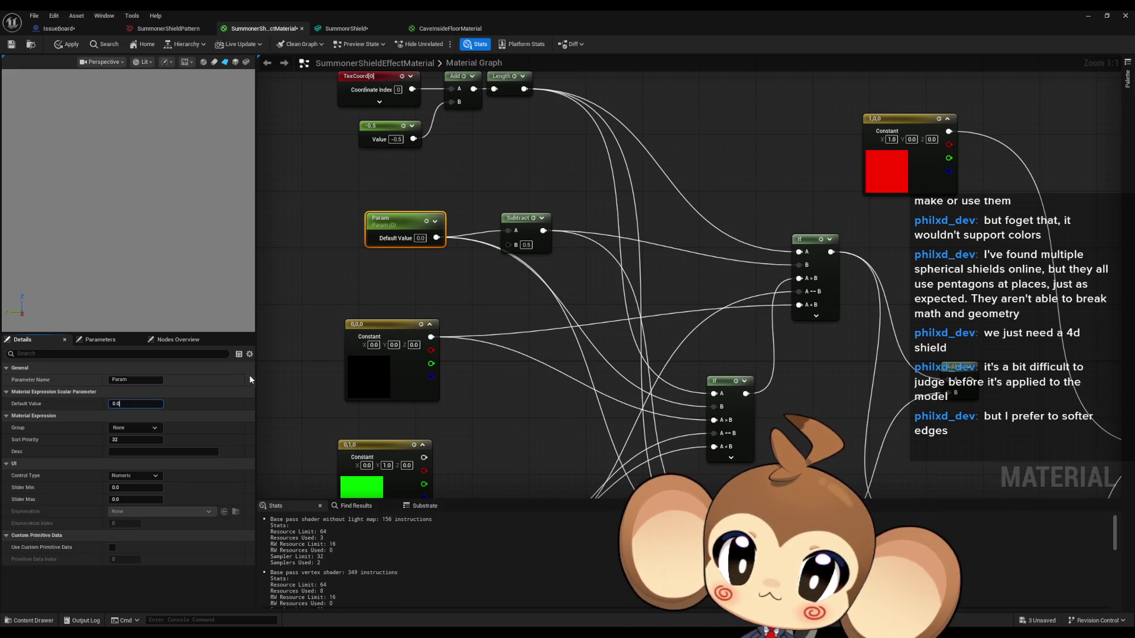
key("Return")
mouse_move(128, 402)
left_mouse_down()
mouse_move(189, 402)
mouse_move(106, 404)
mouse_move(174, 404)
left_mouse_up()
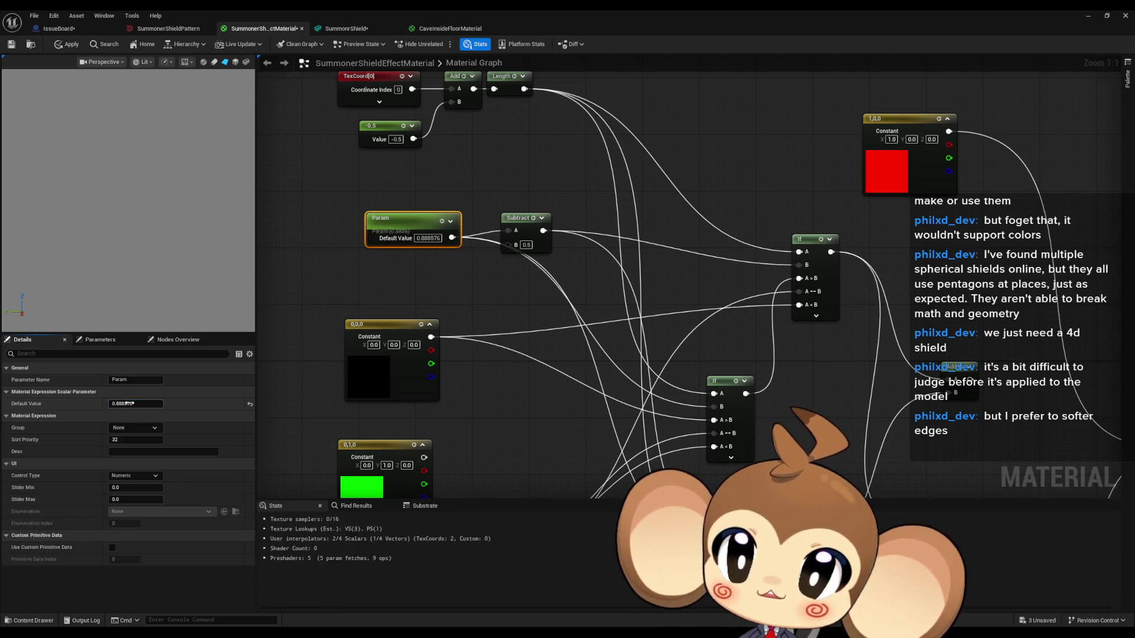
left_click_drag(1032, 459, 690, 312)
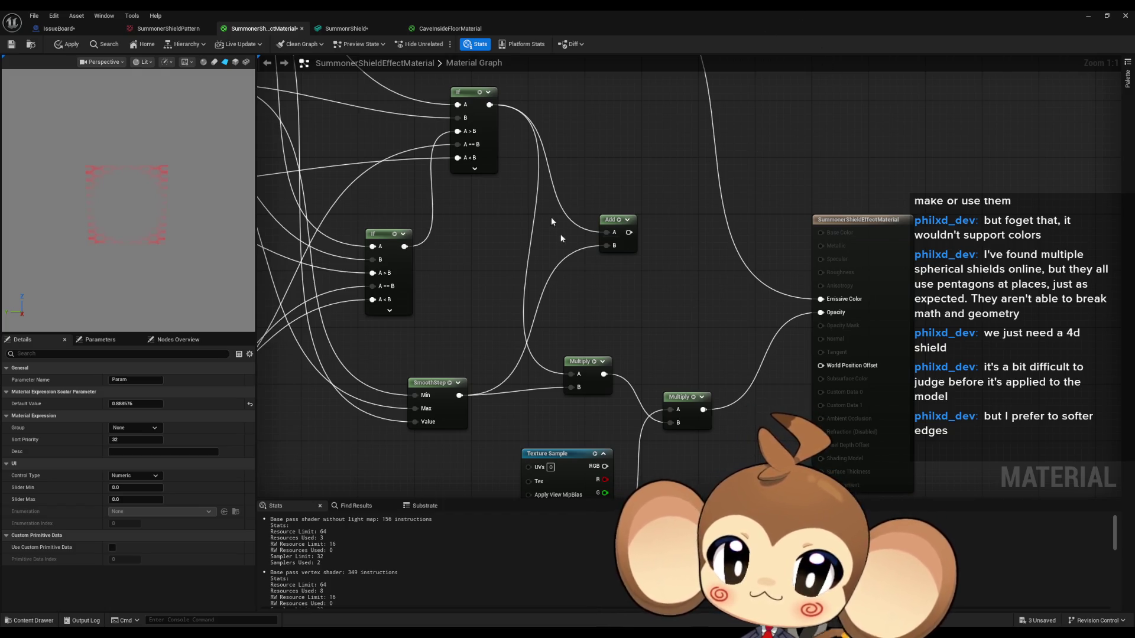
Move the TexCoord, Add, Length and -0.5 nodes below the Texture Sample
scroll(576, 284, "down", 5)
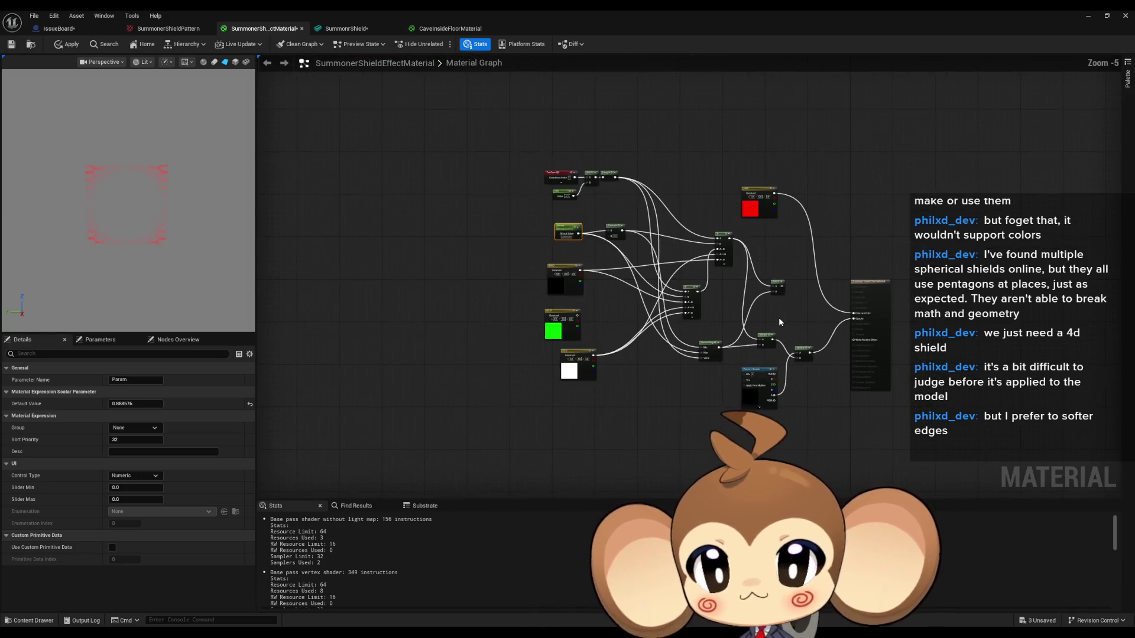
left_click_drag(777, 320, 748, 303)
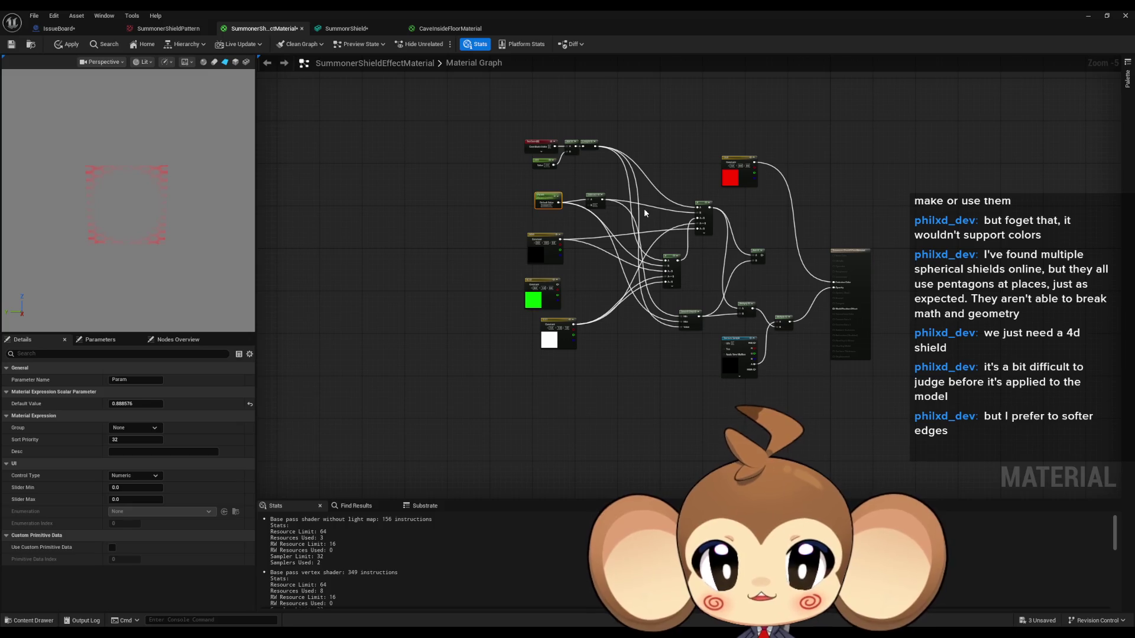
scroll(645, 211, "up", 2)
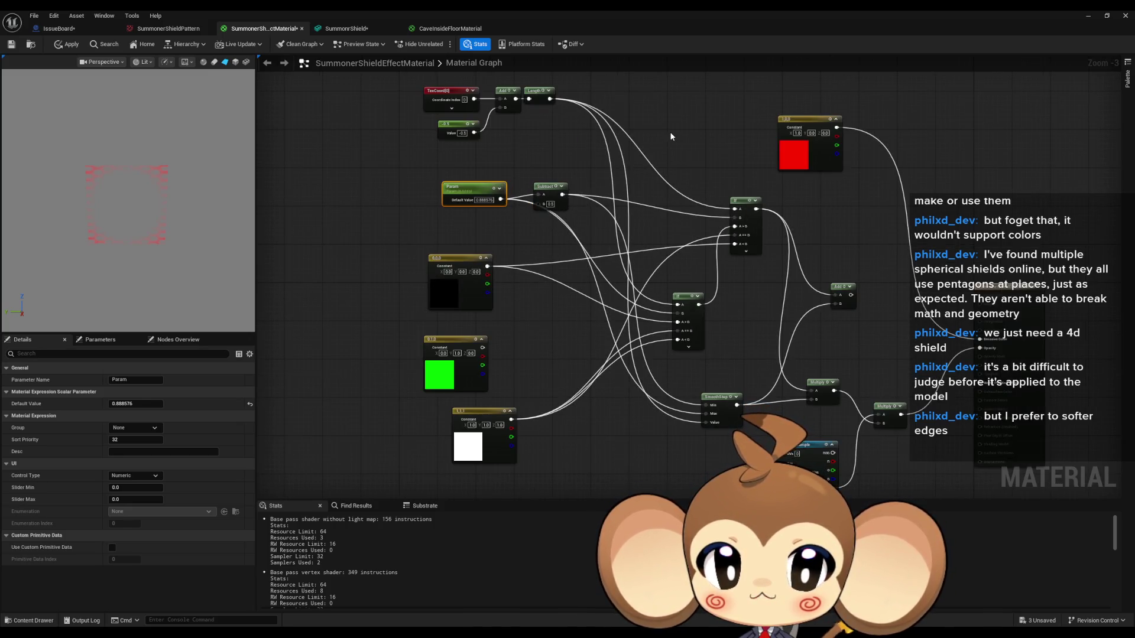
left_click_drag(424, 107, 561, 178)
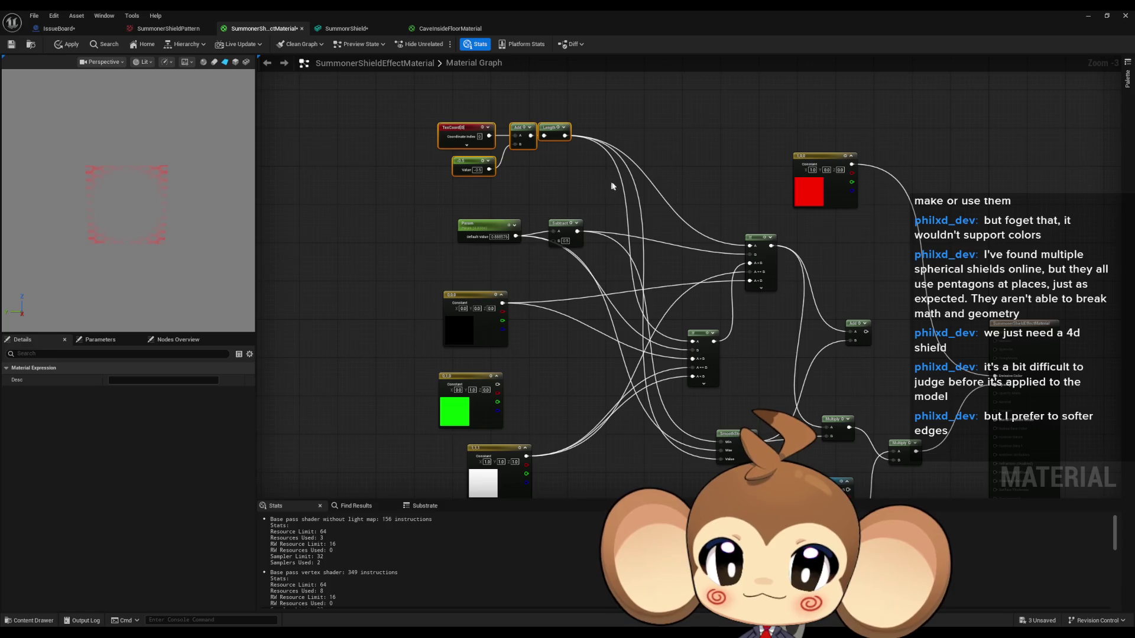
left_click_drag(494, 133, 566, 390)
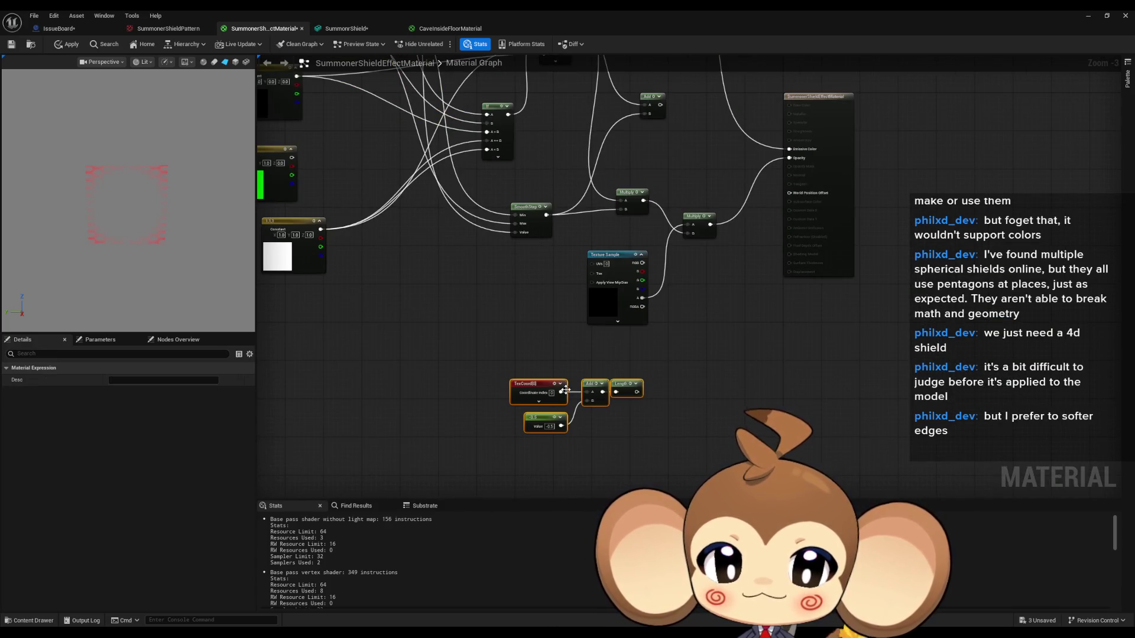
scroll(752, 181, "up", 2)
Add reroute points on the output wires and route Length into Emissive Color
left_click(739, 169, "alt")
mouse_move(739, 156)
left_mouse_down()
mouse_move(594, 438)
mouse_move(541, 448)
left_mouse_up()
mouse_move(634, 312)
left_mouse_down()
mouse_move(735, 244)
mouse_move(736, 231)
left_mouse_up()
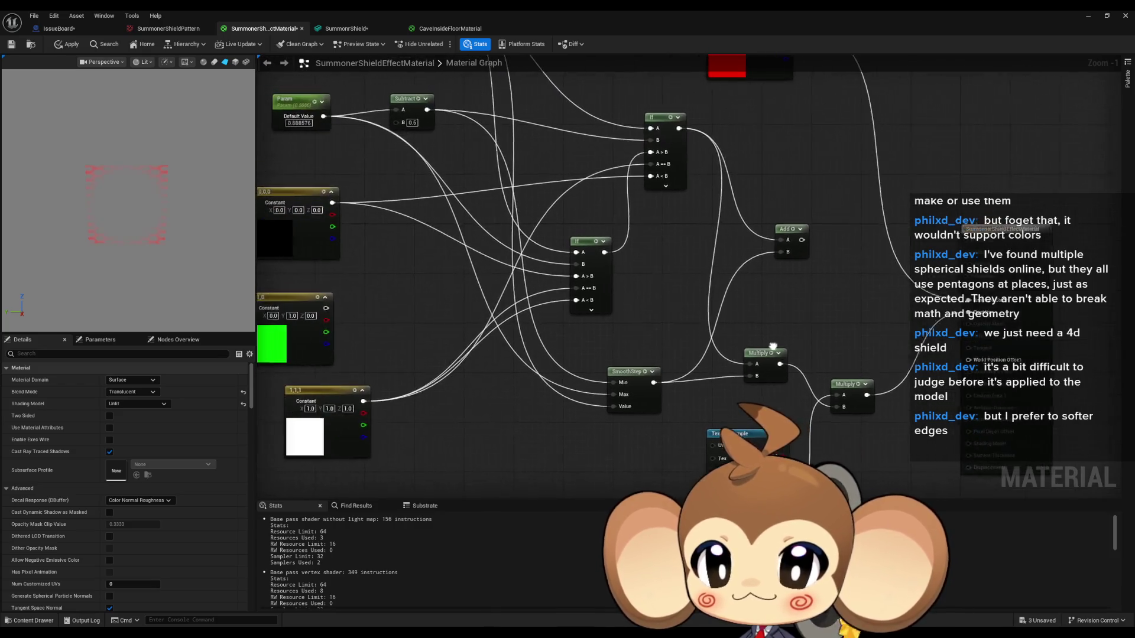
scroll(824, 321, "down", 4)
scroll(753, 354, "up", 5)
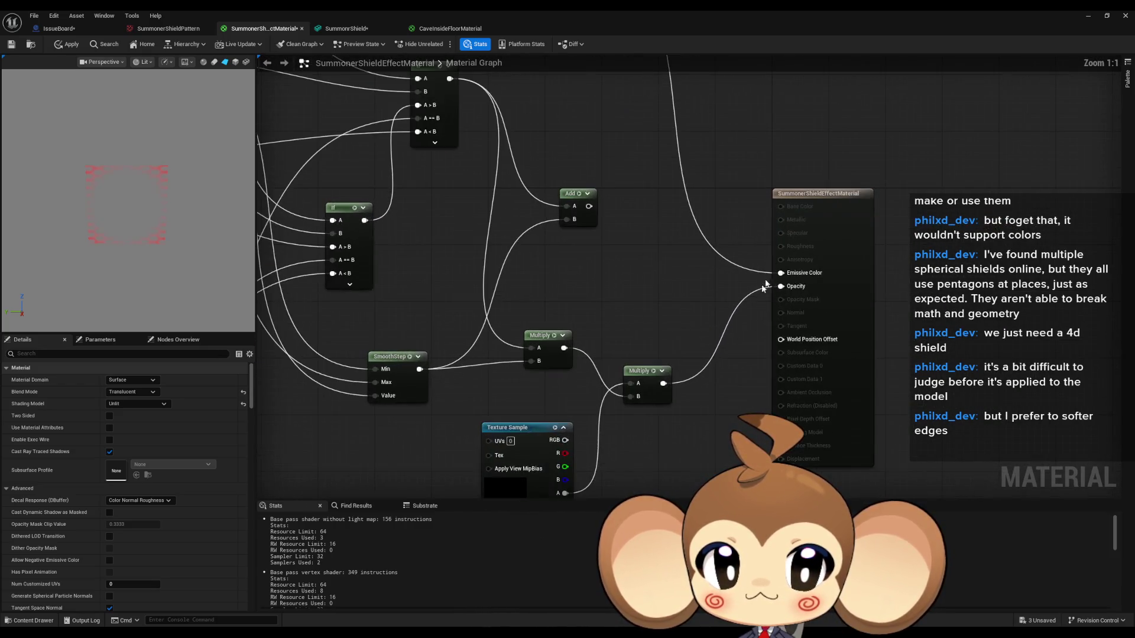
double_click(737, 292)
double_click(737, 261)
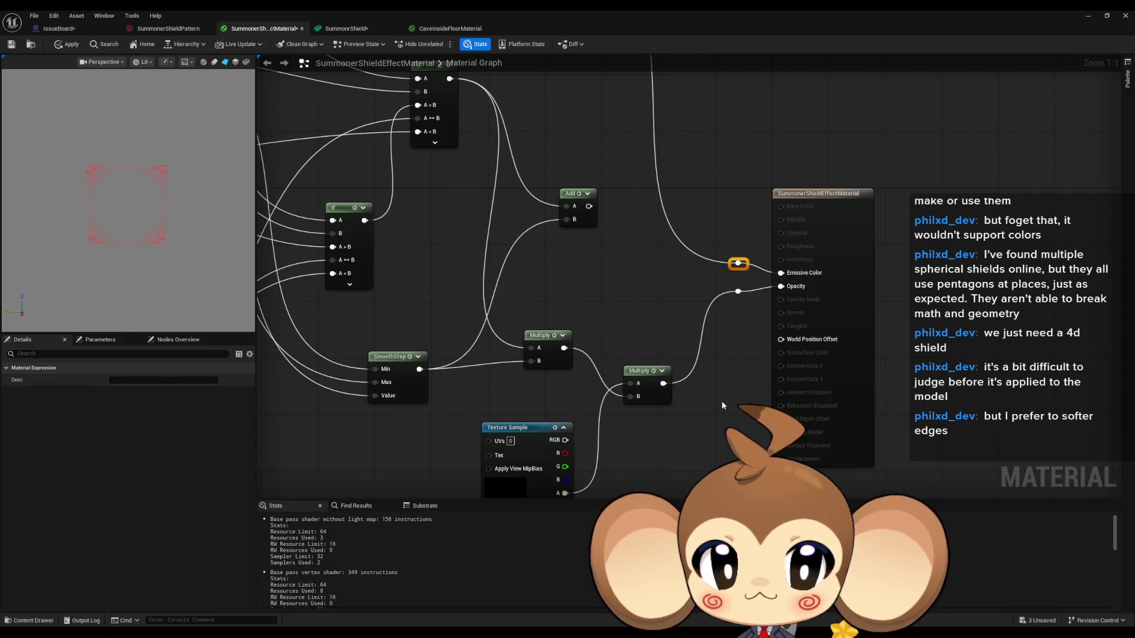
left_click_drag(592, 454, 820, 96)
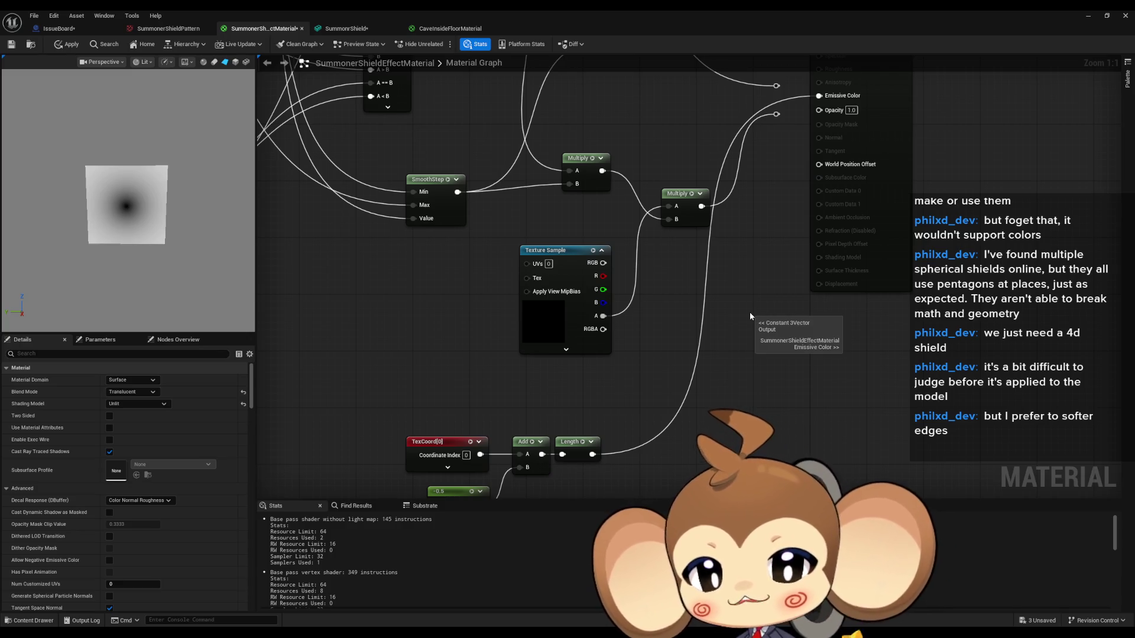
Add a 1-x node off the UV Length output and wire it to Emissive Color
left_click_drag(749, 312, 745, 230)
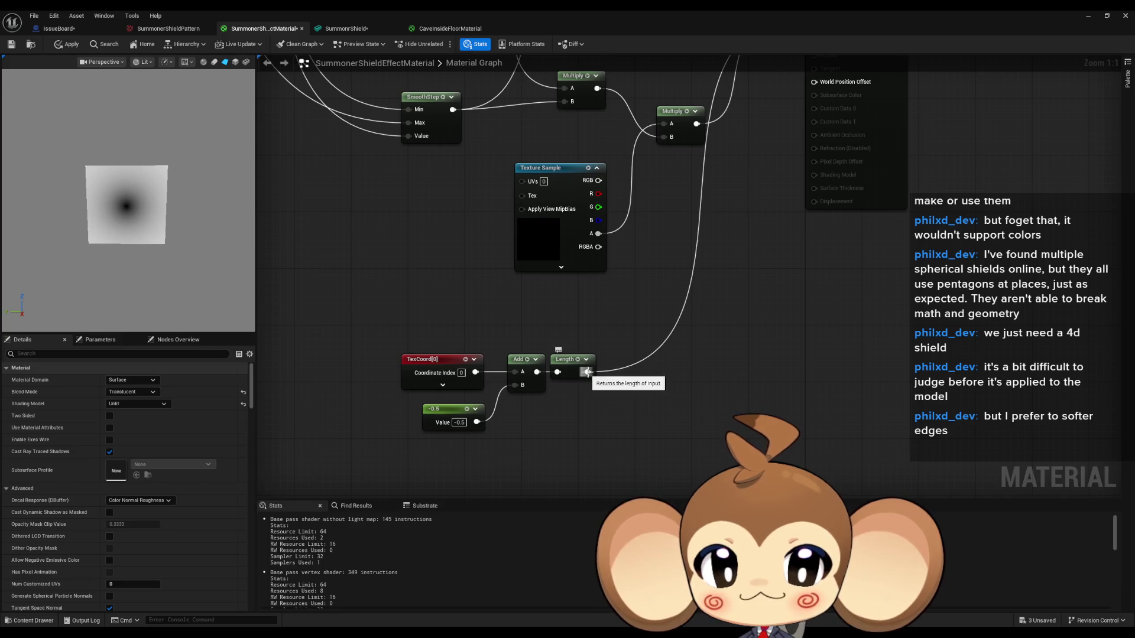
left_click_drag(587, 372, 630, 379)
type("1-x")
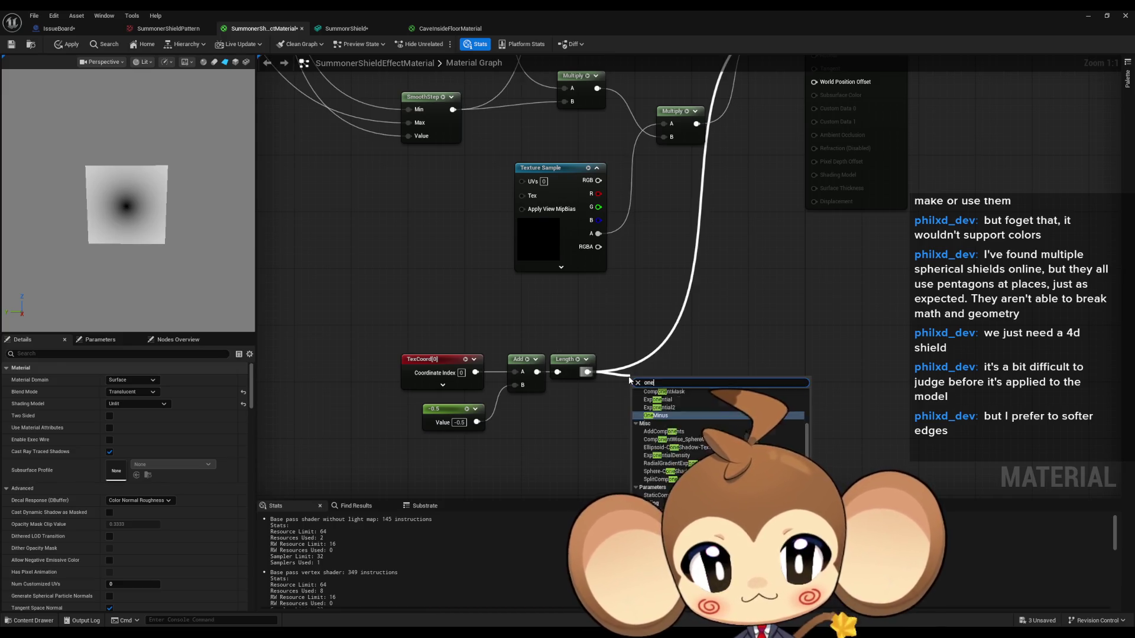
key("Return")
mouse_move(656, 394)
left_mouse_down()
mouse_move(759, 67)
mouse_move(814, 75)
left_mouse_up()
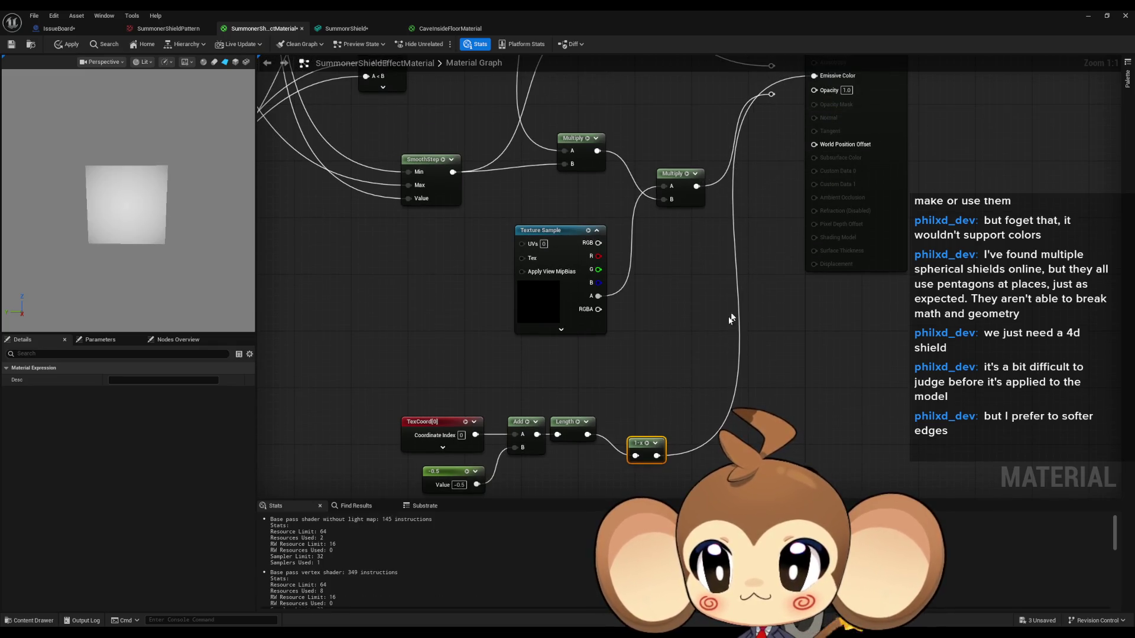
left_click_drag(748, 272, 716, 187)
mouse_move(608, 358)
left_mouse_down()
mouse_move(609, 336)
mouse_move(592, 339)
left_mouse_up()
left_click(743, 264)
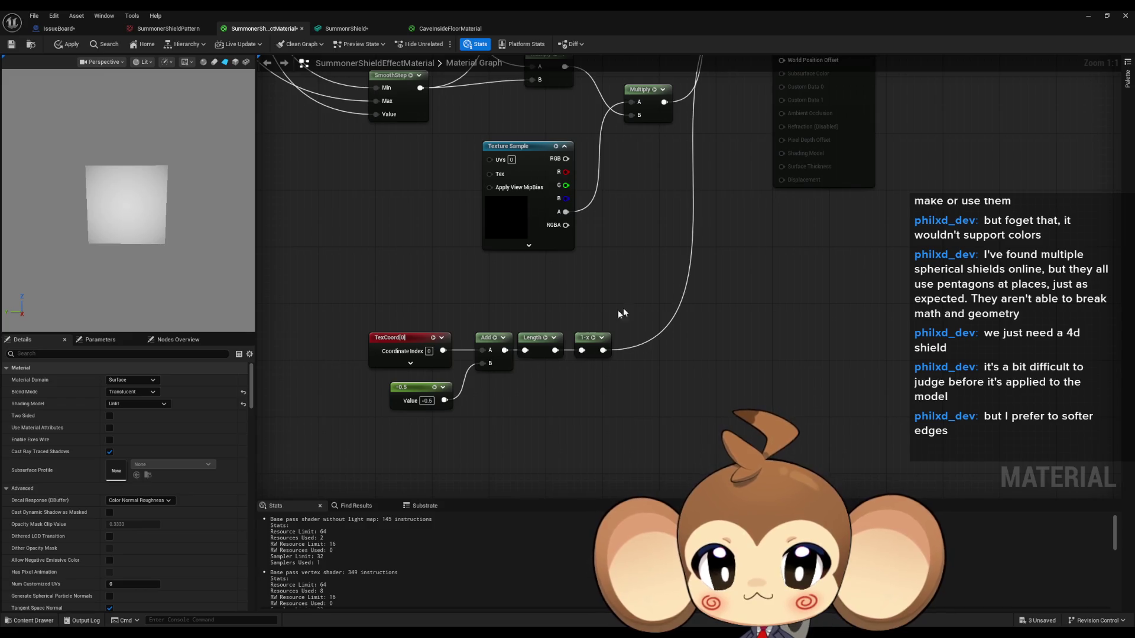
mouse_move(587, 338)
left_mouse_down()
mouse_move(620, 338)
mouse_move(559, 367)
mouse_move(562, 380)
mouse_move(610, 350)
left_mouse_up()
Insert a Multiply after Length with B set to 2.0, after trying 0.5 and 1.5
type("multiply")
key("Return")
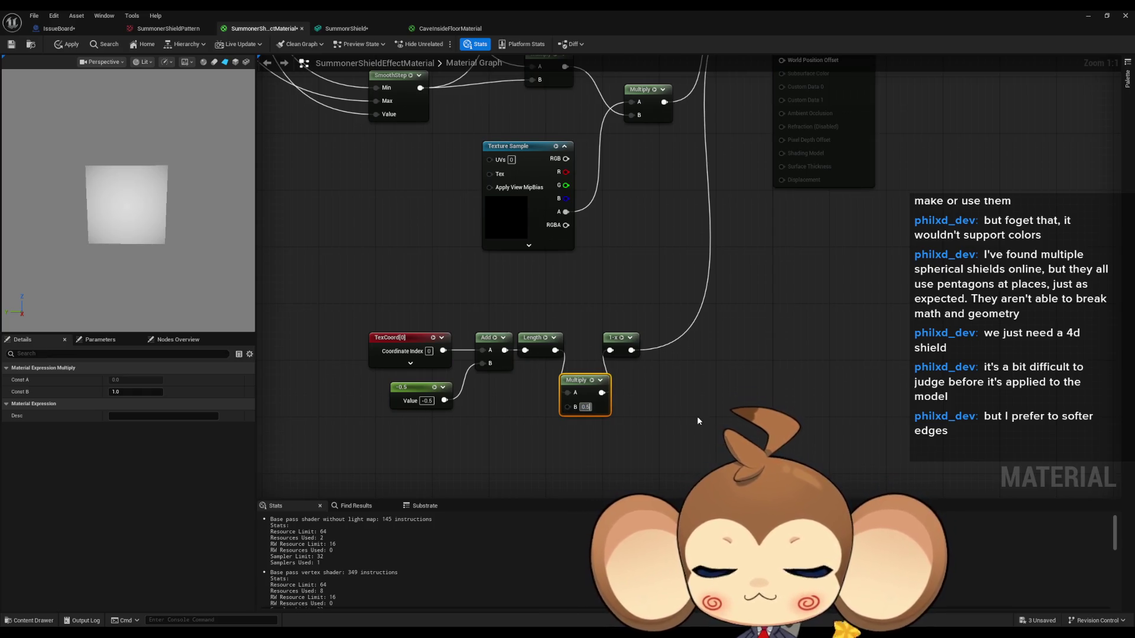
type("0.5")
key("Return")
type("2")
key("Return")
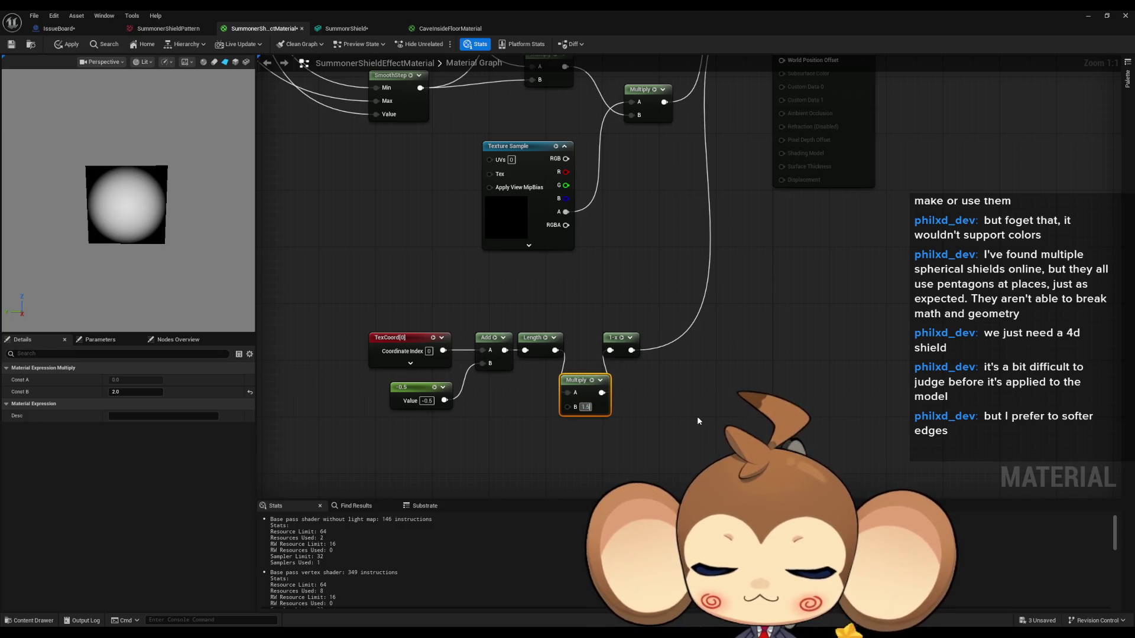
type("1.5")
key("Return")
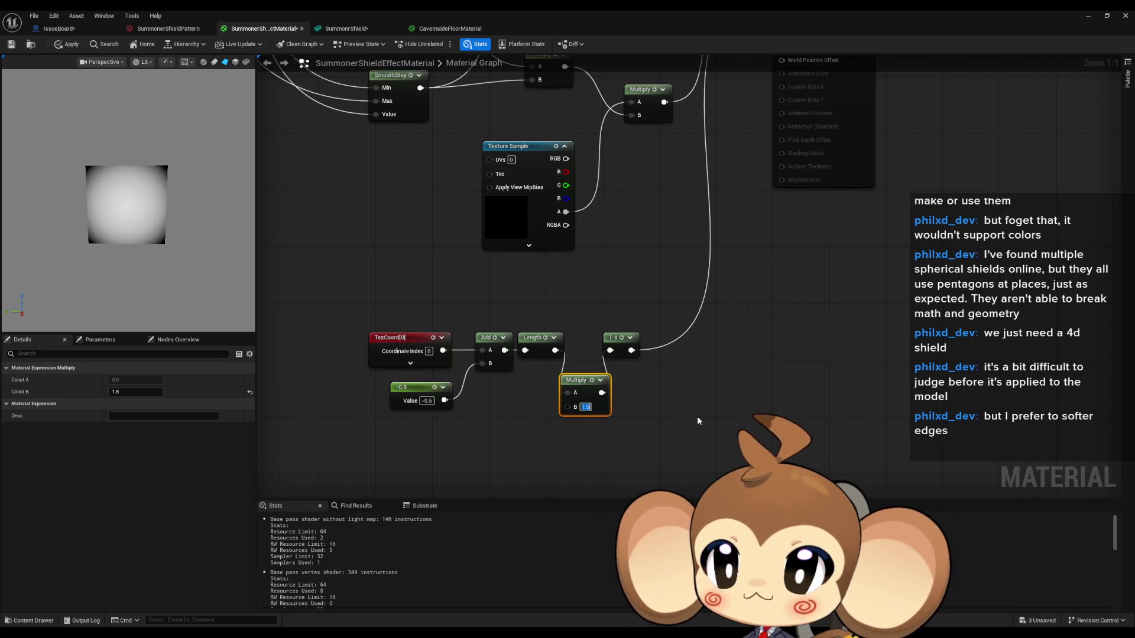
key("ctrl+z")
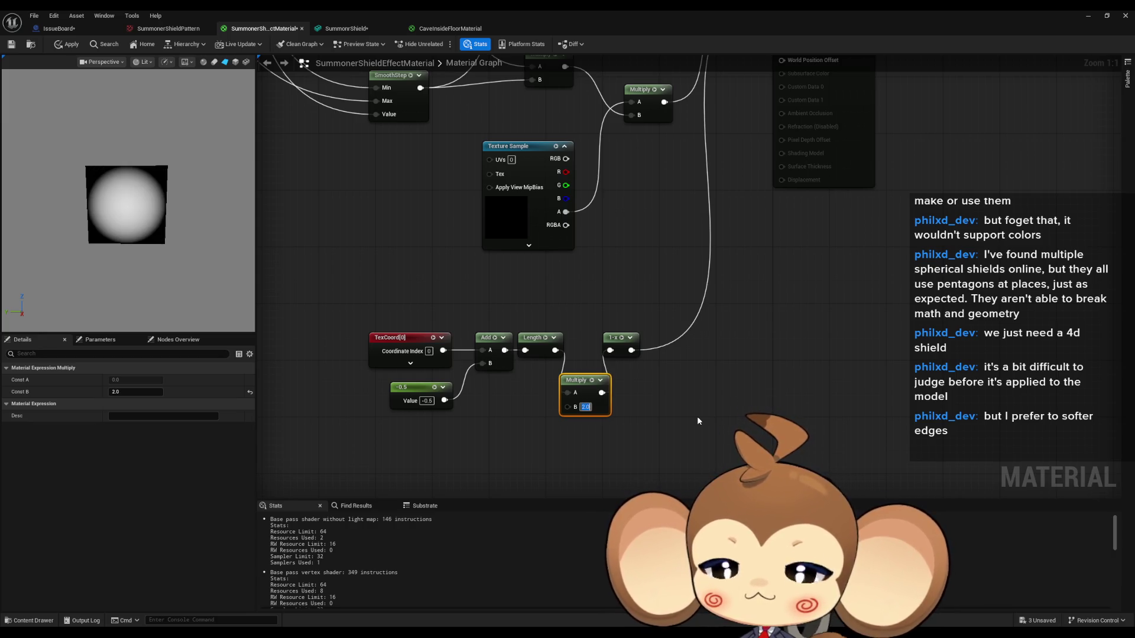
left_click_drag(617, 209, 628, 303)
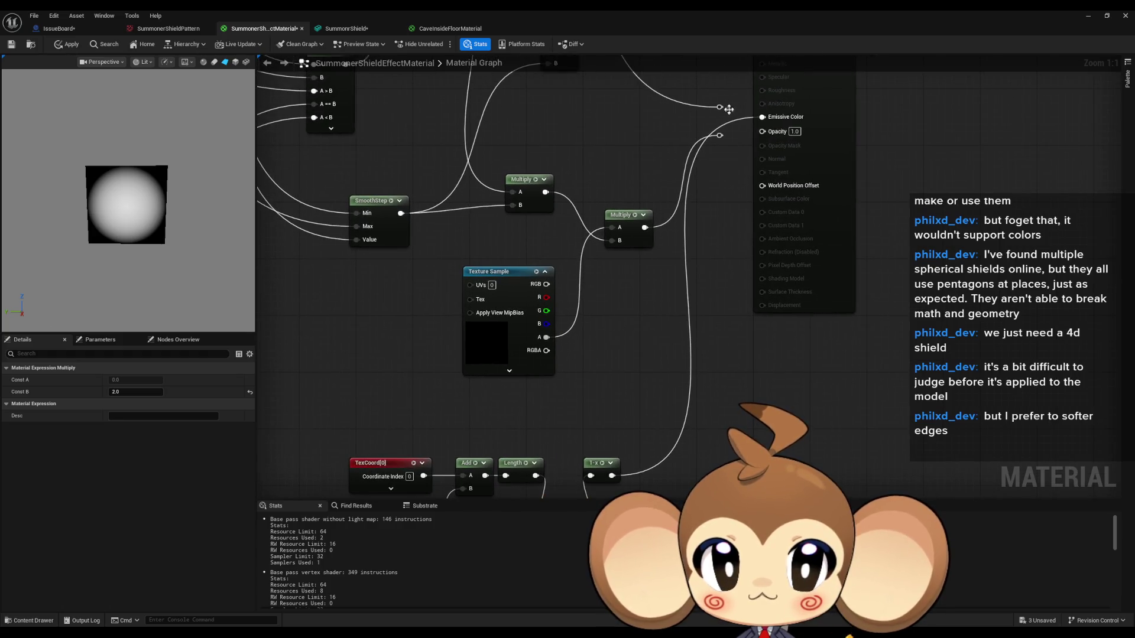
Restore the red colour feed to Emissive Color and multiply it by the 1-x result
left_click_drag(721, 107, 761, 116)
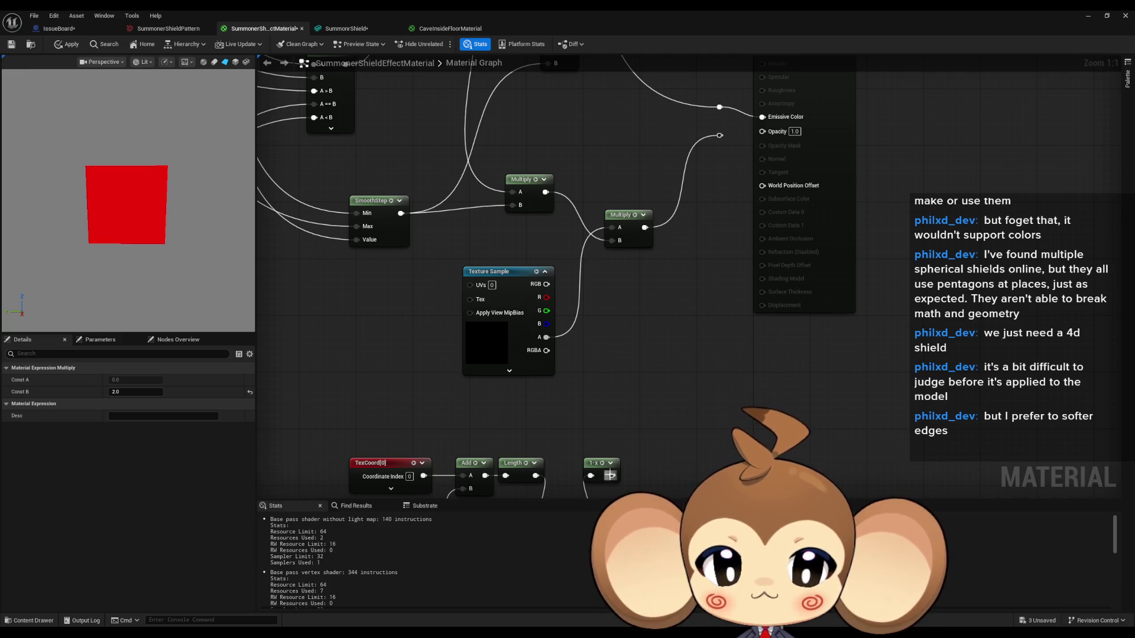
mouse_move(644, 227)
left_mouse_down()
mouse_move(663, 283)
mouse_move(611, 476)
left_mouse_up()
type("multiply")
key("Return")
mouse_move(727, 314)
left_mouse_down()
mouse_move(705, 373)
mouse_move(761, 201)
left_mouse_up()
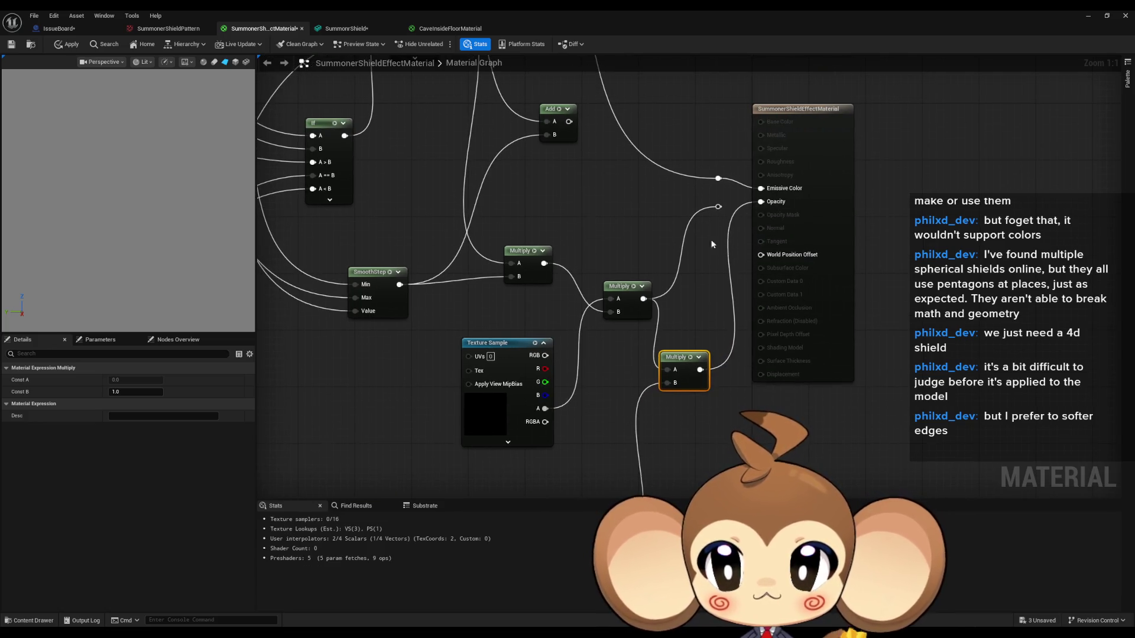
Scrub the Param radius default value, testing the cutoff and settling around 0.44774
key("Home")
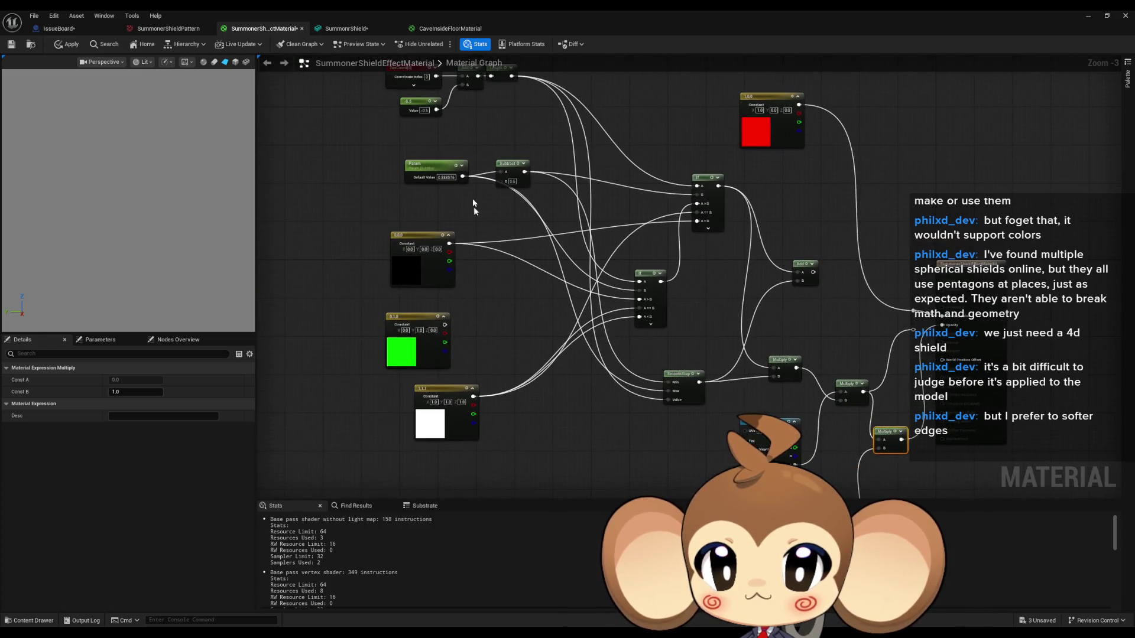
left_click(421, 165)
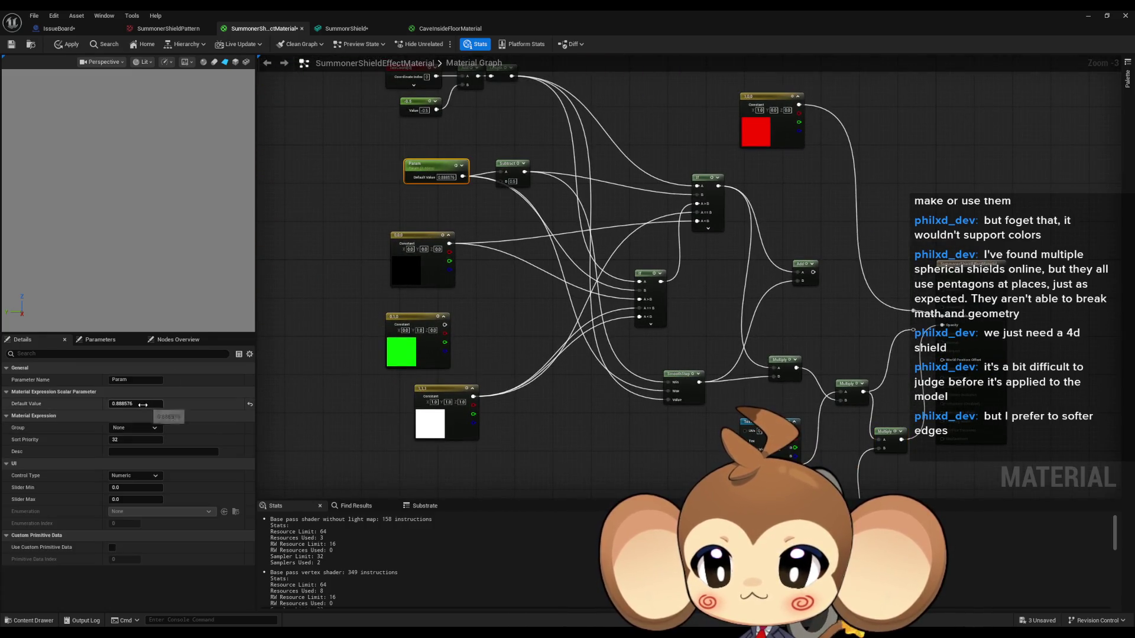
left_click_drag(136, 404, 118, 403)
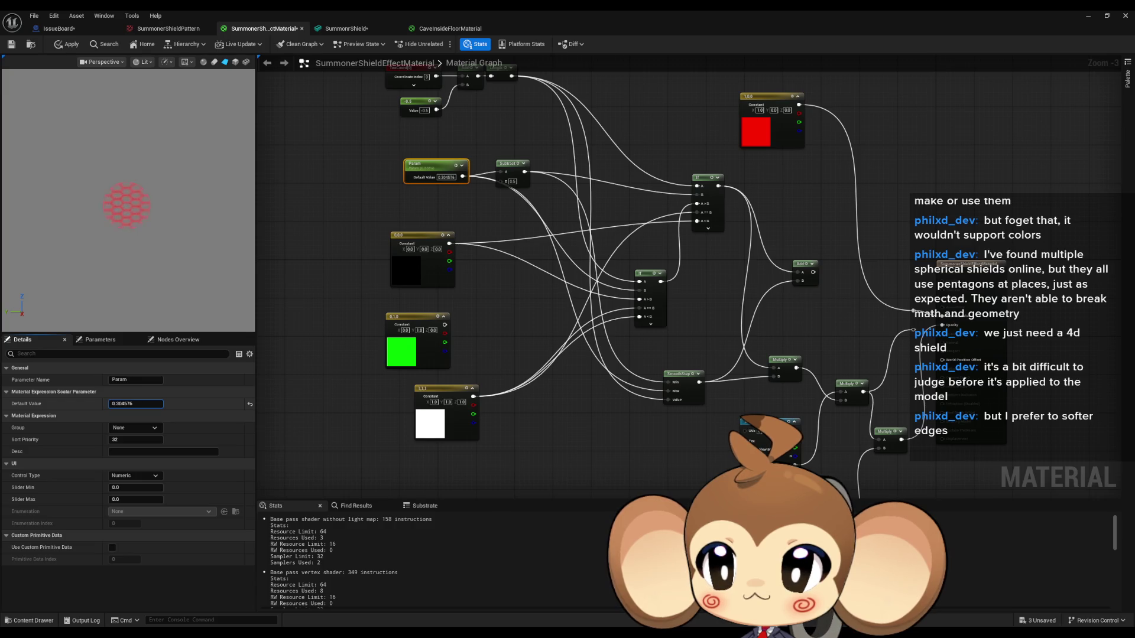
mouse_move(119, 404)
left_mouse_down()
mouse_move(154, 404)
mouse_move(122, 404)
left_mouse_up()
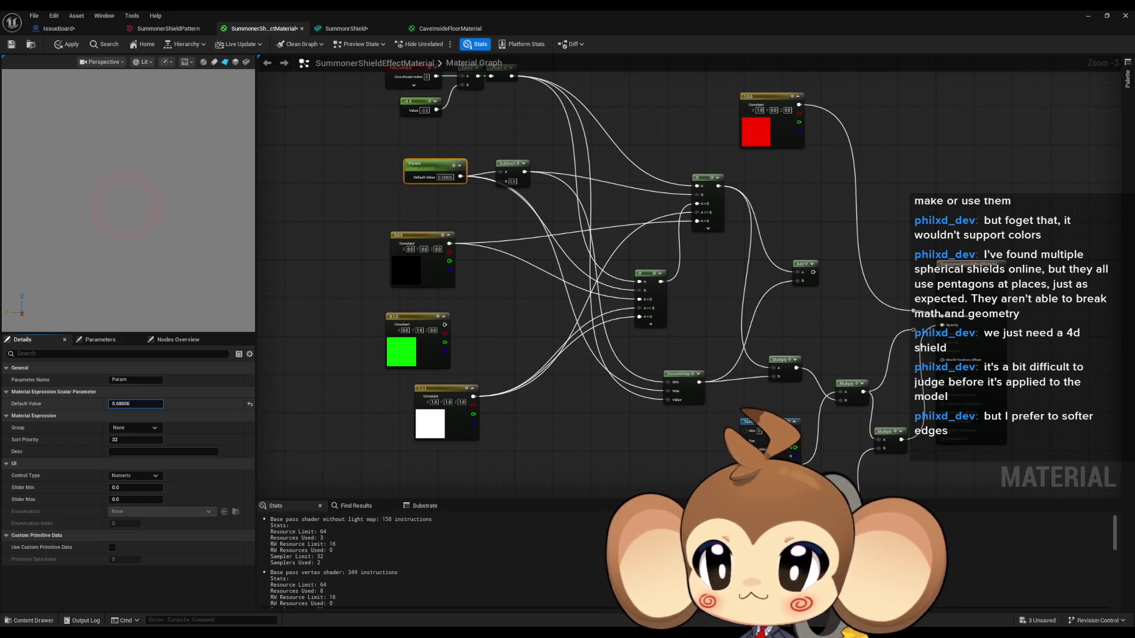
left_click_drag(136, 404, 119, 404)
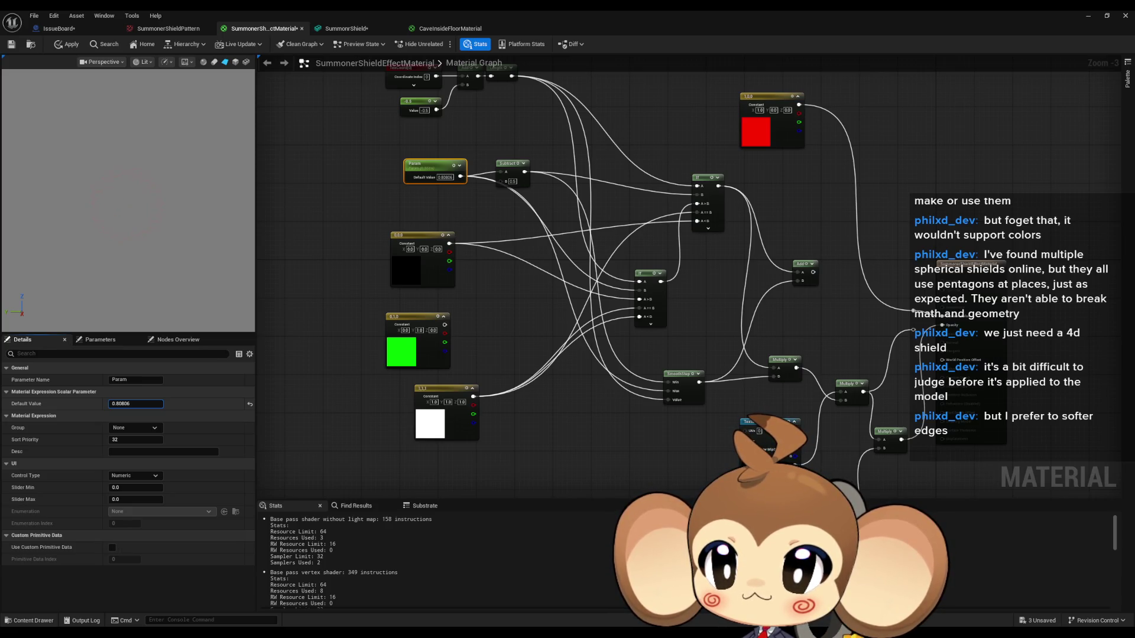
mouse_move(136, 404)
left_mouse_down()
mouse_move(154, 403)
mouse_move(119, 404)
mouse_move(147, 404)
left_mouse_up()
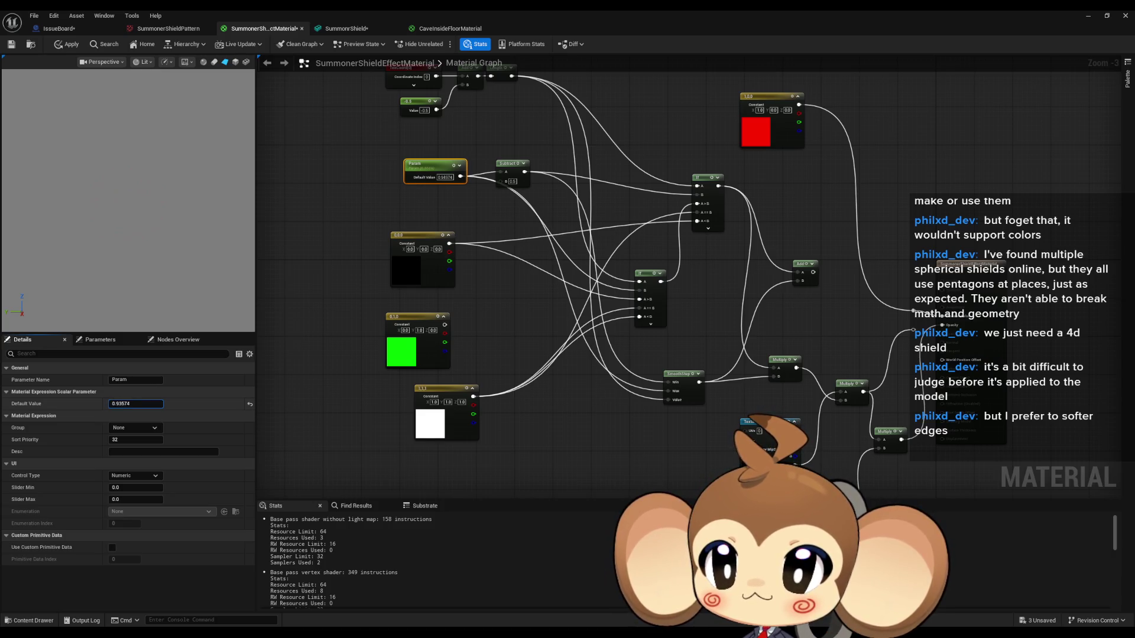
left_click_drag(136, 404, 118, 404)
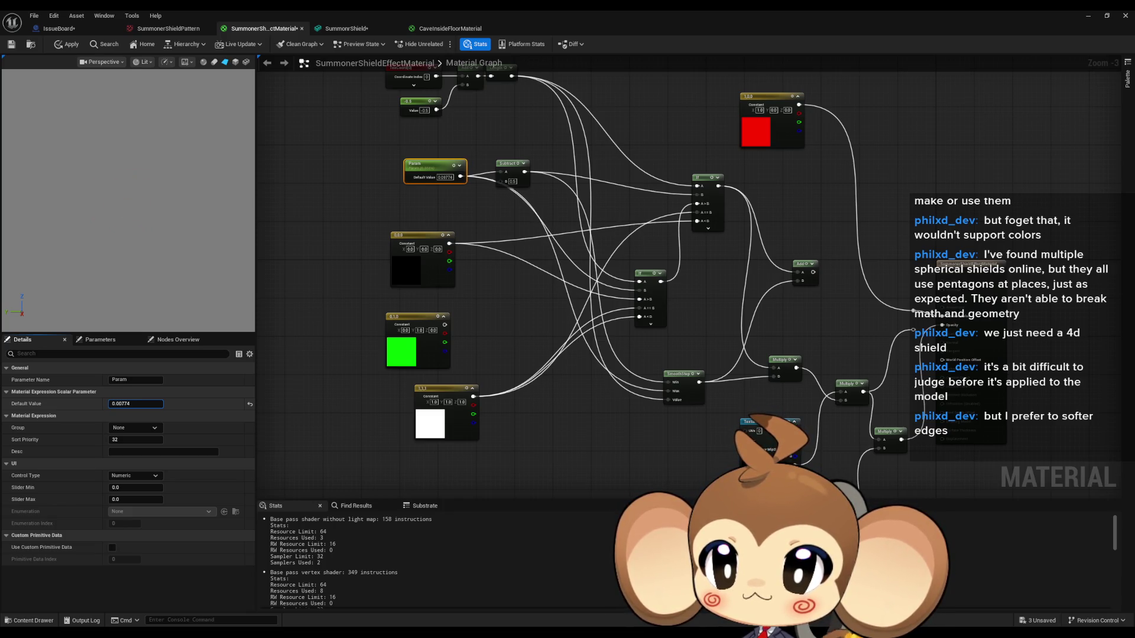
mouse_move(135, 404)
left_mouse_down()
mouse_move(118, 403)
mouse_move(148, 404)
left_mouse_up()
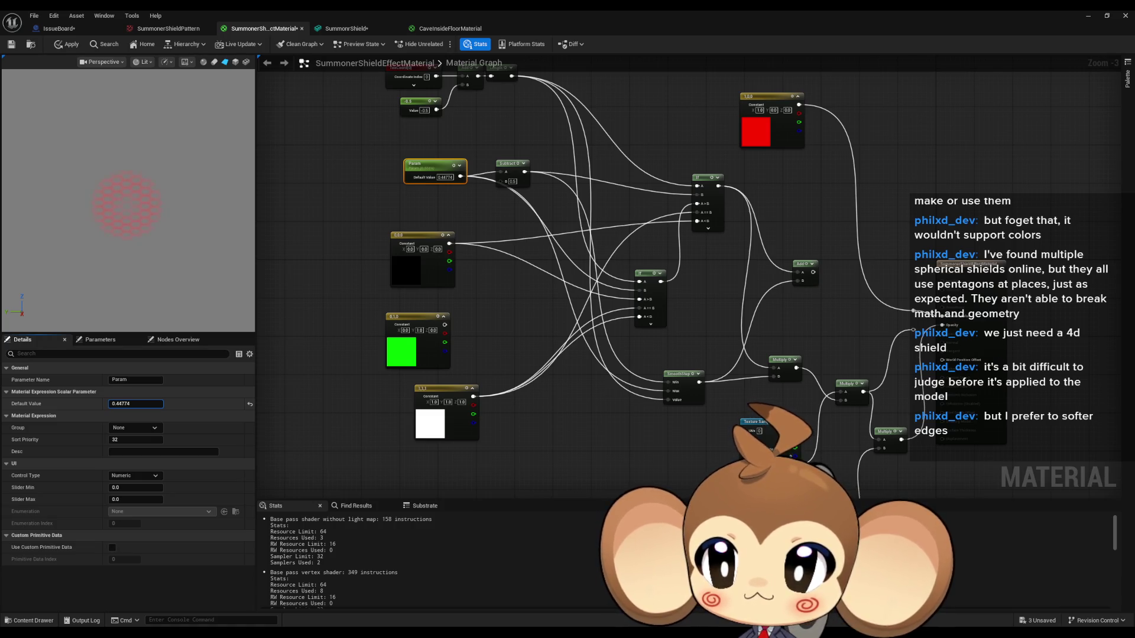
scroll(620, 415, "down", 3)
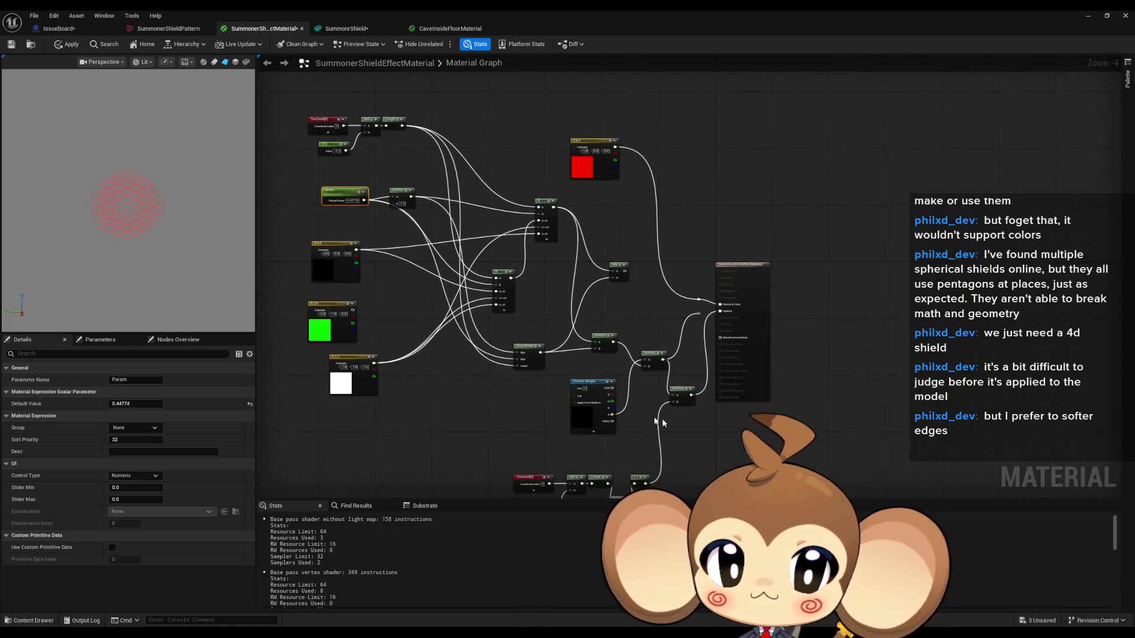
Delete the unused Add node
scroll(655, 421, "up", 3)
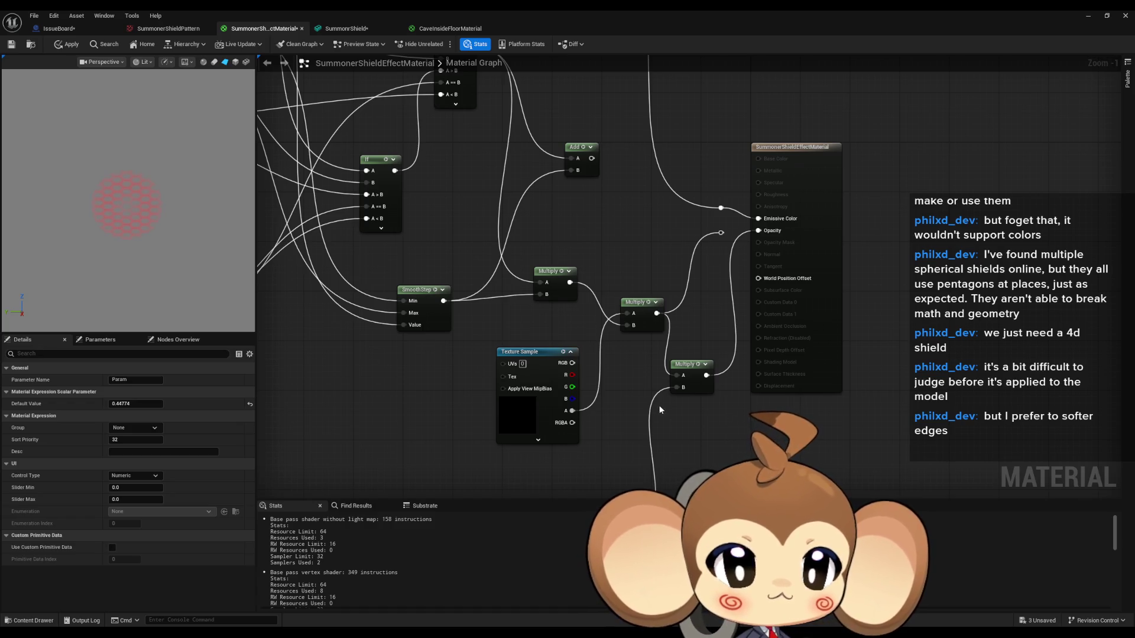
scroll(683, 388, "down", 2)
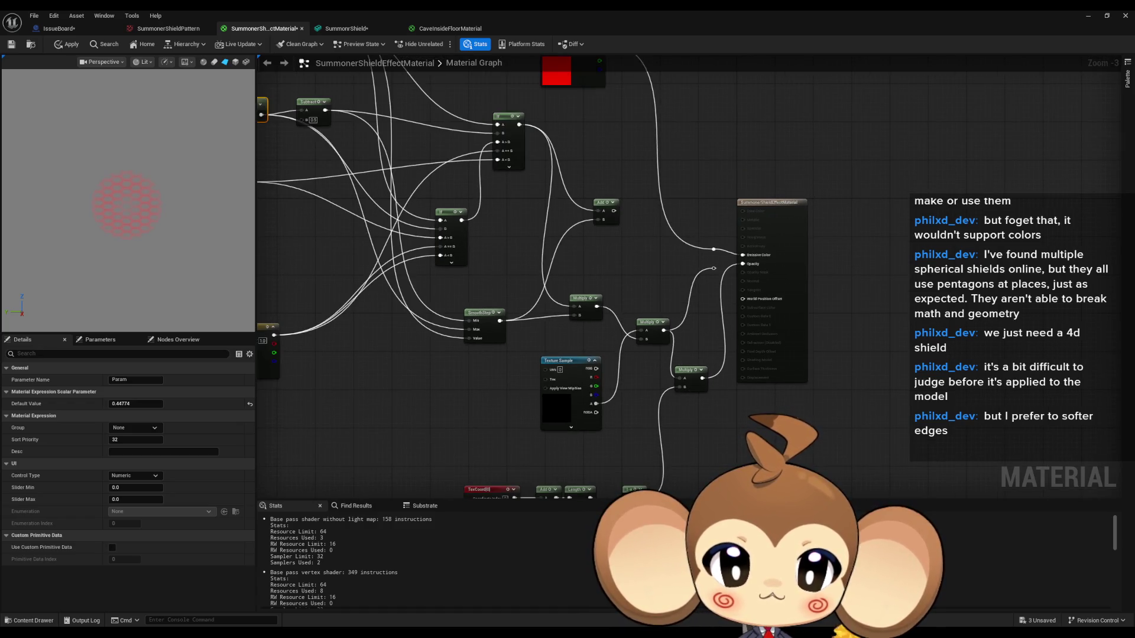
mouse_move(809, 377)
left_mouse_down()
mouse_move(800, 409)
mouse_move(787, 345)
left_mouse_up()
left_click_drag(642, 305, 652, 351)
key("Delete")
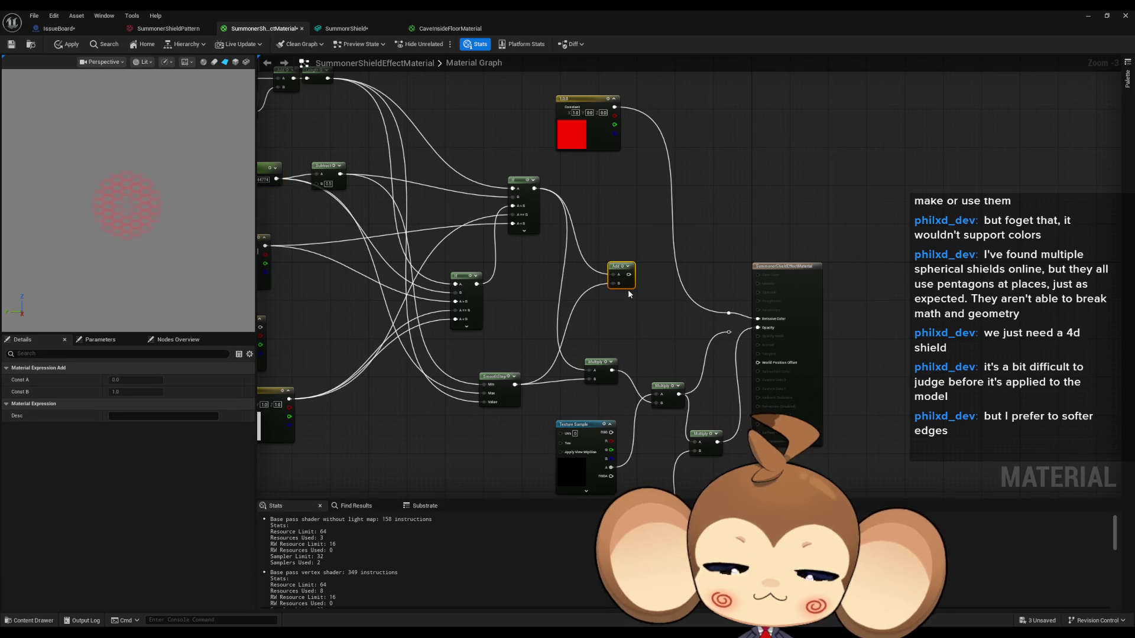
Replace the reroute point on the Opacity wire with a new one
mouse_move(627, 289)
left_mouse_down()
mouse_move(641, 295)
mouse_move(652, 260)
left_mouse_up()
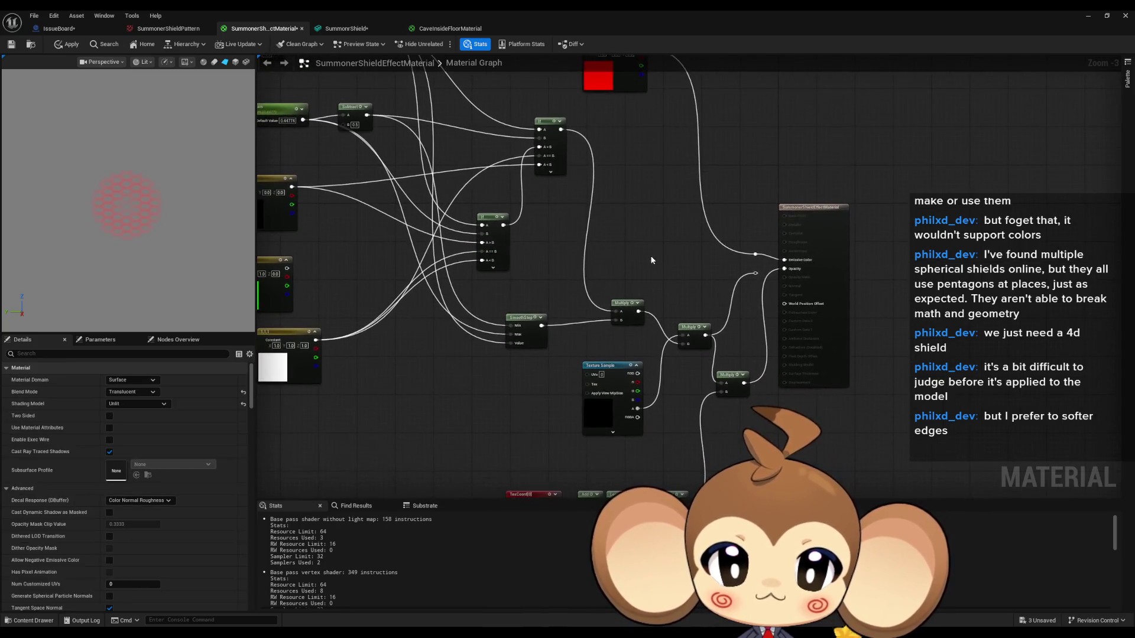
scroll(653, 258, "up", 3)
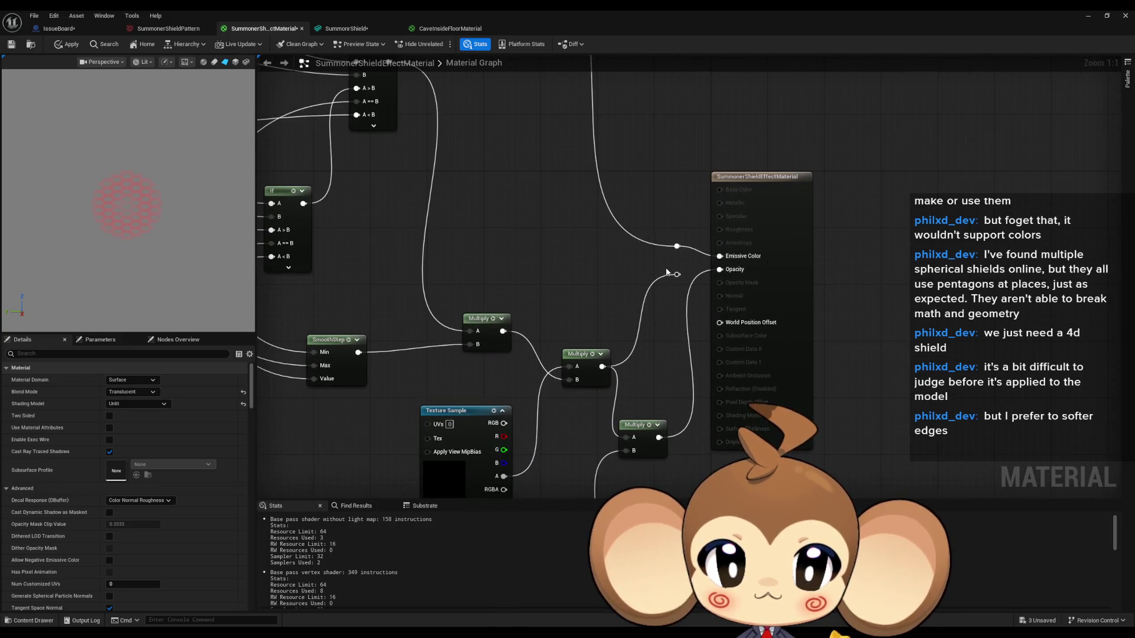
left_click(677, 276)
key("Delete")
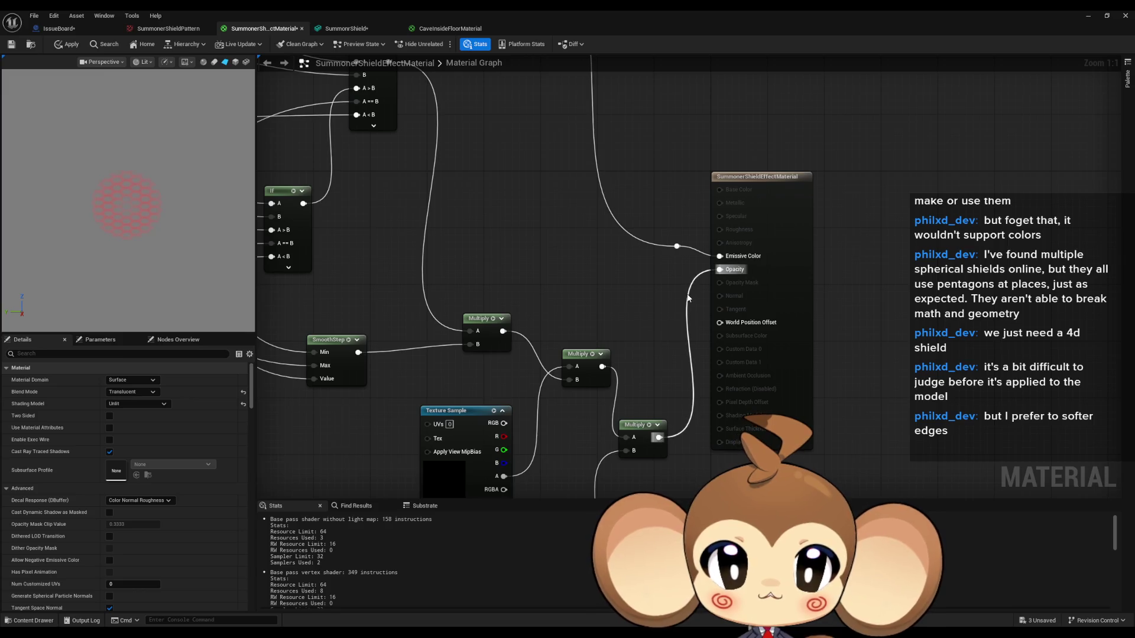
double_click(687, 294)
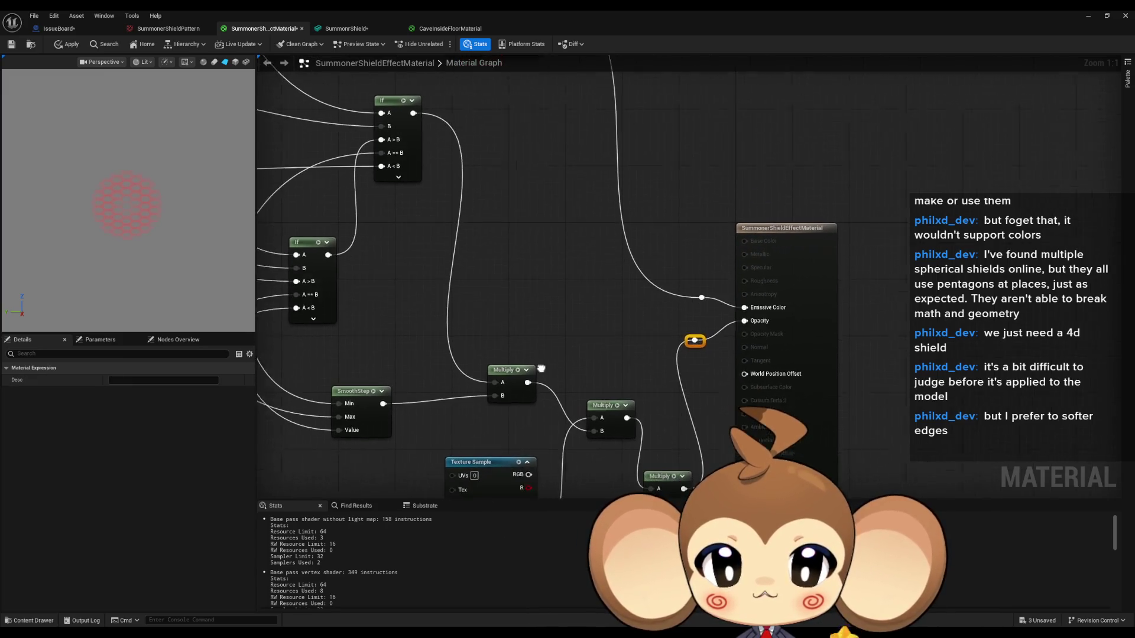
Paste a second copy of the SummonerShieldPattern Texture Sample node below the UV-distance chain
scroll(504, 322, "down", 3)
left_click_drag(505, 325, 677, 350)
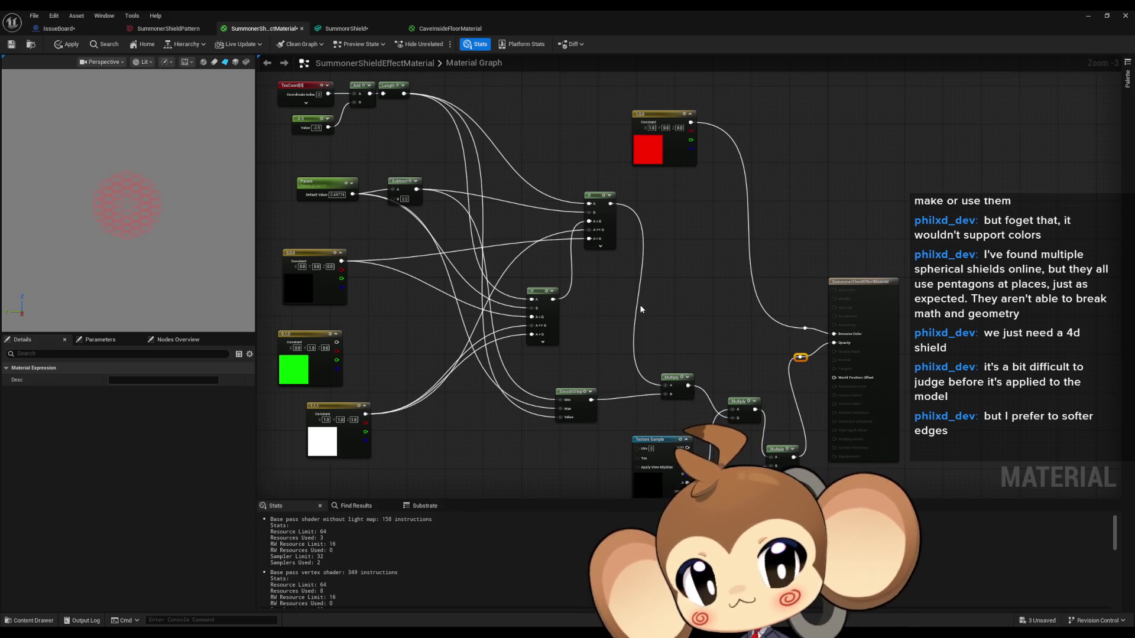
left_click_drag(639, 307, 626, 188)
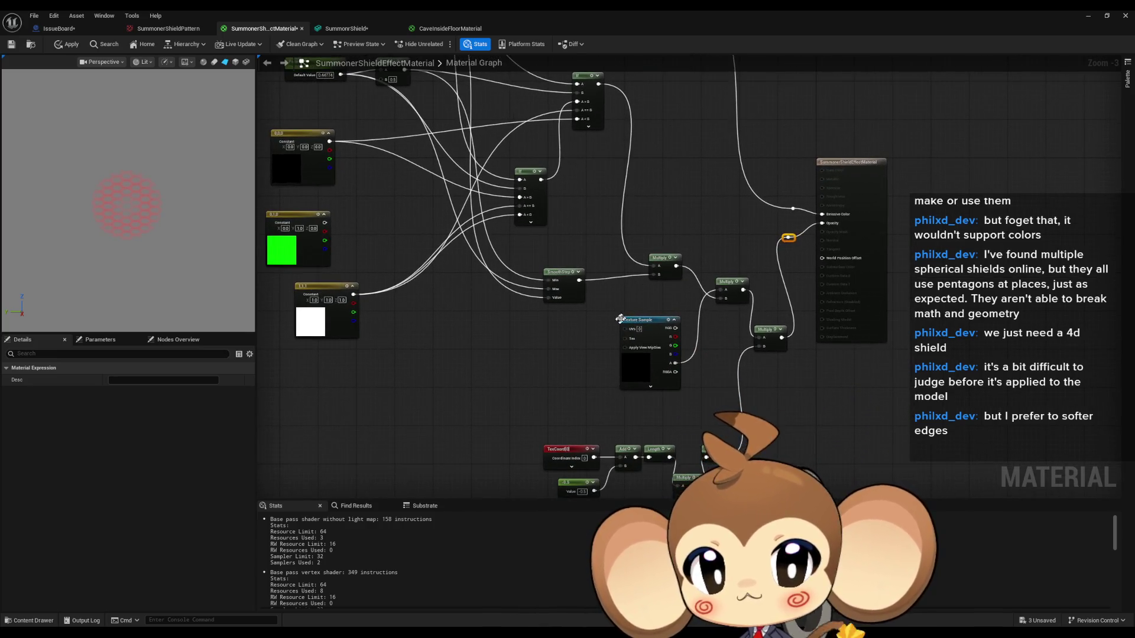
left_click_drag(584, 318, 503, 312)
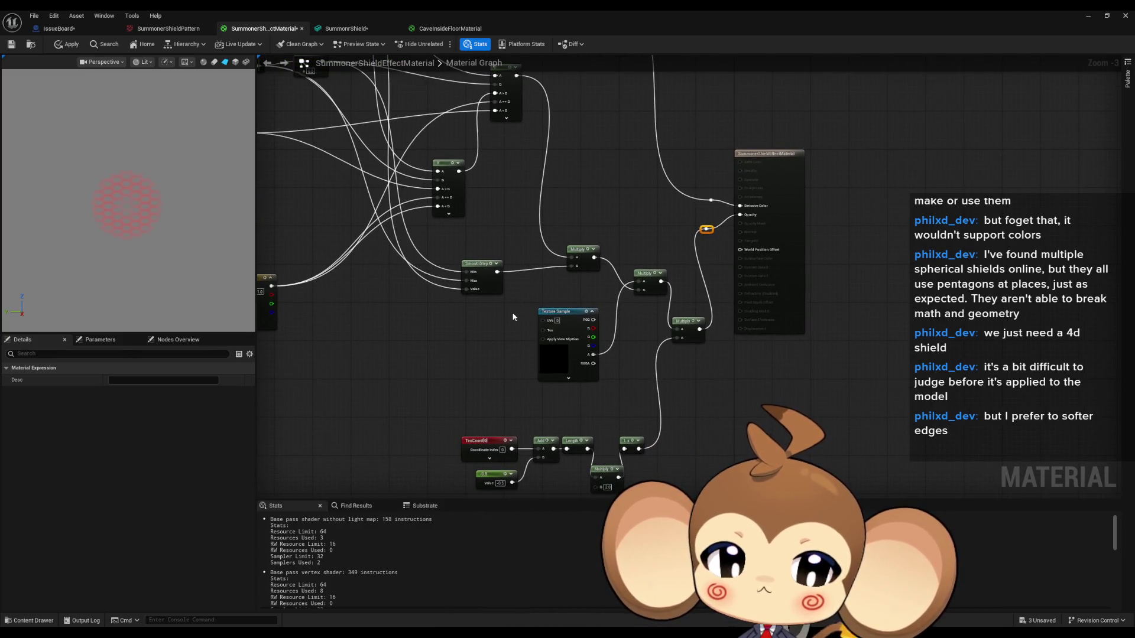
left_click(568, 349)
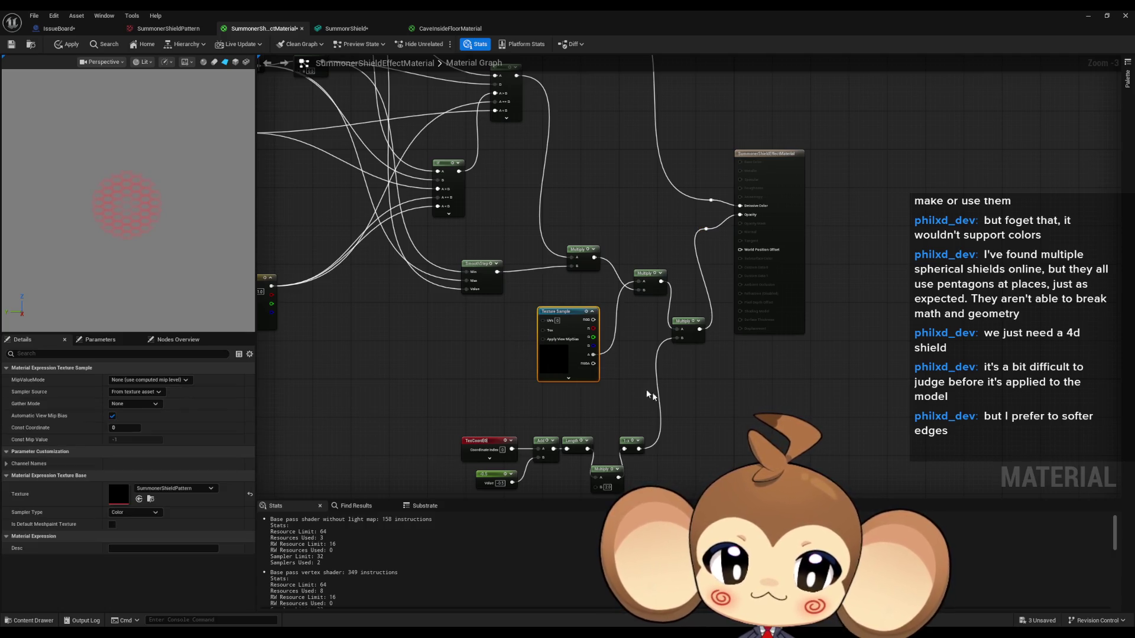
left_click_drag(686, 478, 654, 392)
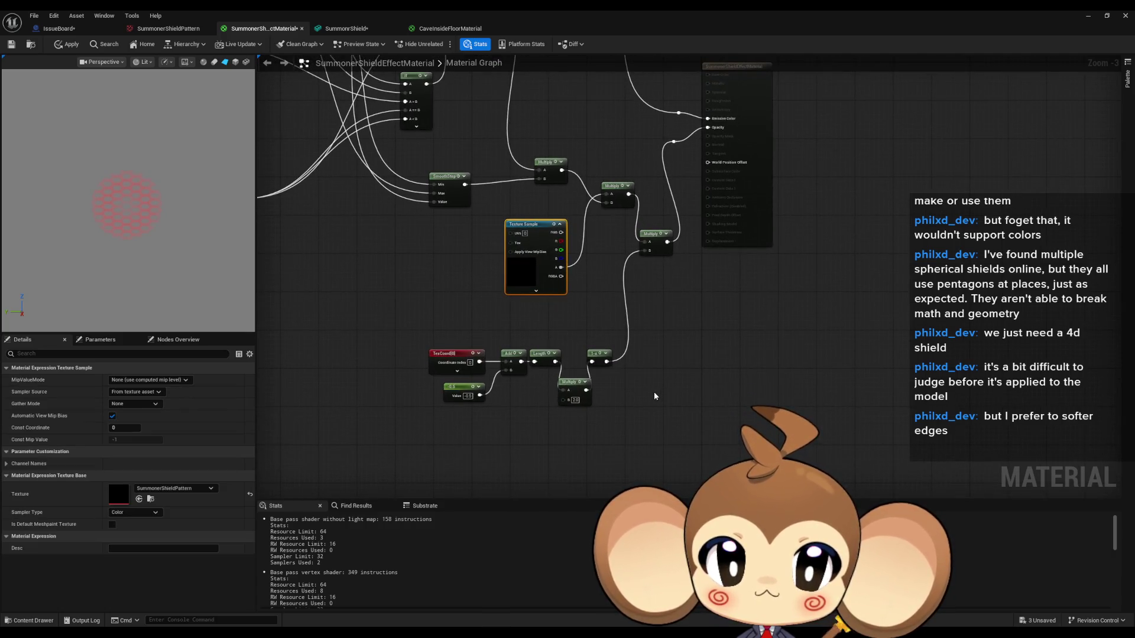
left_click(653, 391)
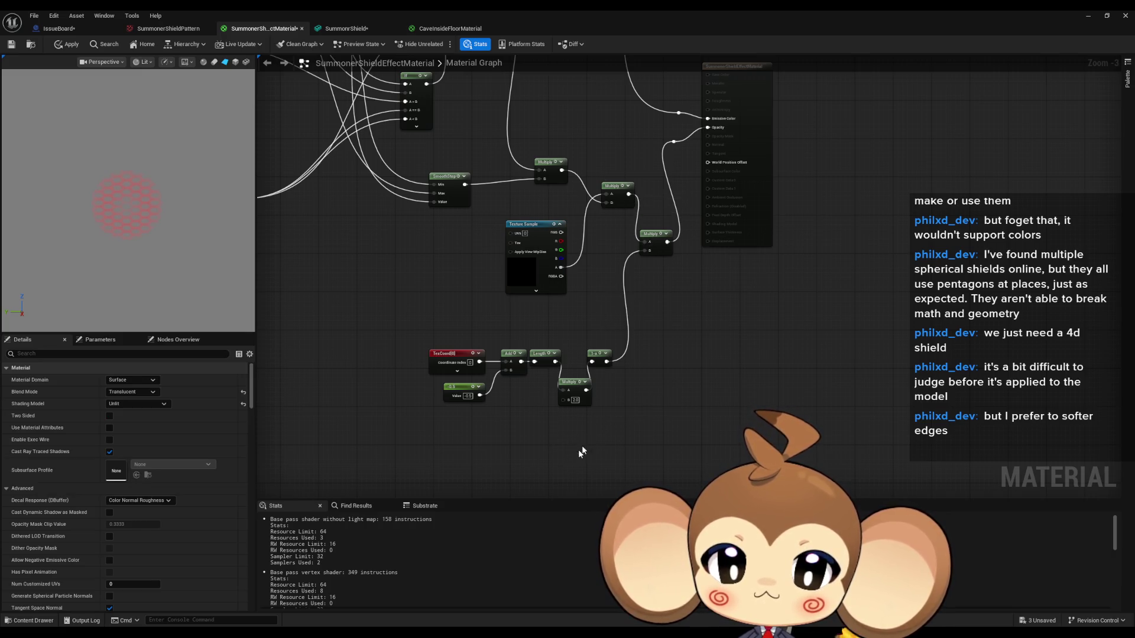
key("ctrl+v")
Multiply the duplicate Texture Sample's alpha by 0.1 in a new Multiply node
mouse_move(576, 453)
left_mouse_down()
mouse_move(566, 410)
mouse_move(621, 415)
mouse_move(603, 406)
left_mouse_up()
type("*")
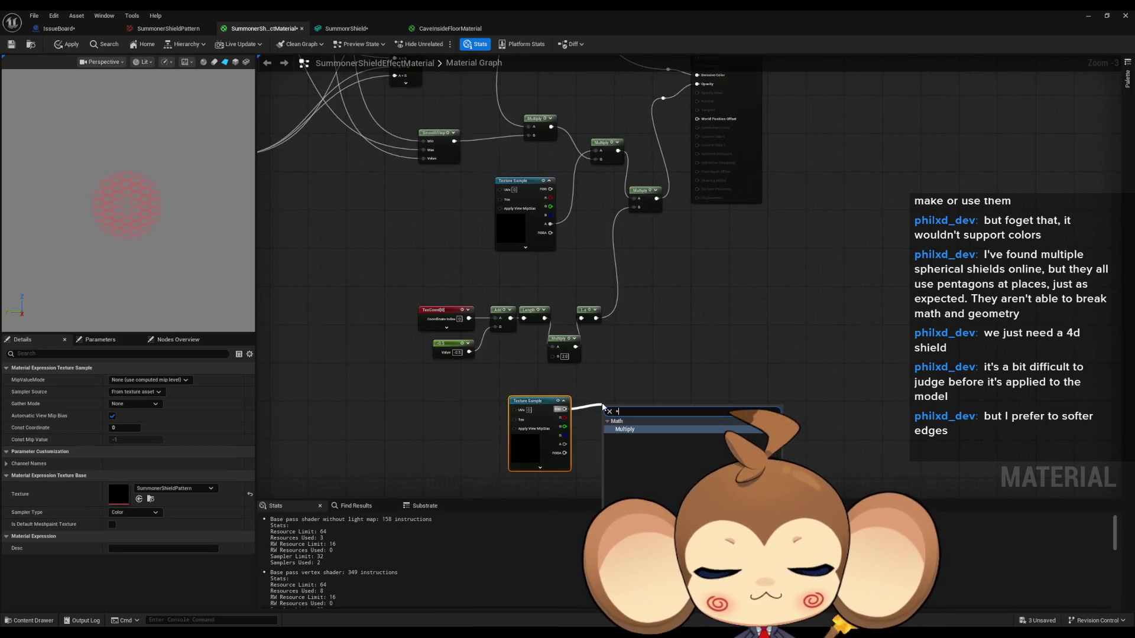
key("Escape")
mouse_move(564, 444)
left_mouse_down()
mouse_move(633, 380)
mouse_move(620, 367)
left_mouse_up()
type("*")
key("Return")
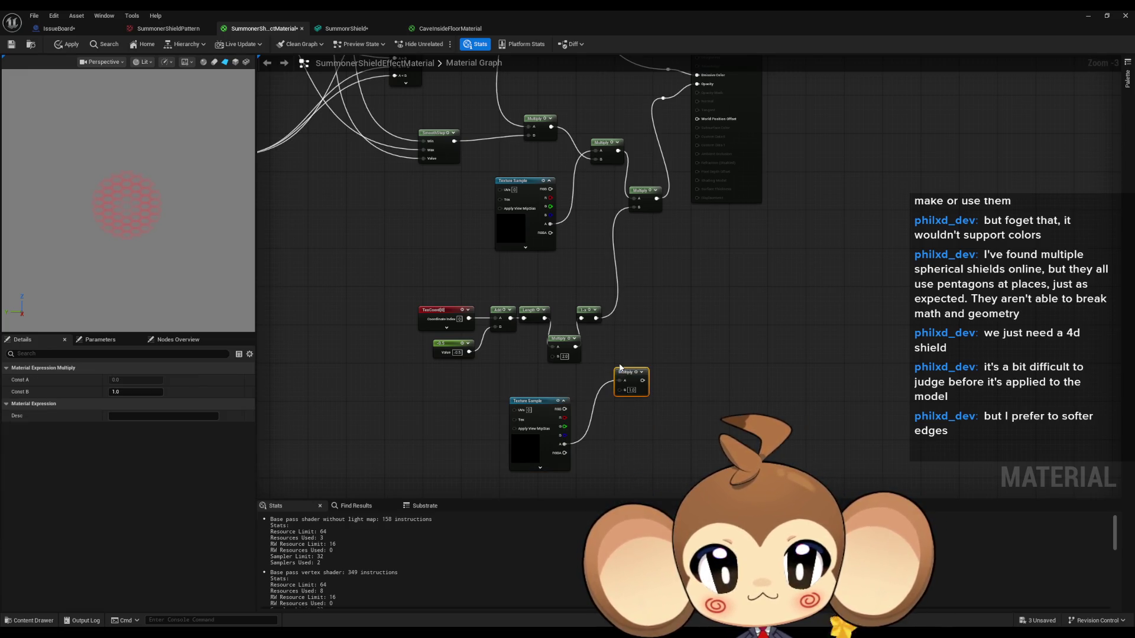
left_click(631, 390)
type("0.1")
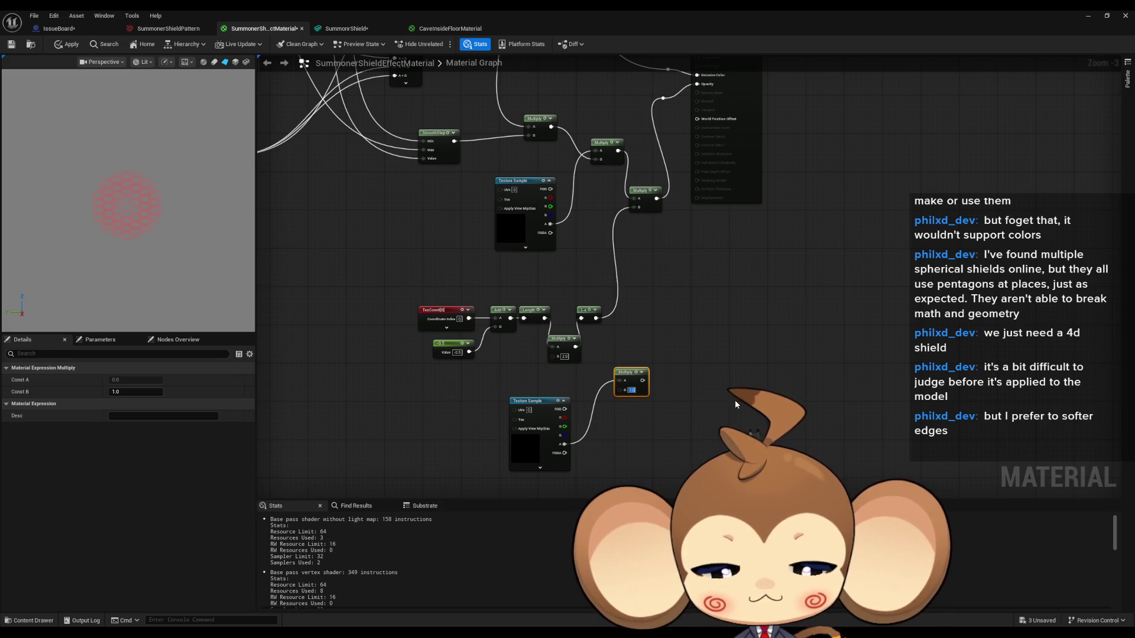
key("Return")
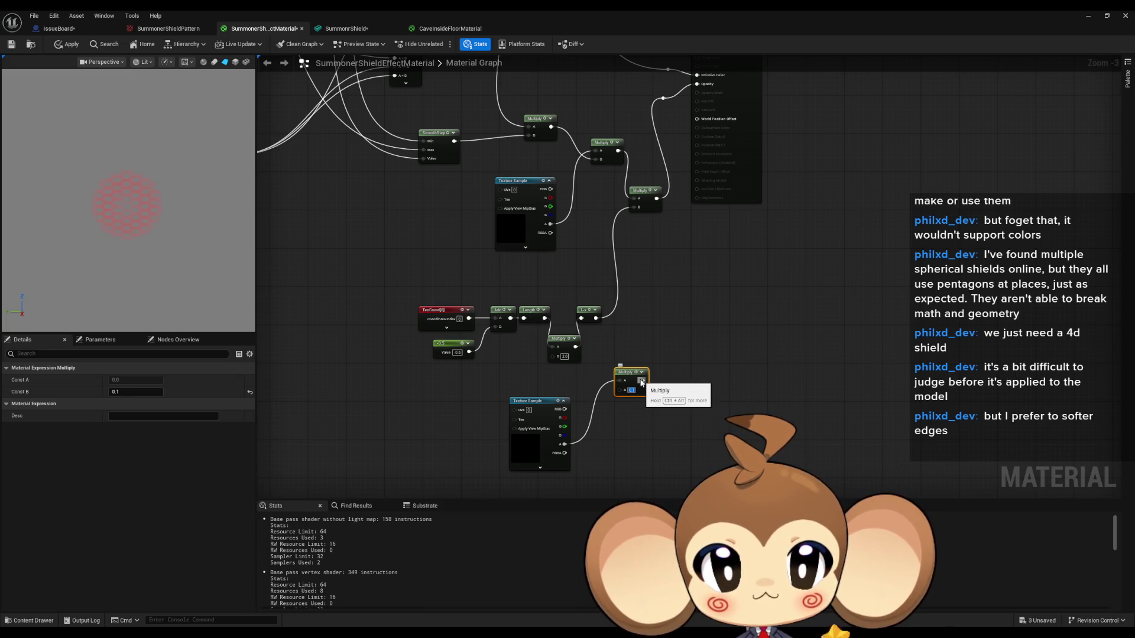
Rework the Multiply wiring, save the material, and disconnect the Opacity input
mouse_move(706, 87)
left_mouse_down()
mouse_move(656, 390)
mouse_move(689, 377)
left_mouse_up()
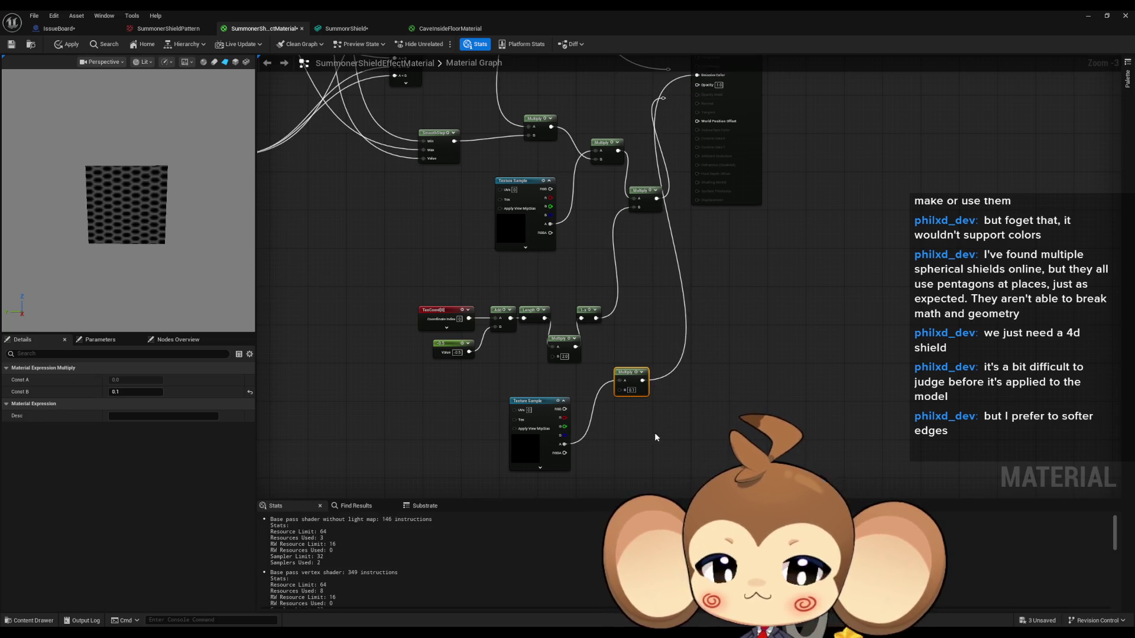
scroll(655, 432, "up", 3)
mouse_move(709, 319)
left_mouse_down()
mouse_move(668, 505)
mouse_move(668, 566)
mouse_move(656, 492)
left_mouse_up()
key("ctrl+s")
key("ctrl+z")
mouse_move(859, 135)
left_mouse_down()
mouse_move(850, 297)
mouse_move(800, 253)
left_mouse_up()
mouse_move(624, 360)
left_mouse_down()
mouse_move(662, 451)
mouse_move(606, 335)
left_mouse_up()
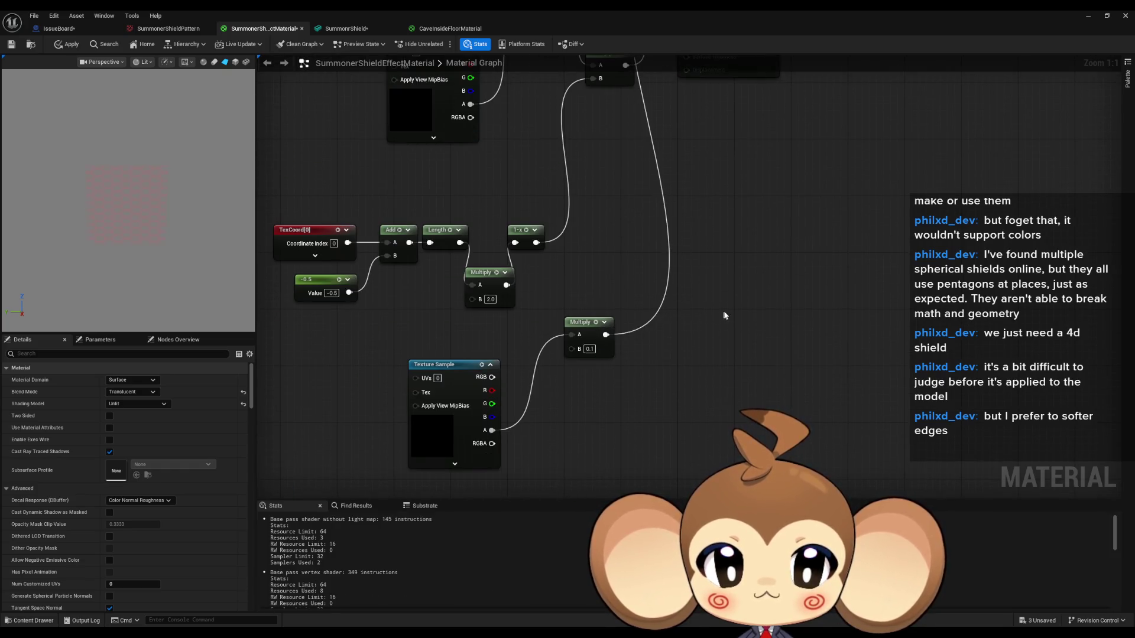
left_click_drag(725, 278, 745, 327)
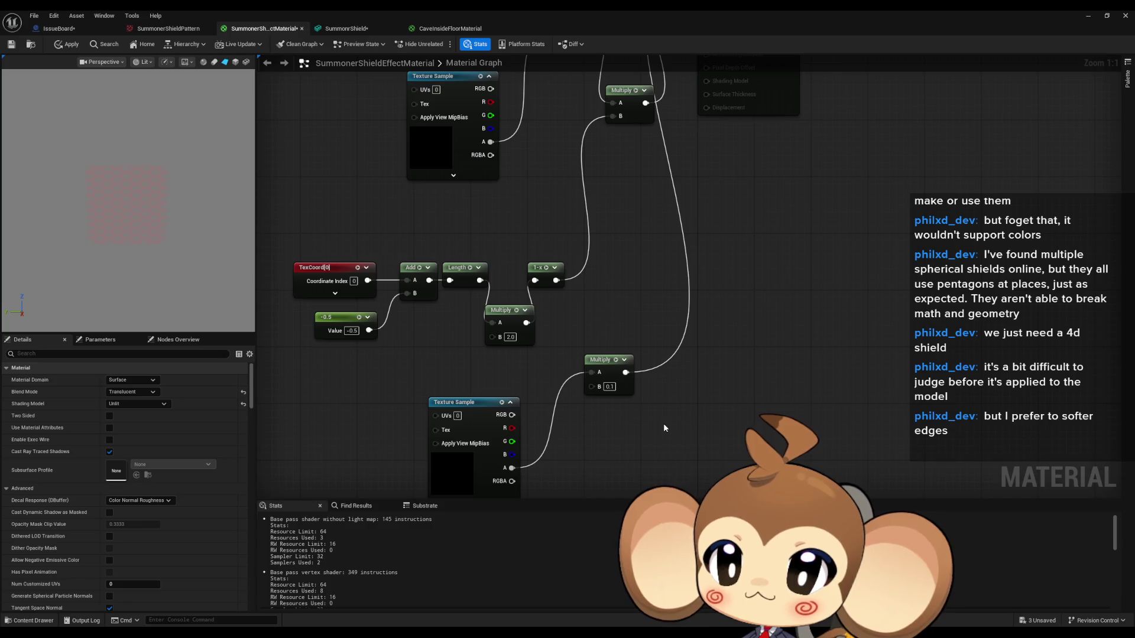
left_click_drag(710, 77, 695, 293)
left_click(699, 153, "alt")
mouse_move(674, 373)
left_mouse_down()
mouse_move(671, 225)
mouse_move(646, 415)
mouse_move(635, 240)
left_mouse_up()
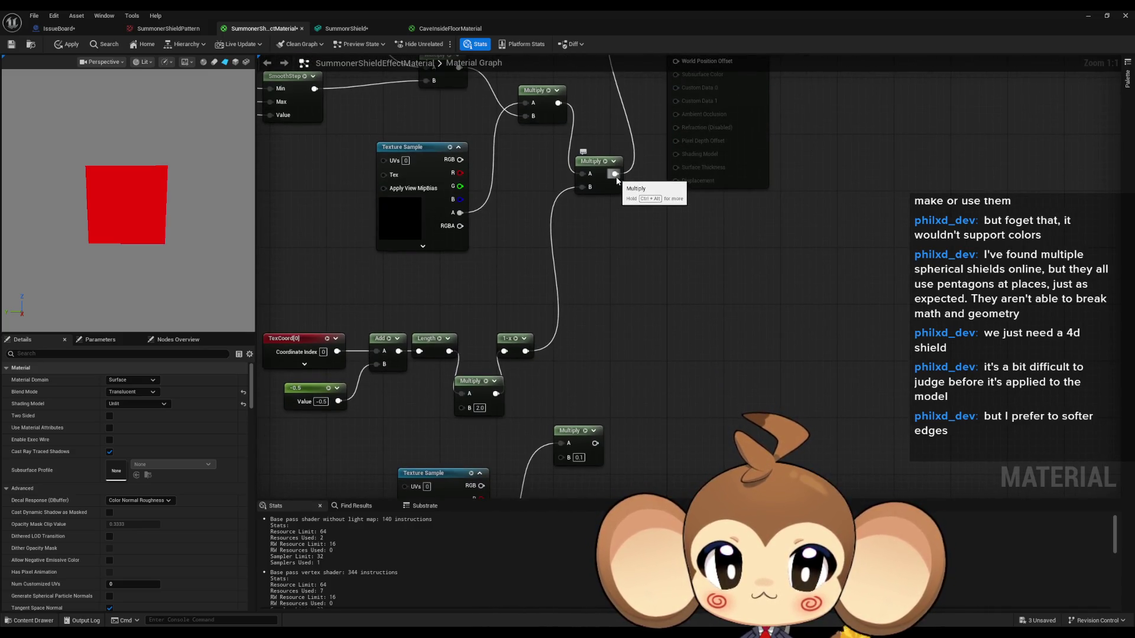
Add an Add node (B 1.0) after the alpha Multiply and feed it into the material output
mouse_move(617, 180)
left_mouse_down()
mouse_move(587, 436)
mouse_move(587, 355)
left_mouse_up()
type("add")
key("Return")
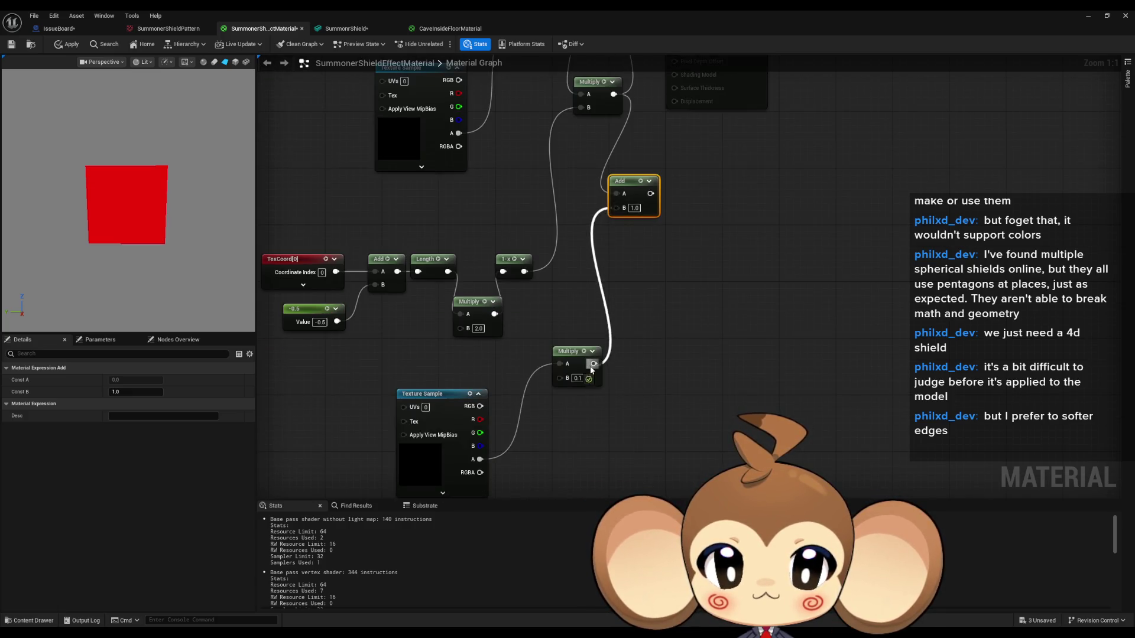
mouse_move(621, 464)
left_mouse_down()
mouse_move(663, 245)
mouse_move(656, 197)
left_mouse_up()
scroll(673, 289, "down", 2)
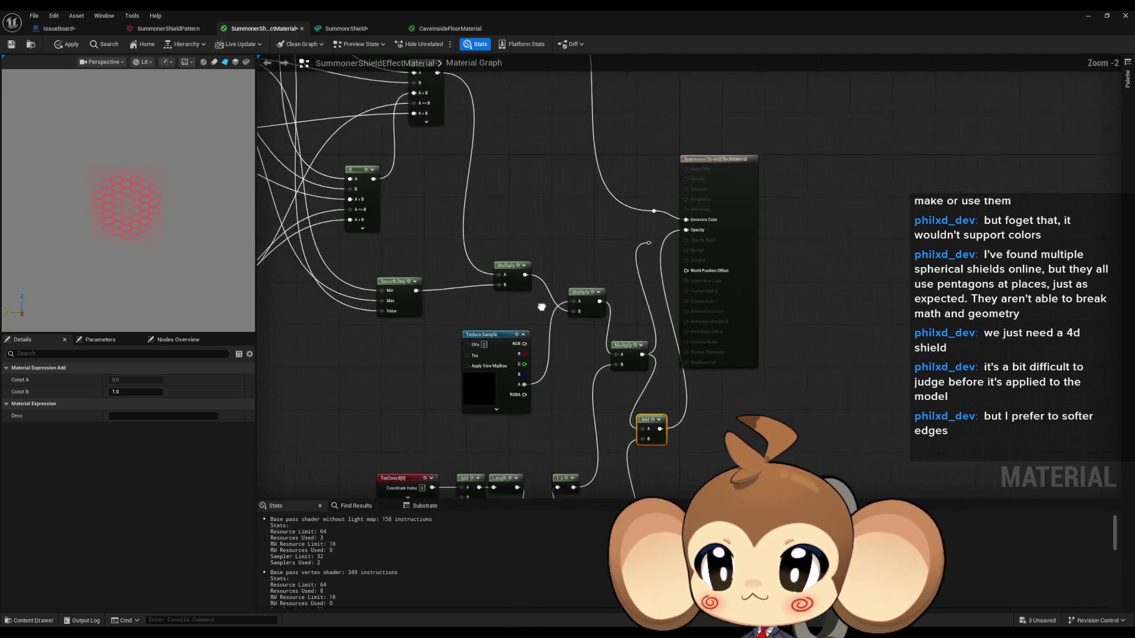
Shrink the radius parameter to about 0.26 and try opacity multipliers 0.2 and 0.4
left_click(384, 121)
mouse_move(136, 404)
left_mouse_down()
mouse_move(91, 404)
mouse_move(151, 404)
mouse_move(127, 403)
left_mouse_up()
scroll(540, 390, "down", 2)
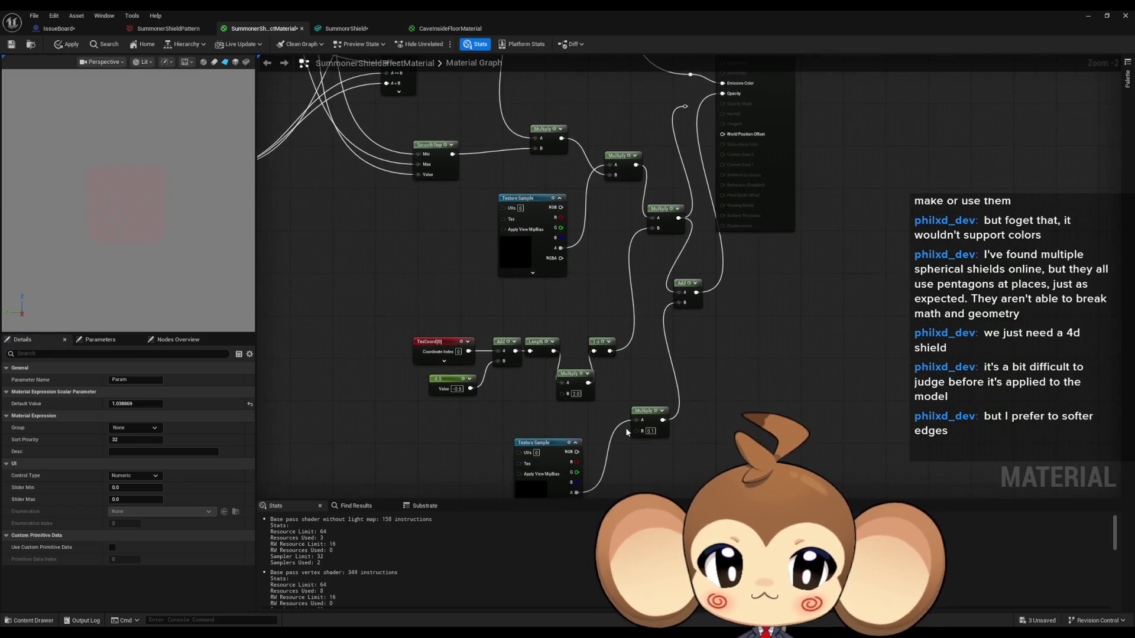
scroll(704, 464, "up", 3)
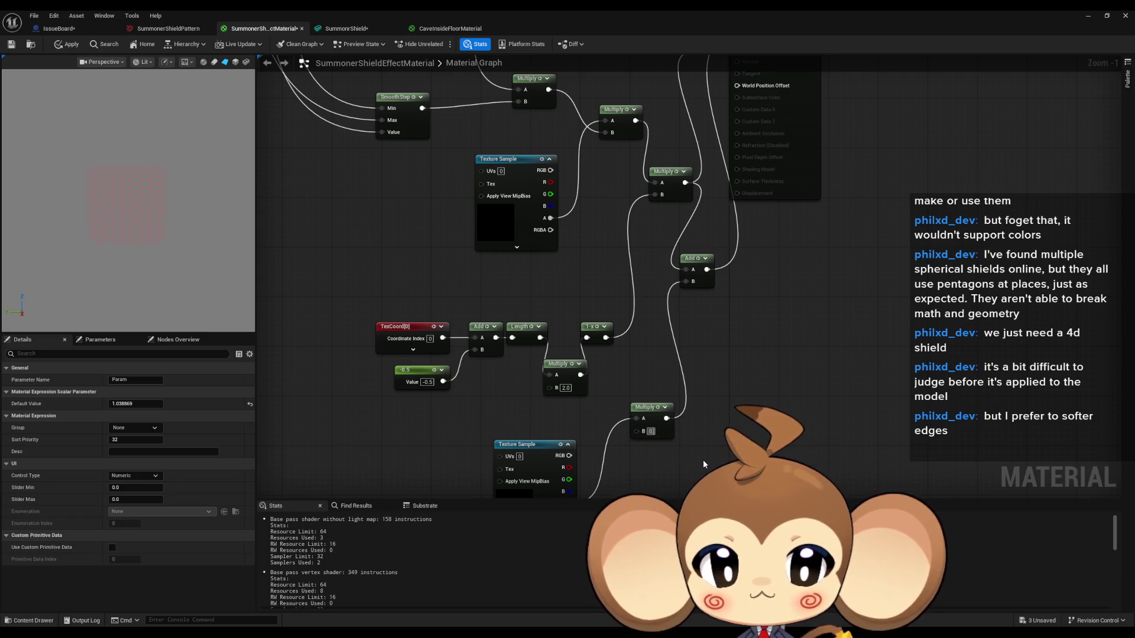
type("0.2")
key("Return")
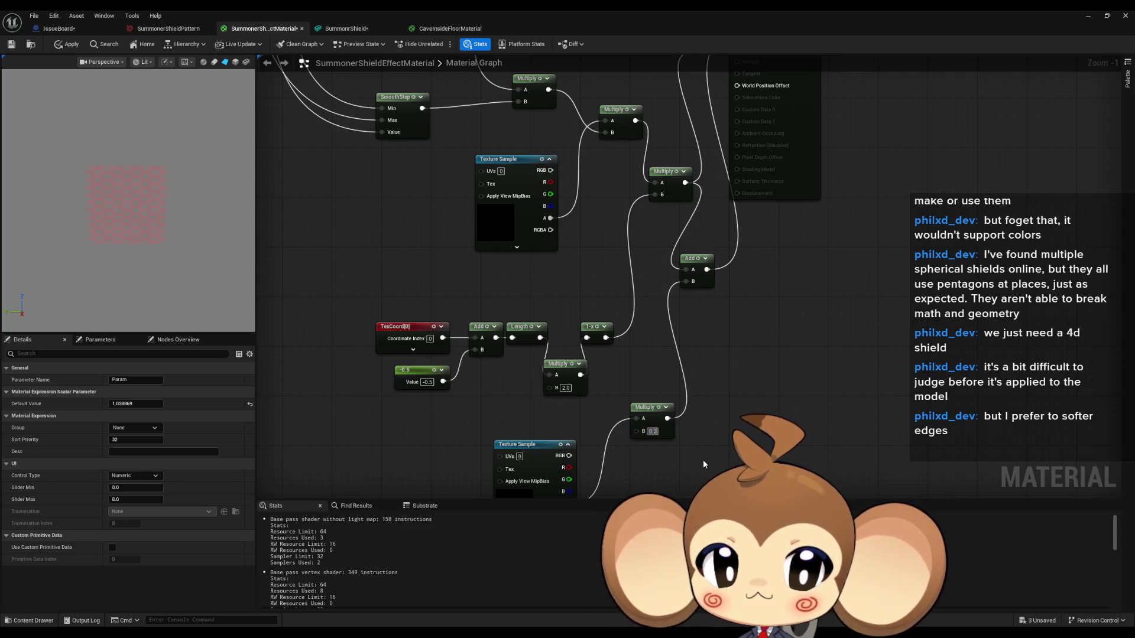
type("0.4")
key("Return")
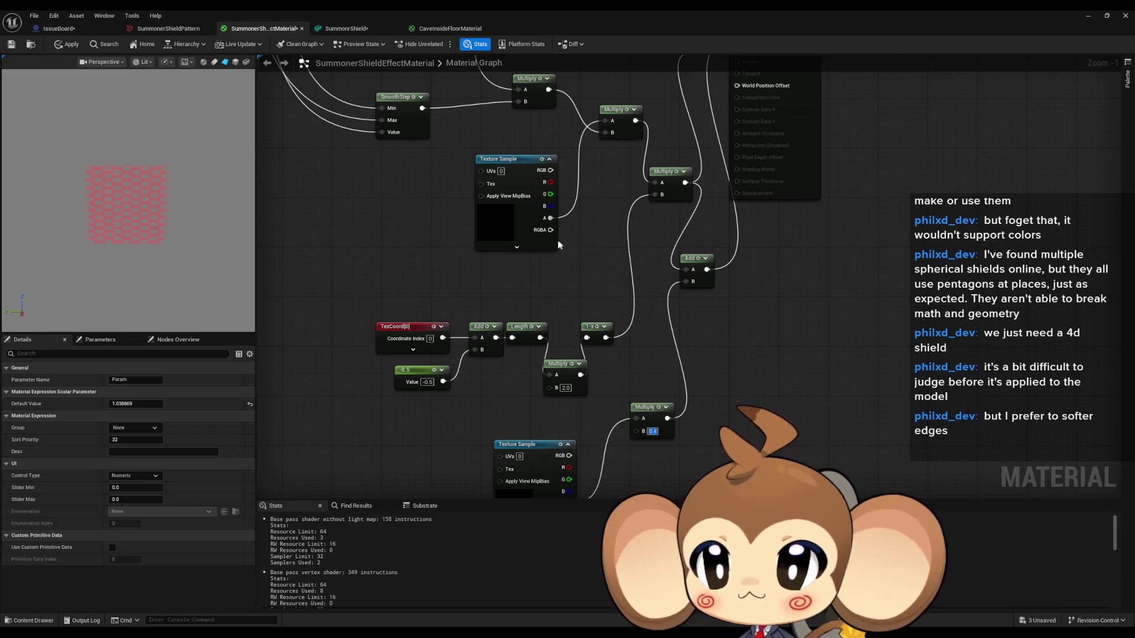
Adjust the radius to about 0.47 and set the opacity multiplier back to 0.2
scroll(769, 473, "down", 3)
scroll(422, 242, "up", 2)
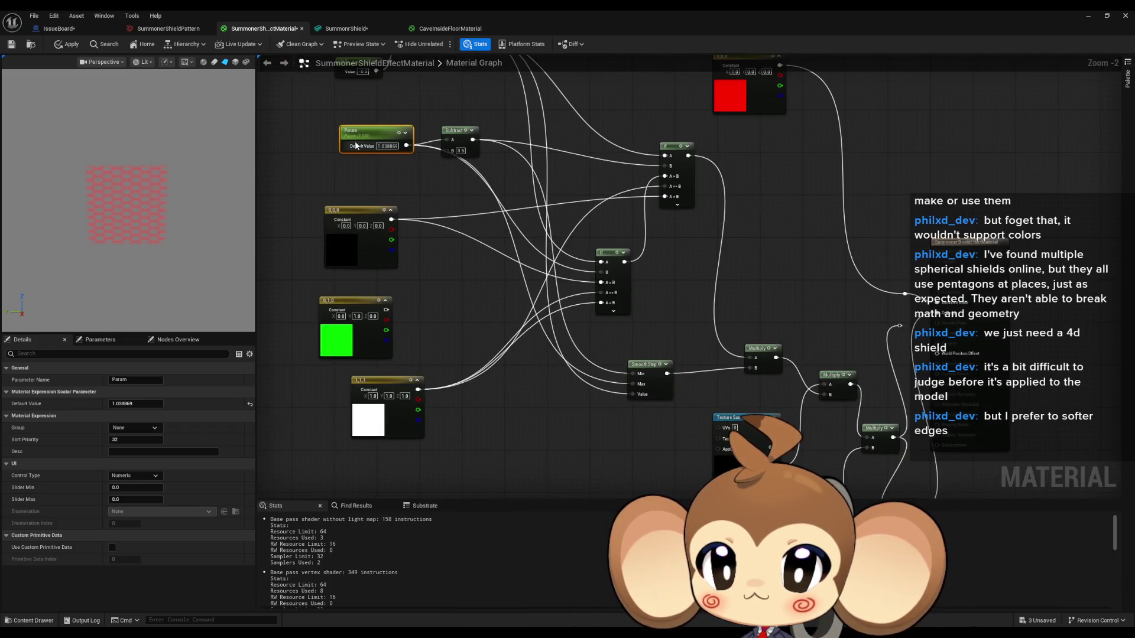
mouse_move(136, 404)
left_mouse_down()
mouse_move(119, 404)
mouse_move(185, 404)
mouse_move(142, 404)
left_mouse_up()
left_click_drag(780, 491, 617, 340)
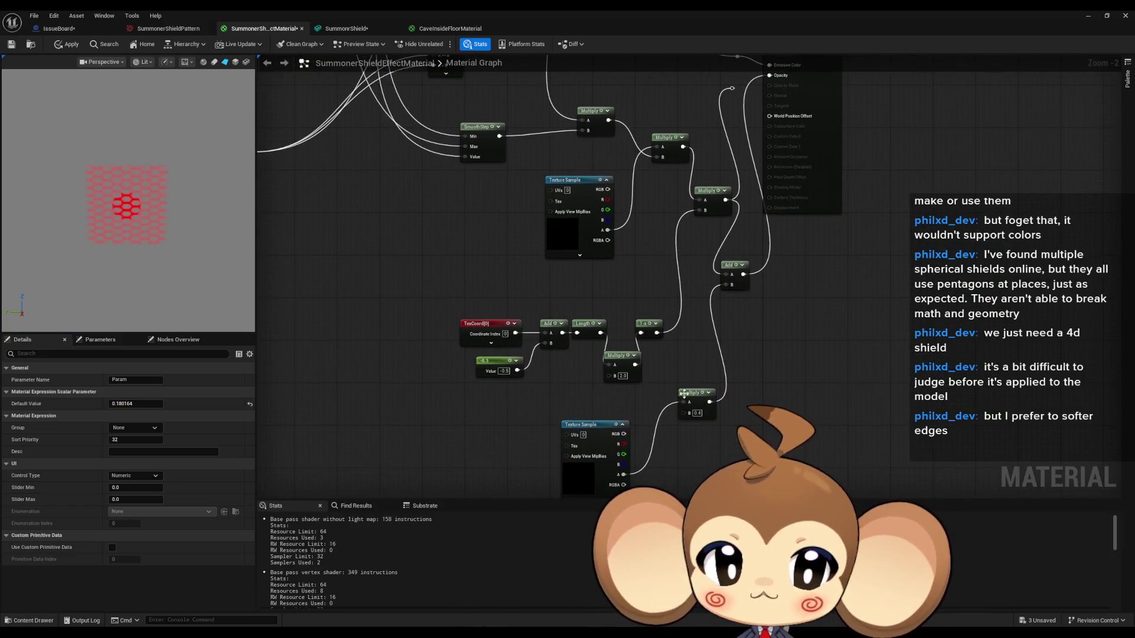
type("0.2")
key("Return")
Raise the radius parameter to about 0.43 and review the colour and texture nodes
mouse_move(739, 320)
left_mouse_down()
mouse_move(946, 473)
mouse_move(955, 576)
left_mouse_up()
left_click(413, 151)
left_click_drag(136, 404, 189, 404)
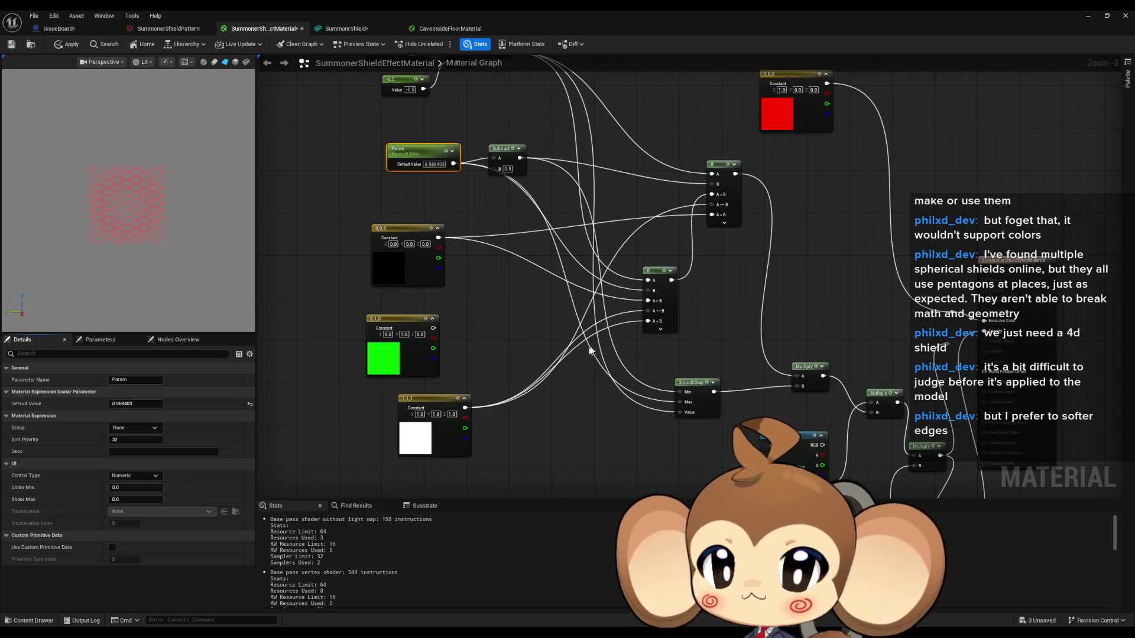
scroll(596, 349, "down", 1)
mouse_move(537, 366)
left_mouse_down()
mouse_move(560, 301)
mouse_move(623, 335)
mouse_move(534, 218)
left_mouse_up()
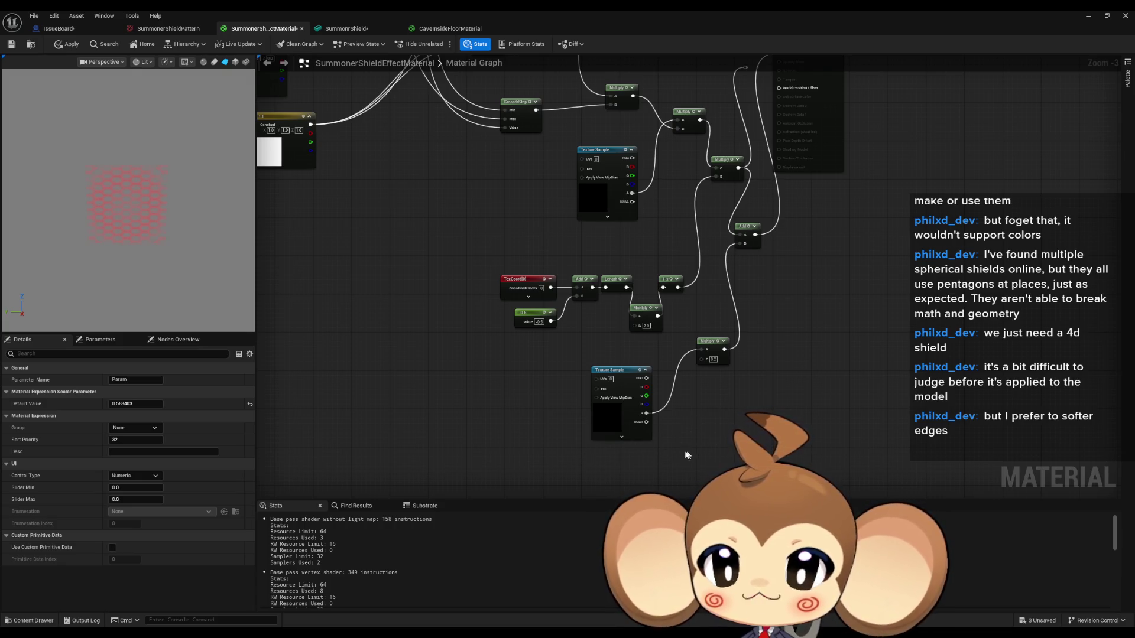
left_click_drag(482, 307, 605, 466)
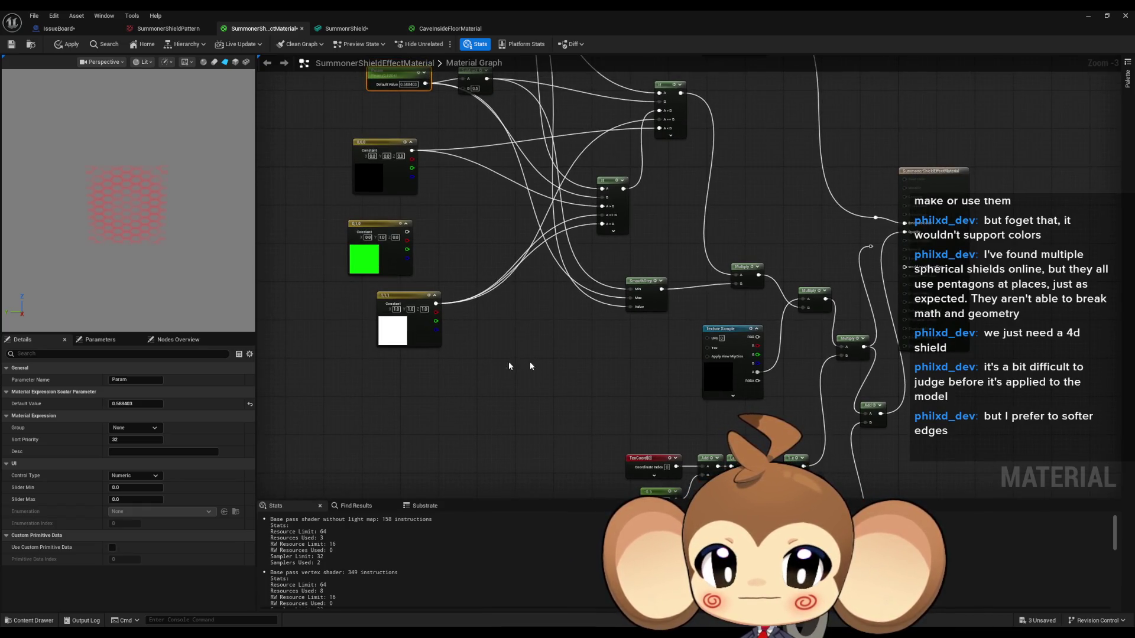
left_click_drag(576, 369, 412, 224)
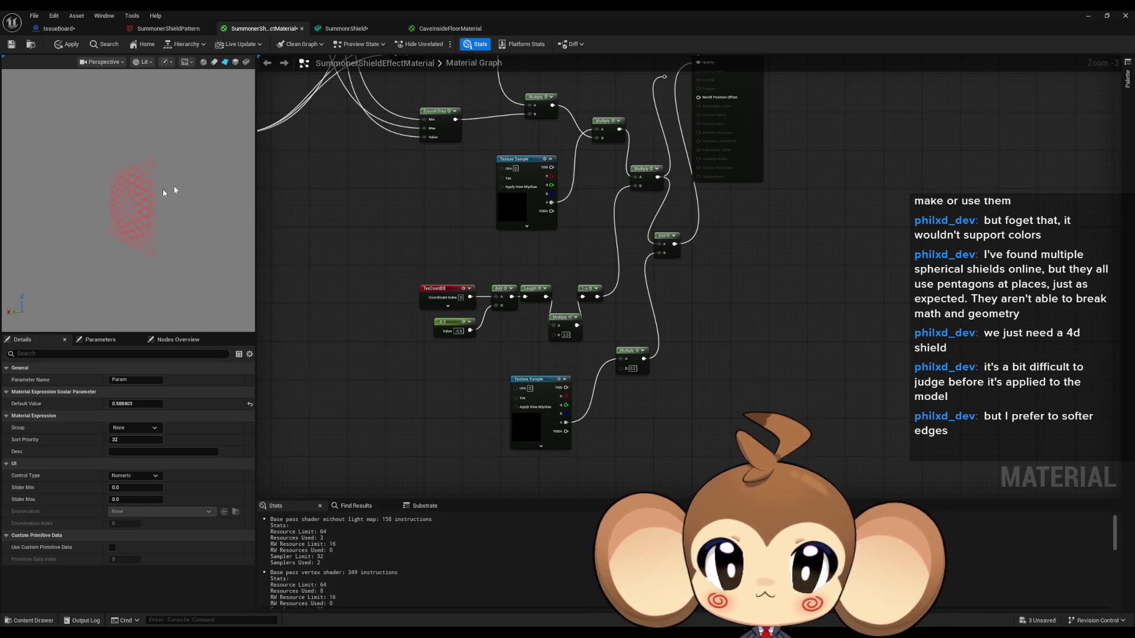
scroll(640, 212, "up", 3)
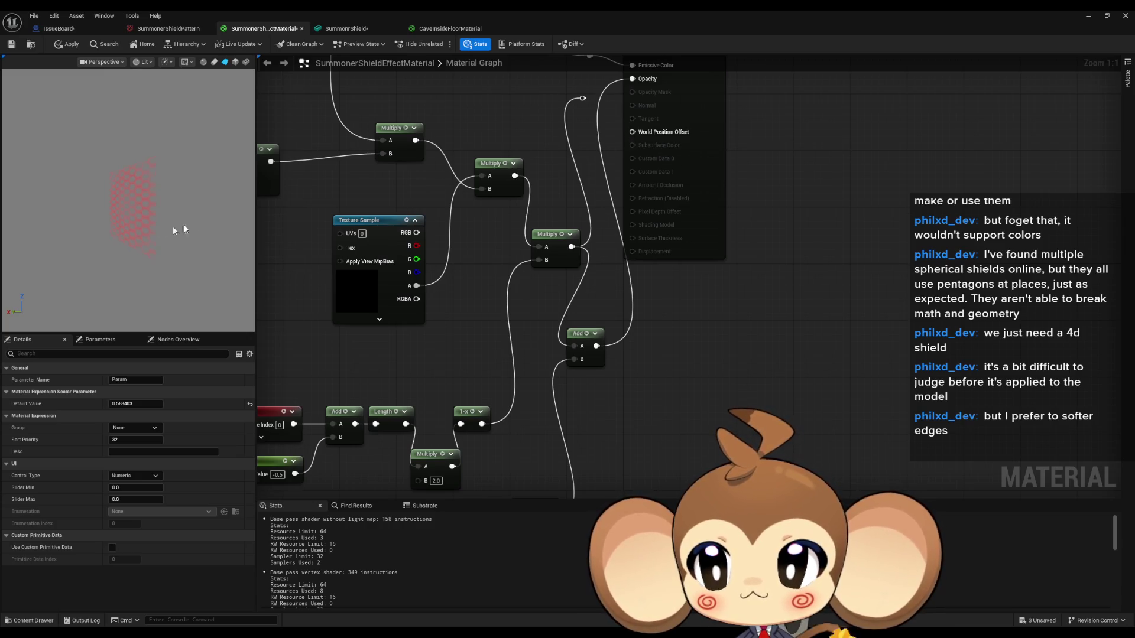
Add a constant of 1 at the material output, convert it to parameter Param_1, and raise its default
left_click_drag(478, 86, 482, 263)
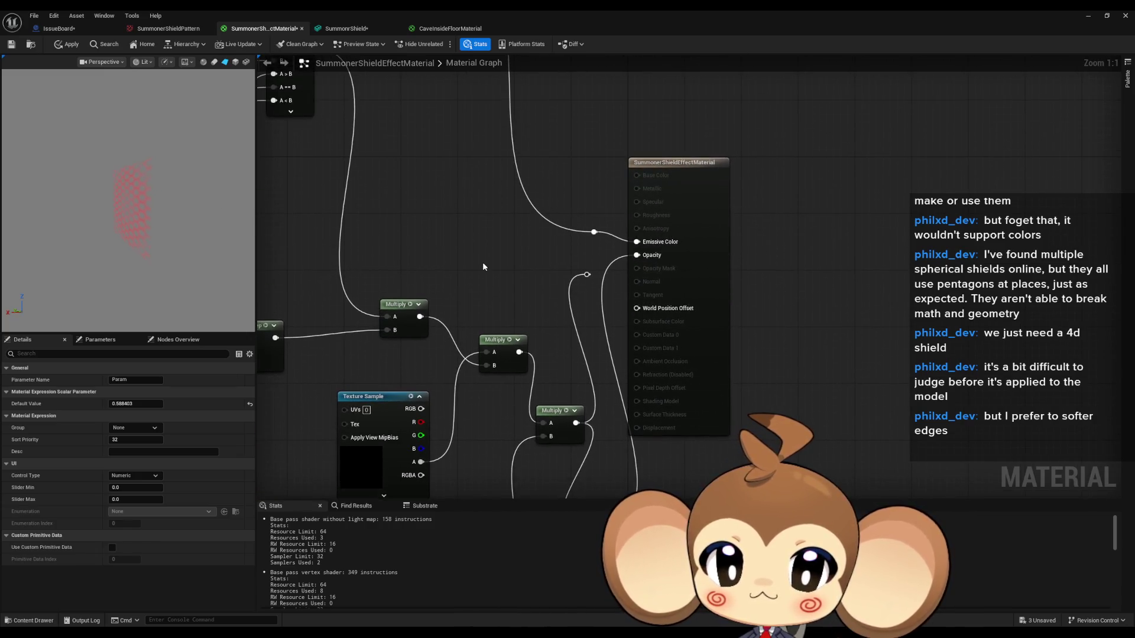
left_click(474, 250)
left_click(465, 248)
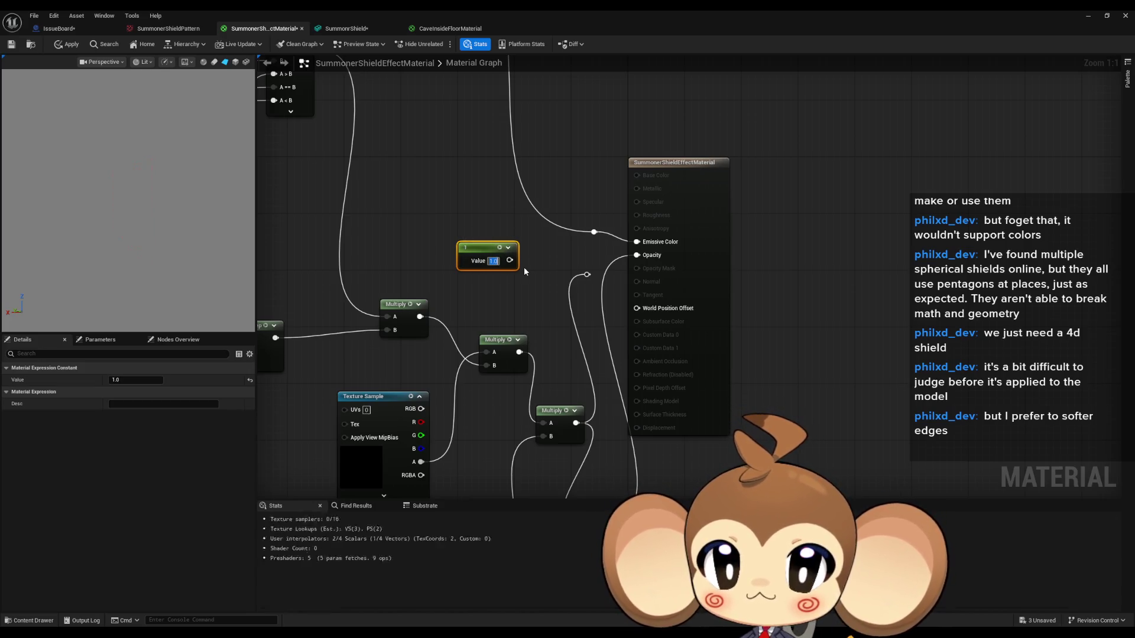
type("1")
key("Return")
left_click_drag(619, 302, 638, 309)
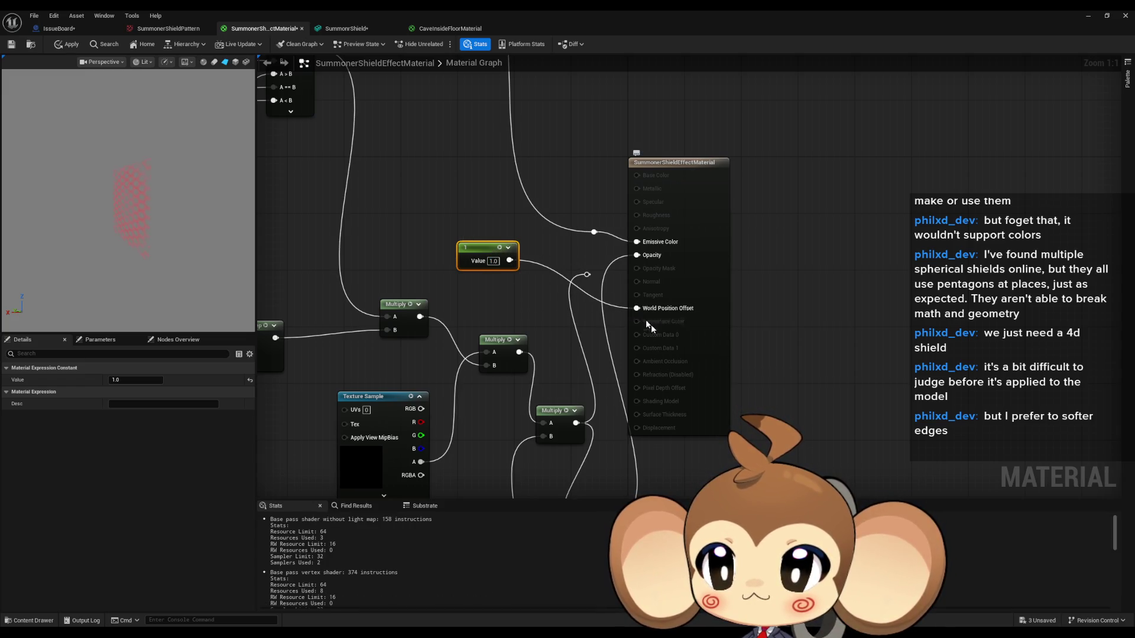
right_click(471, 249)
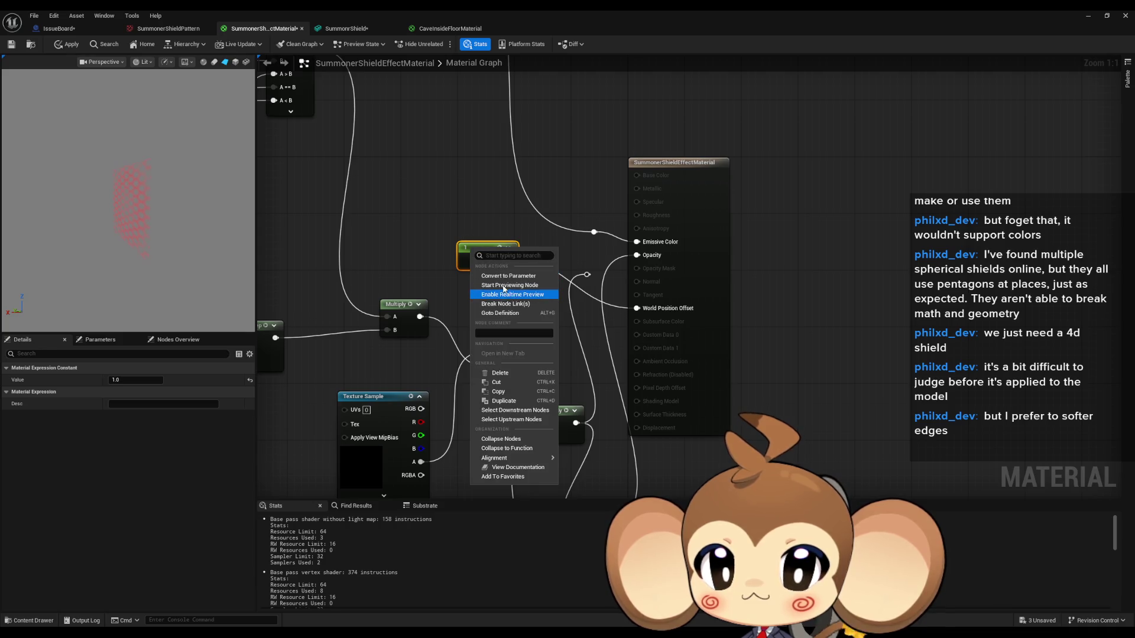
left_click(506, 277)
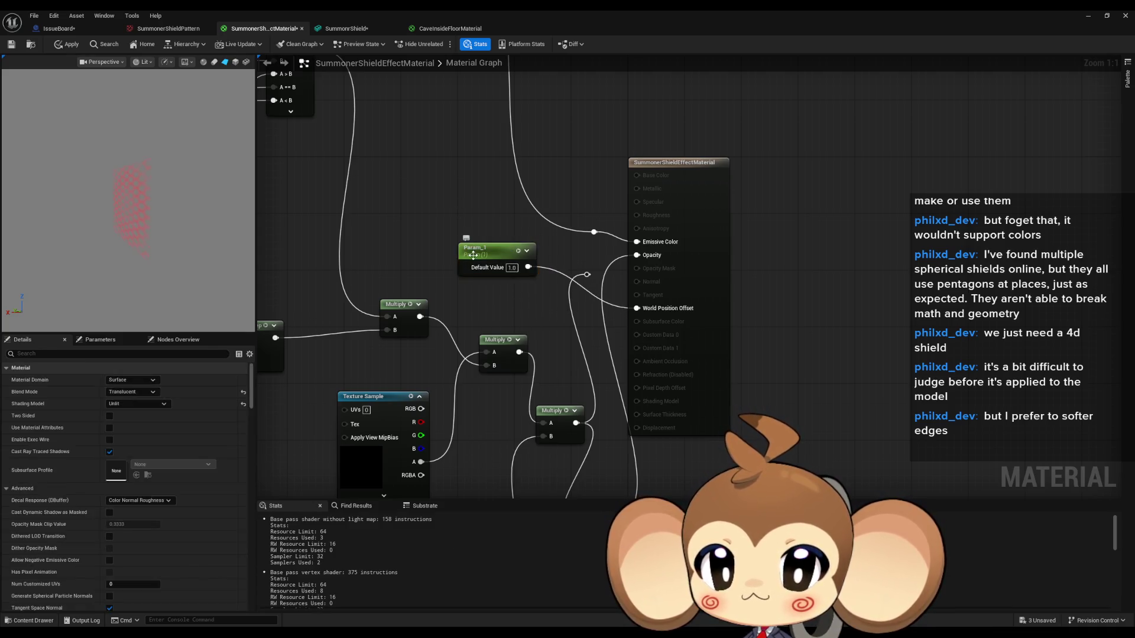
mouse_move(142, 403)
left_mouse_down()
mouse_move(213, 404)
mouse_move(190, 404)
left_mouse_up()
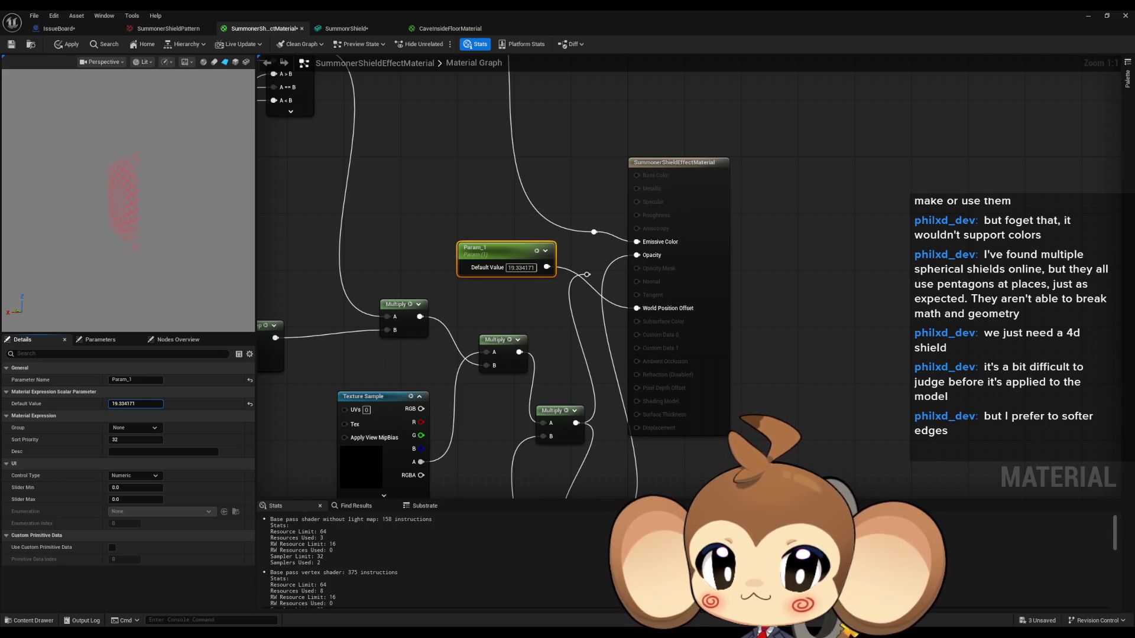
Replace Param_1 with a 0,0,0 colour constant wired into the material output
left_click(395, 173)
left_click(503, 260)
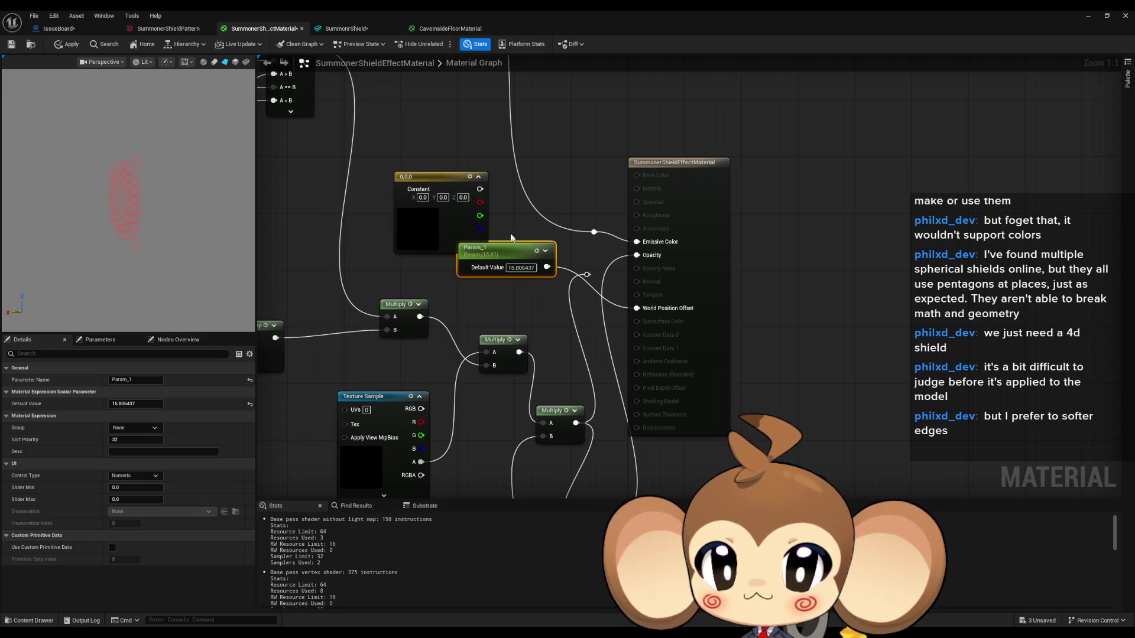
key("Delete")
mouse_move(480, 189)
left_mouse_down()
mouse_move(550, 217)
mouse_move(482, 190)
mouse_move(636, 308)
left_mouse_up()
Convert the colour constant to a parameter and set its default colour to full red (R 1.0)
left_click_drag(431, 191, 452, 227)
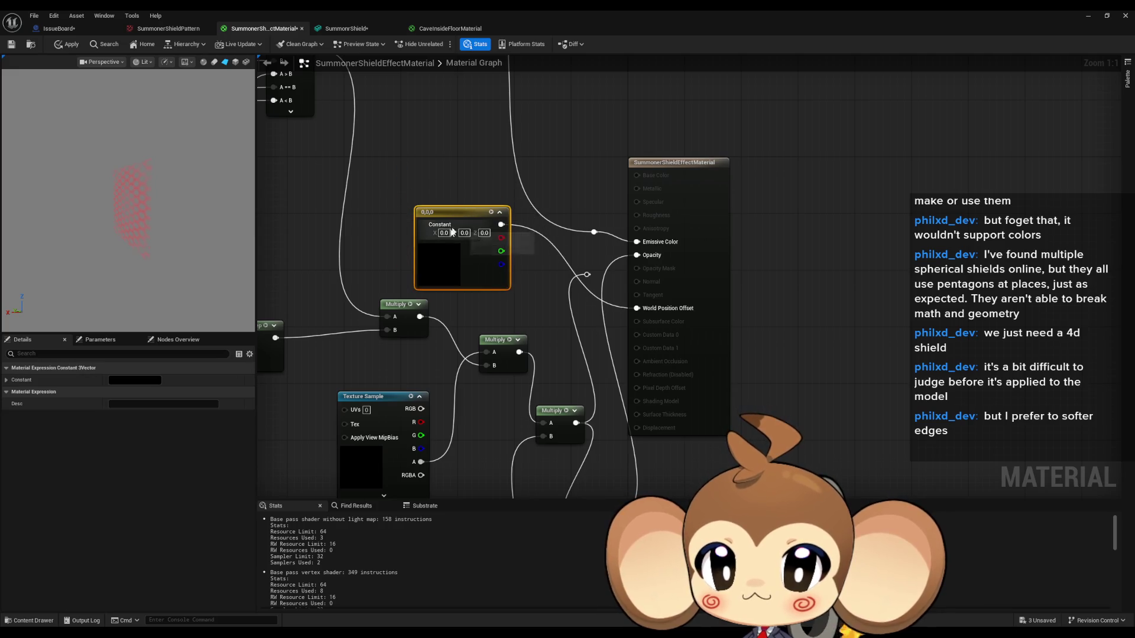
right_click(429, 207)
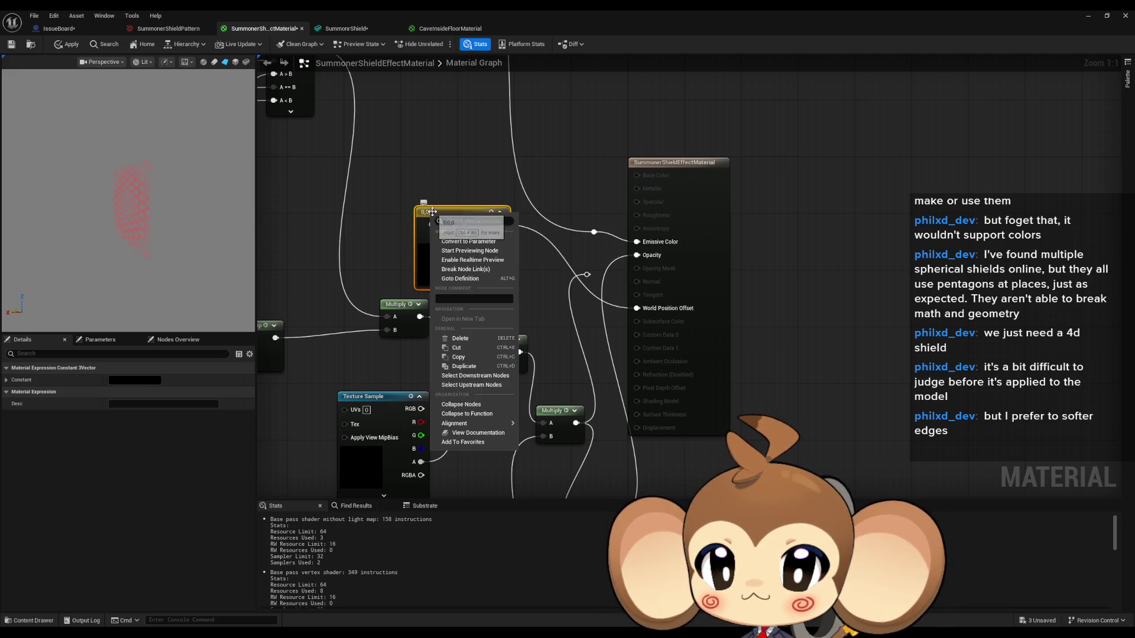
left_click(484, 244)
left_click(453, 185)
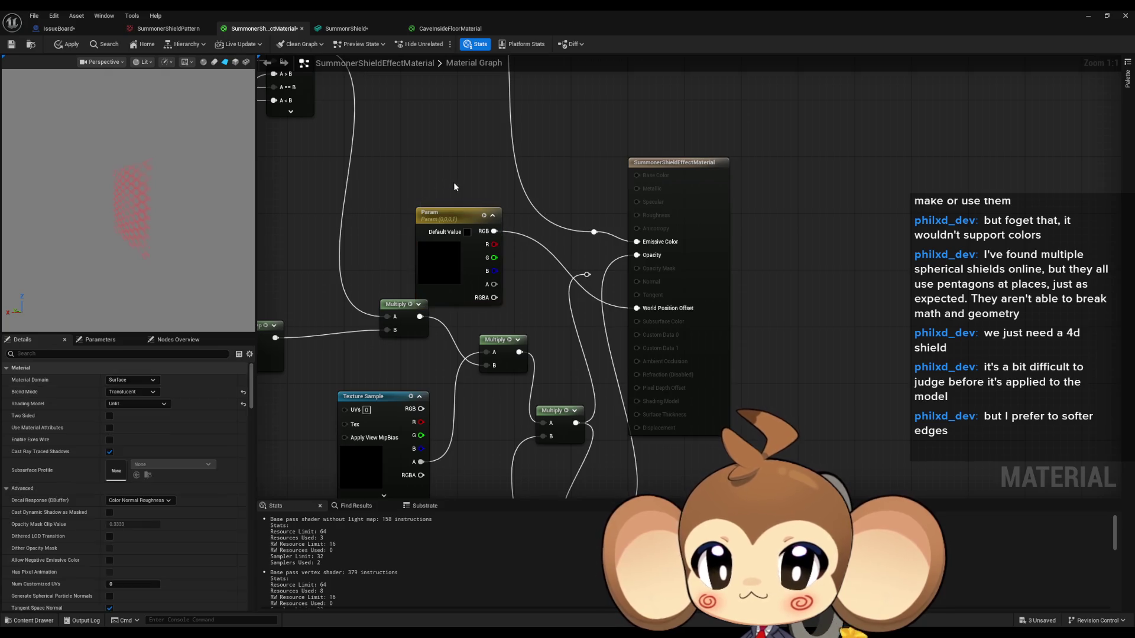
left_click_drag(462, 218, 454, 201)
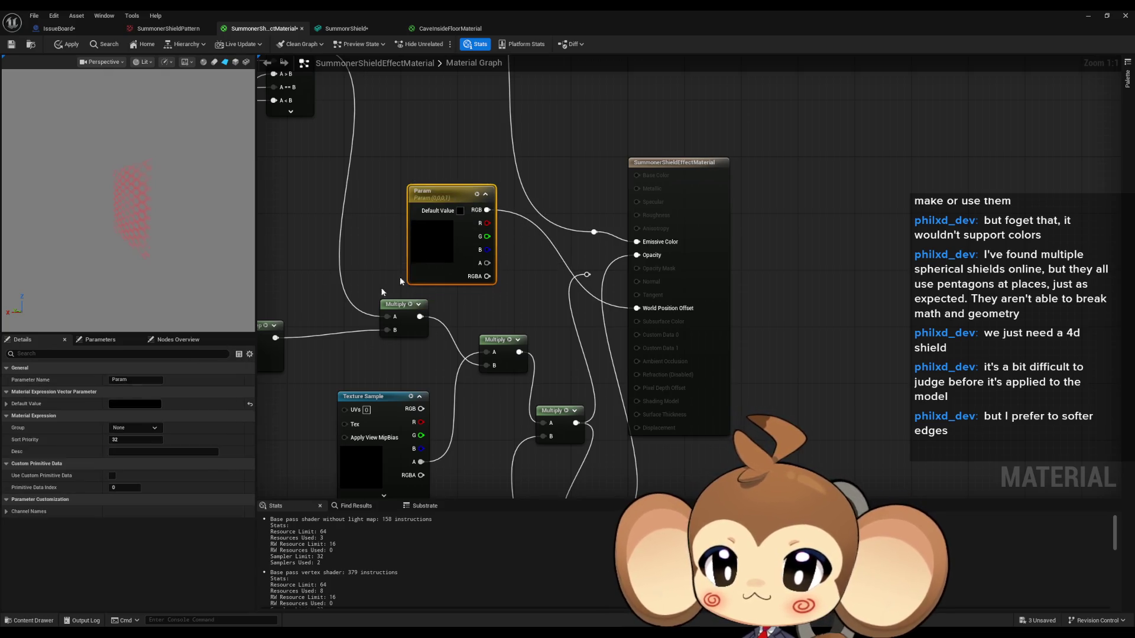
double_click(434, 238)
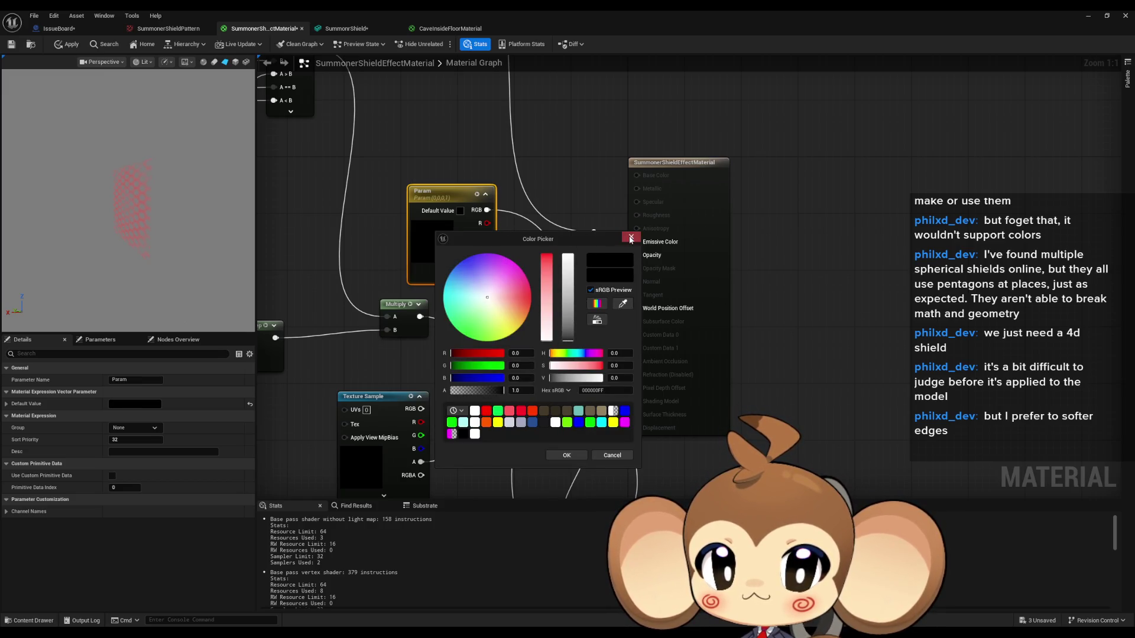
left_click(630, 238)
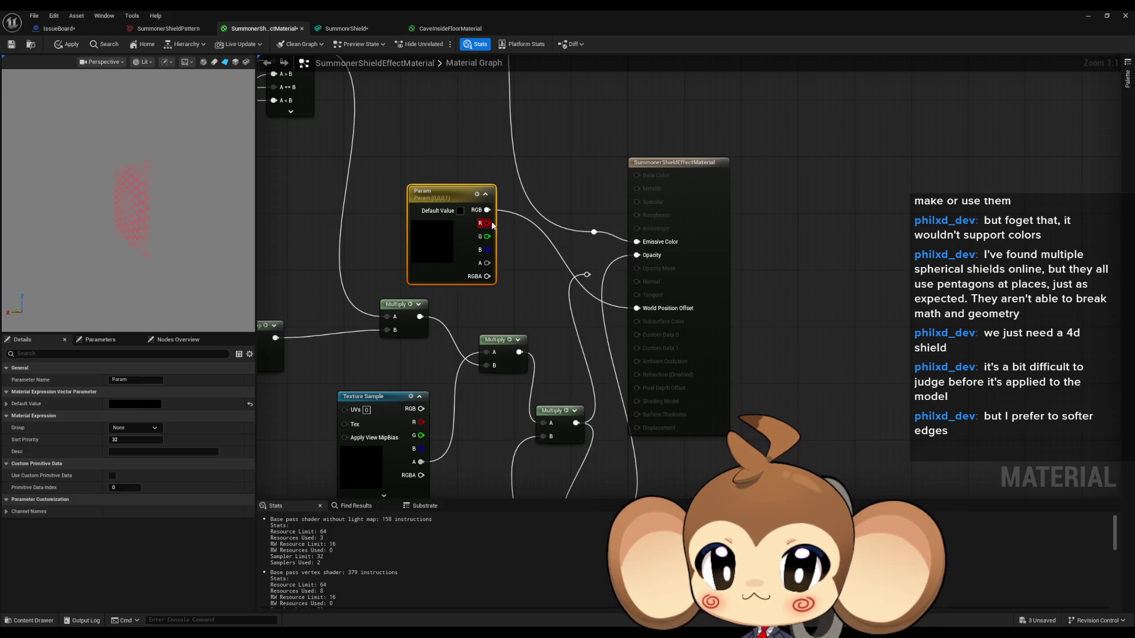
left_click(460, 211)
left_click_drag(520, 339, 577, 334)
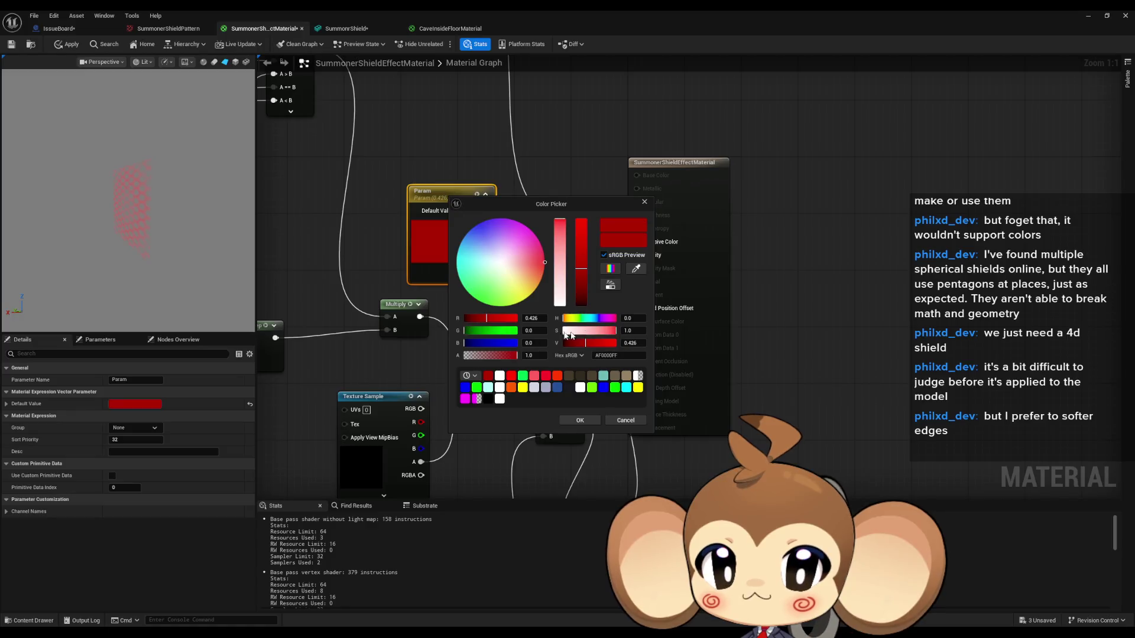
left_click_drag(494, 321, 519, 320)
left_click(580, 420)
mouse_move(452, 200)
left_mouse_down()
mouse_move(417, 178)
mouse_move(381, 179)
mouse_move(456, 201)
left_mouse_up()
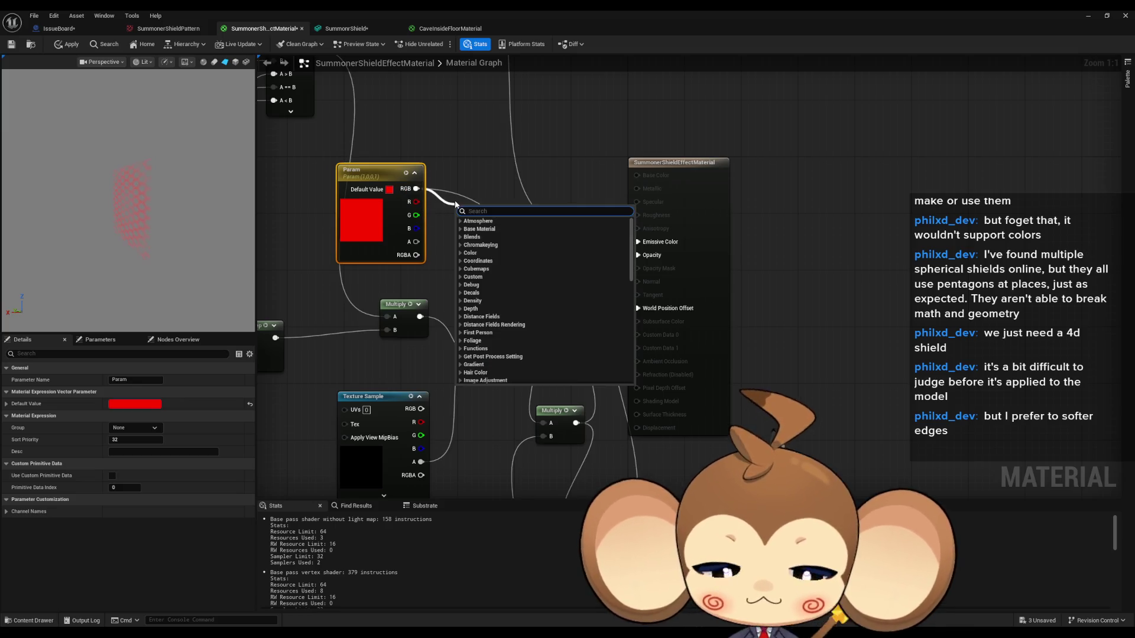
Multiply the red colour by a new Param_1 intensity parameter set to about 6.52
type("multiply")
key("Return")
left_click(467, 276)
right_click(492, 283)
left_click(537, 312)
left_click_drag(535, 295, 459, 231)
mouse_move(516, 279)
left_mouse_down()
mouse_move(488, 273)
mouse_move(500, 292)
mouse_move(551, 292)
mouse_move(513, 292)
left_mouse_up()
double_click(487, 273)
key("Return")
left_click_drag(136, 405, 142, 404)
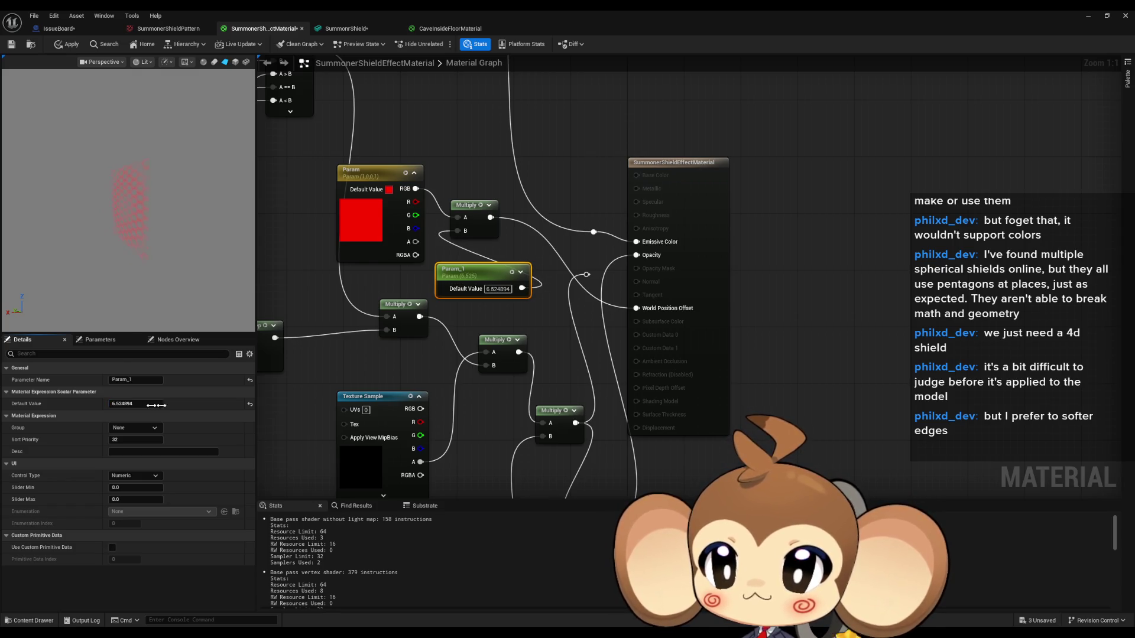
left_click(549, 306)
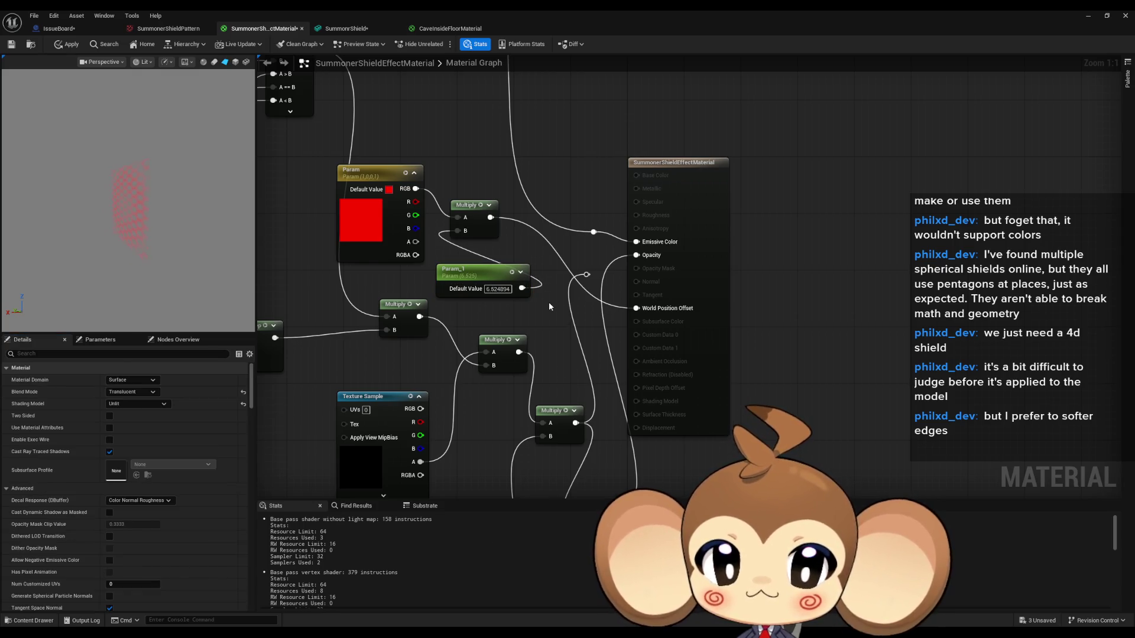
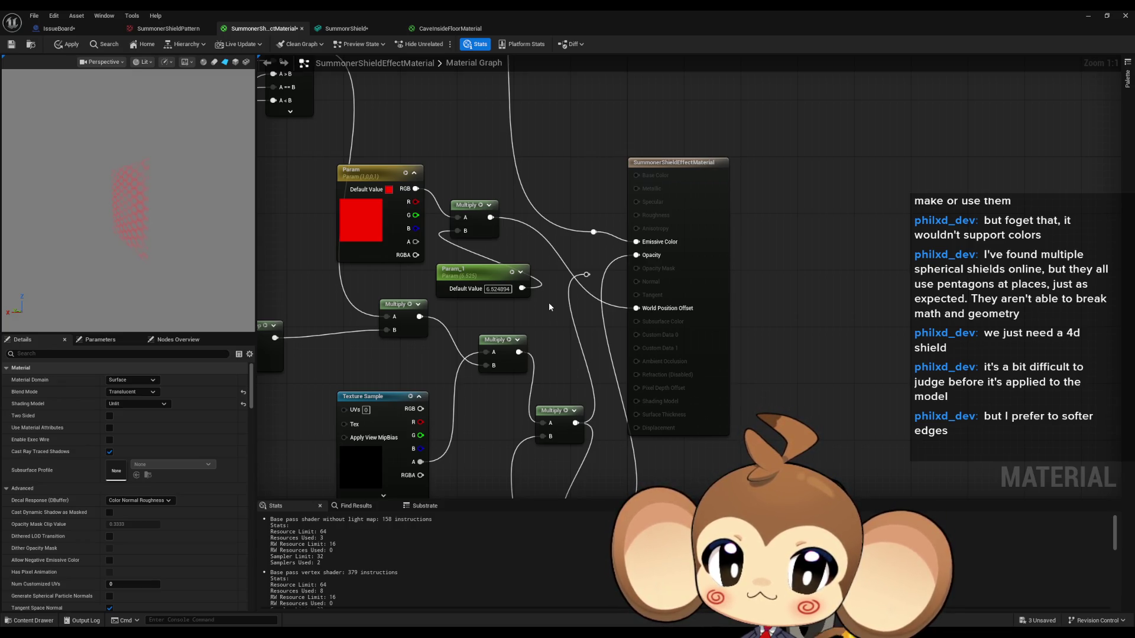
Add a new Multiply node pulled off the existing Multiply output
scroll(358, 233, "down", 3)
left_click_drag(334, 191, 493, 286)
left_click_drag(568, 266, 612, 368)
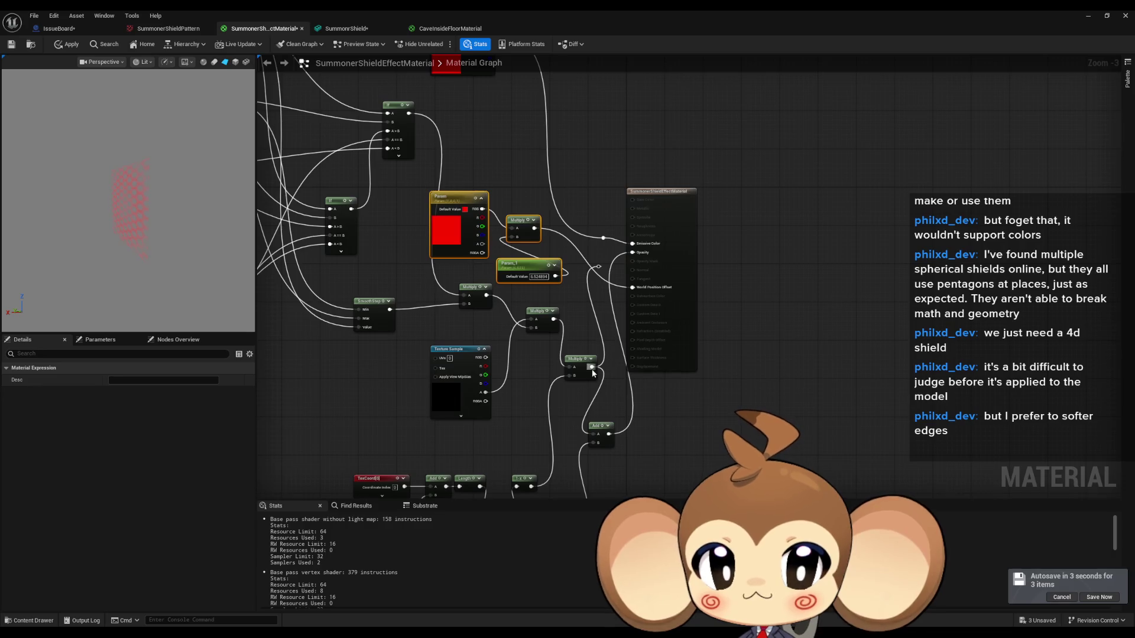
scroll(592, 372, "up", 3)
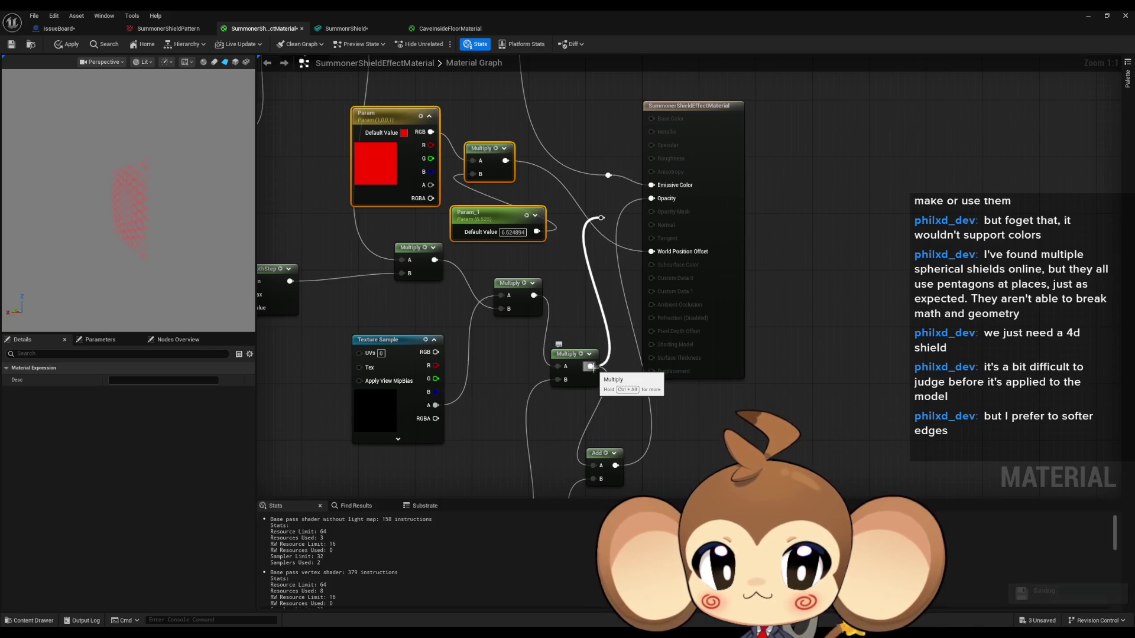
scroll(591, 367, "down", 3)
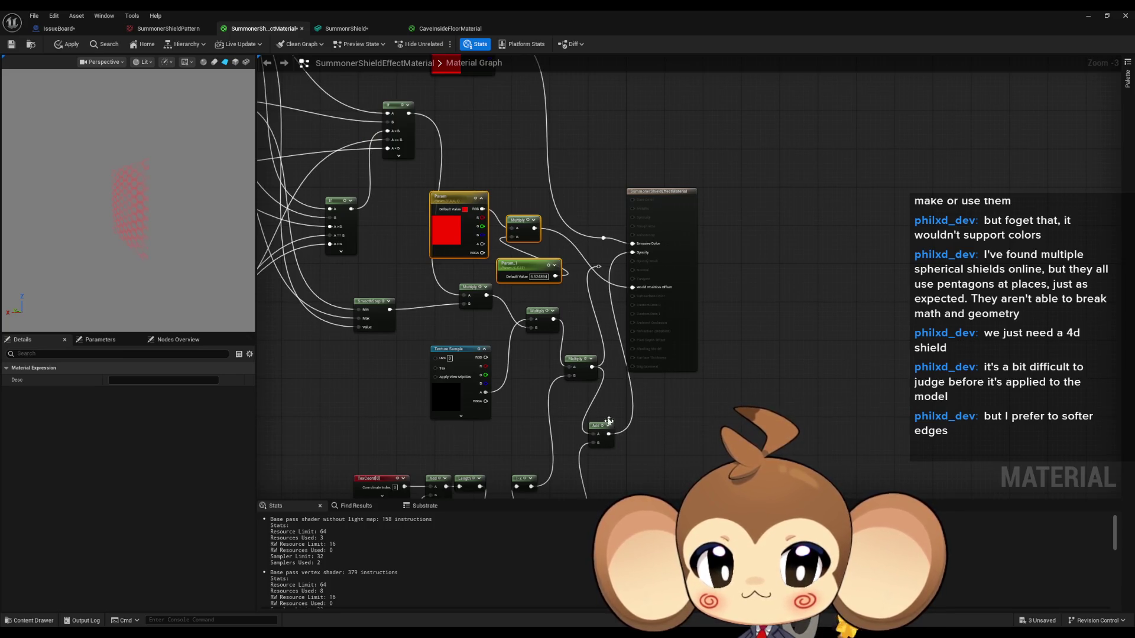
scroll(591, 367, "up", 3)
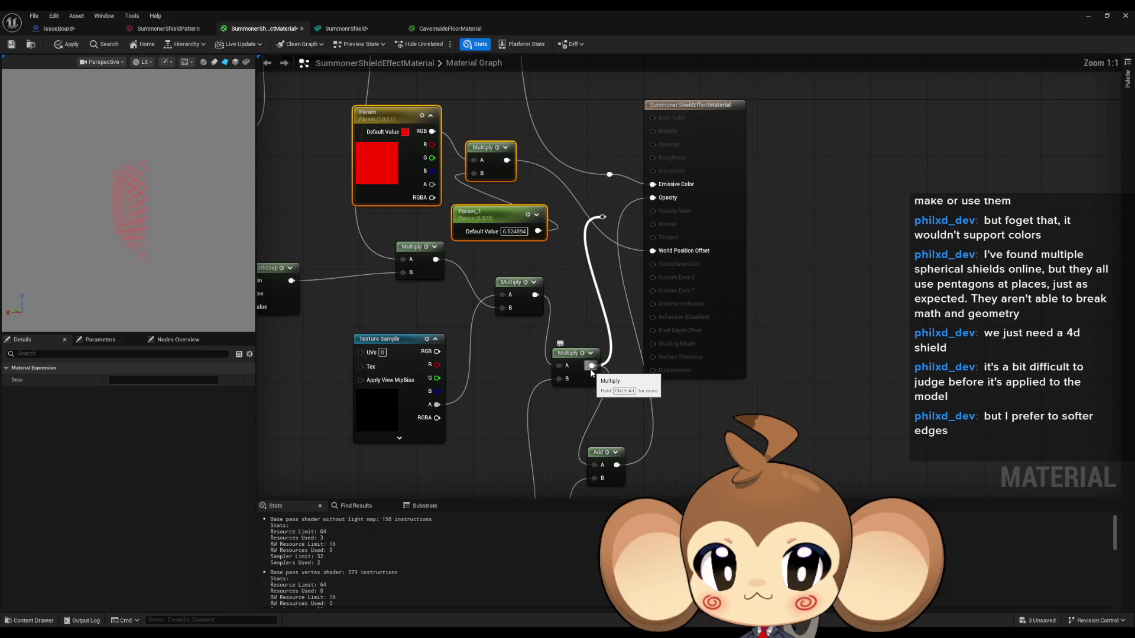
left_click_drag(591, 367, 572, 397)
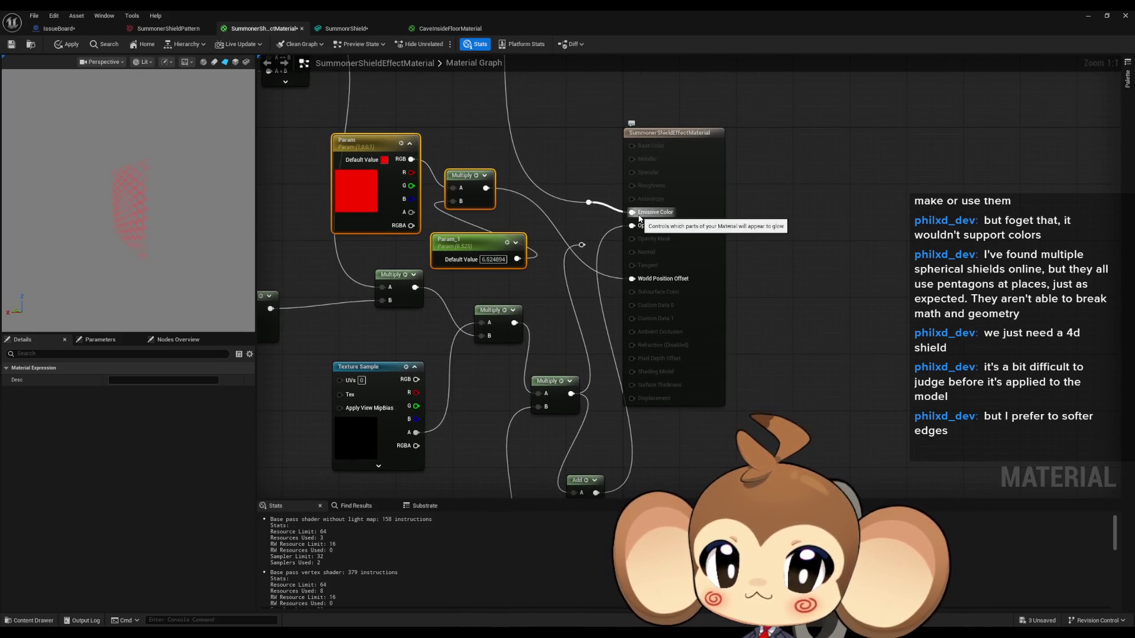
left_click_drag(479, 190, 556, 100)
type("multiply")
key("Return")
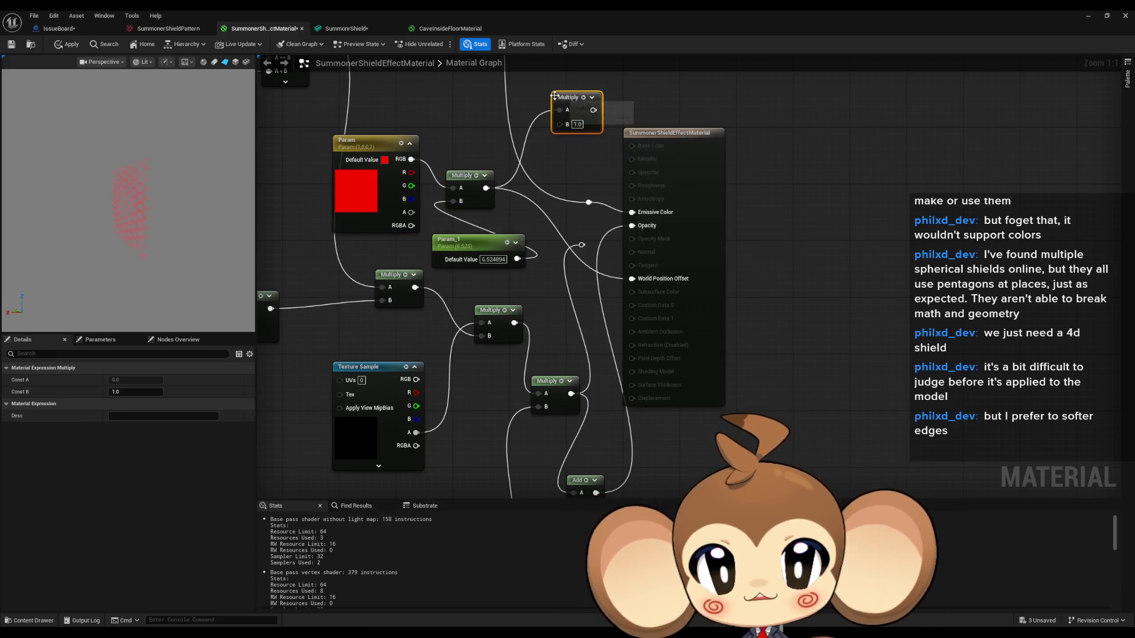
Wire the lower Multiply output into World Position Offset, then bring Param into view
mouse_move(571, 393)
left_mouse_down()
mouse_move(560, 124)
mouse_move(621, 136)
mouse_move(636, 280)
left_mouse_up()
scroll(582, 277, "down", 2)
scroll(581, 276, "up", 2)
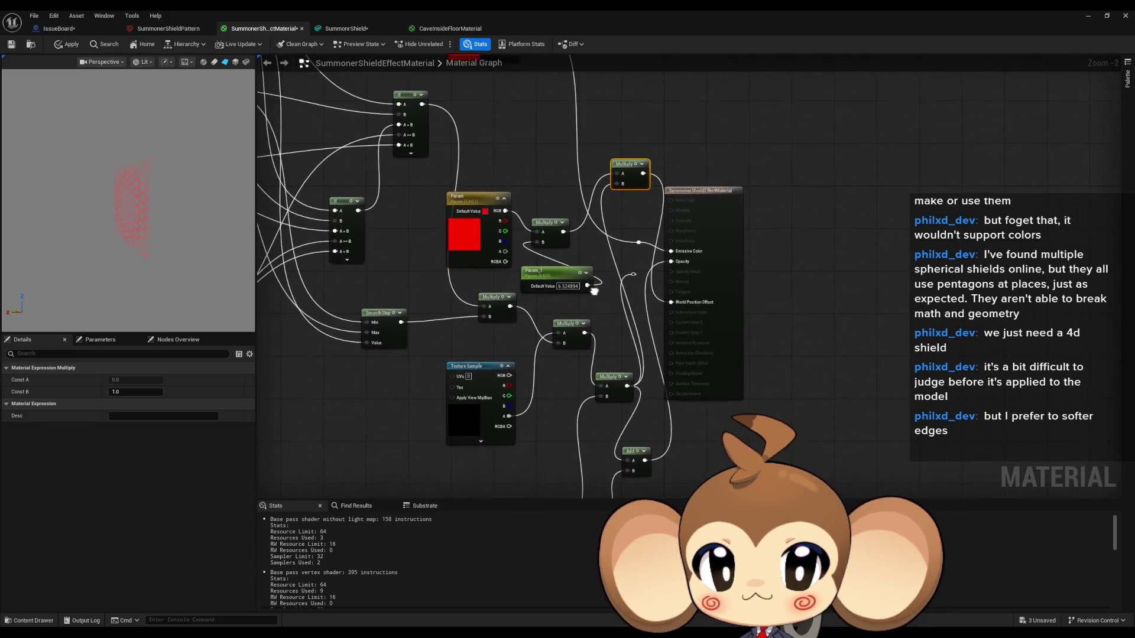
mouse_move(598, 283)
left_mouse_down()
mouse_move(888, 418)
mouse_move(961, 433)
left_mouse_up()
scroll(520, 353, "down", 1)
left_click_drag(521, 352, 519, 329)
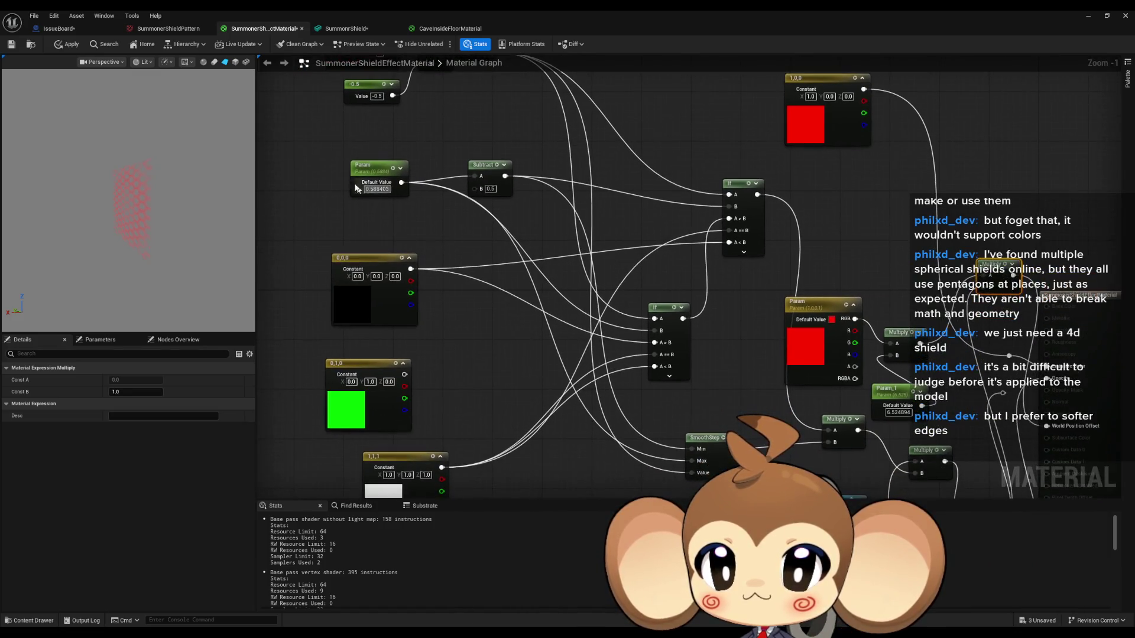
Lower Param's default value to about 0.26 and raise Param_1's into the thousands
left_click(354, 176)
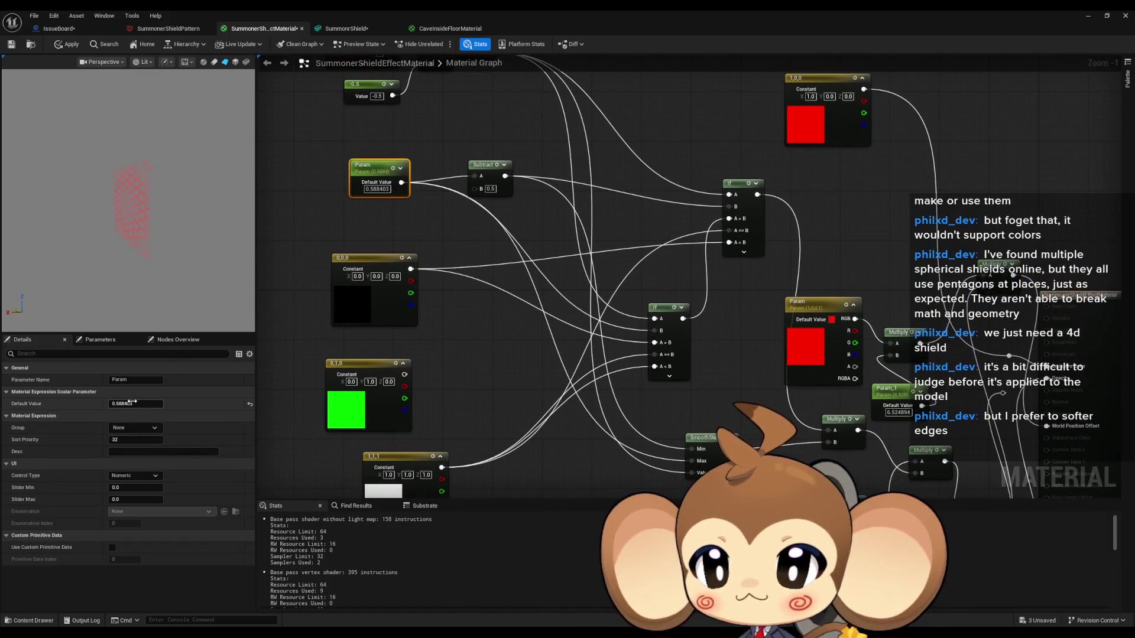
left_click_drag(136, 404, 100, 403)
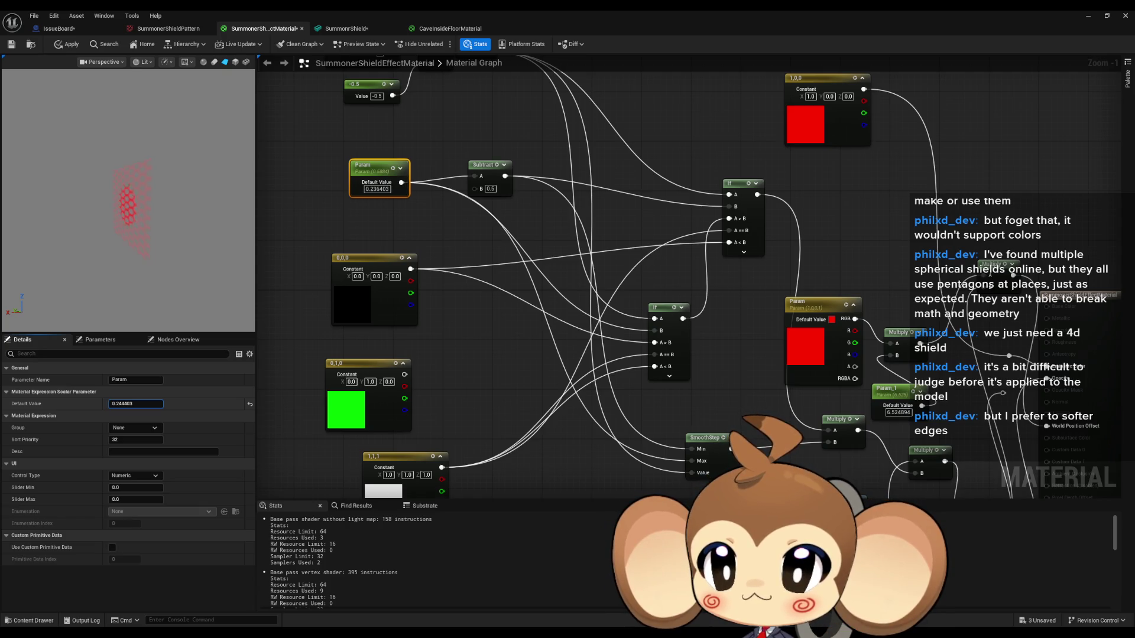
left_click_drag(777, 431, 504, 346)
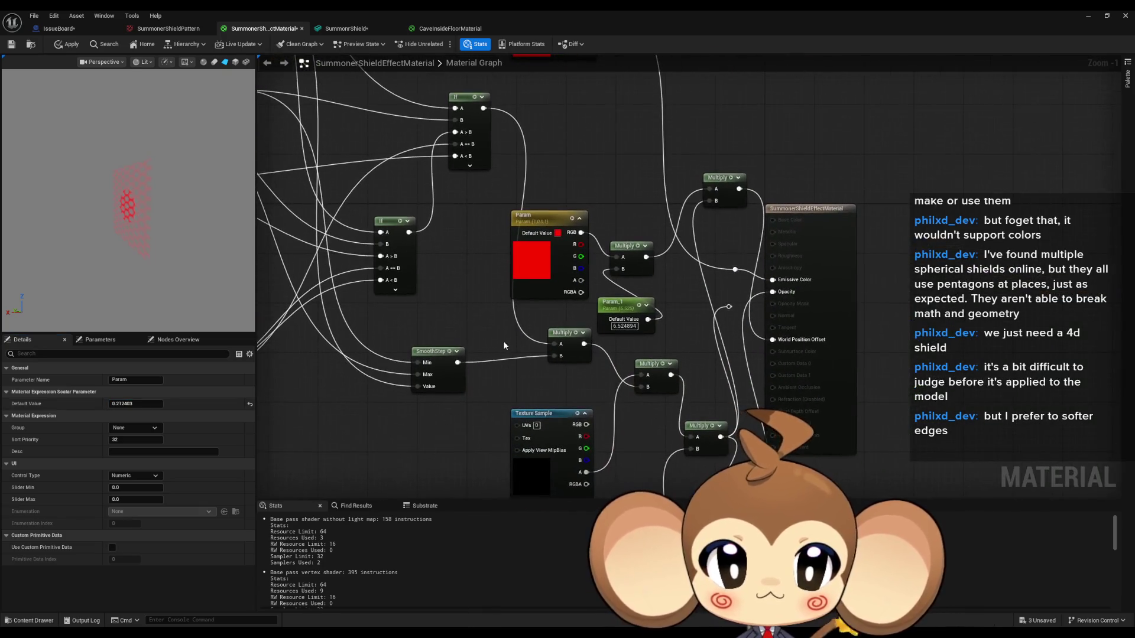
scroll(771, 332, "up", 1)
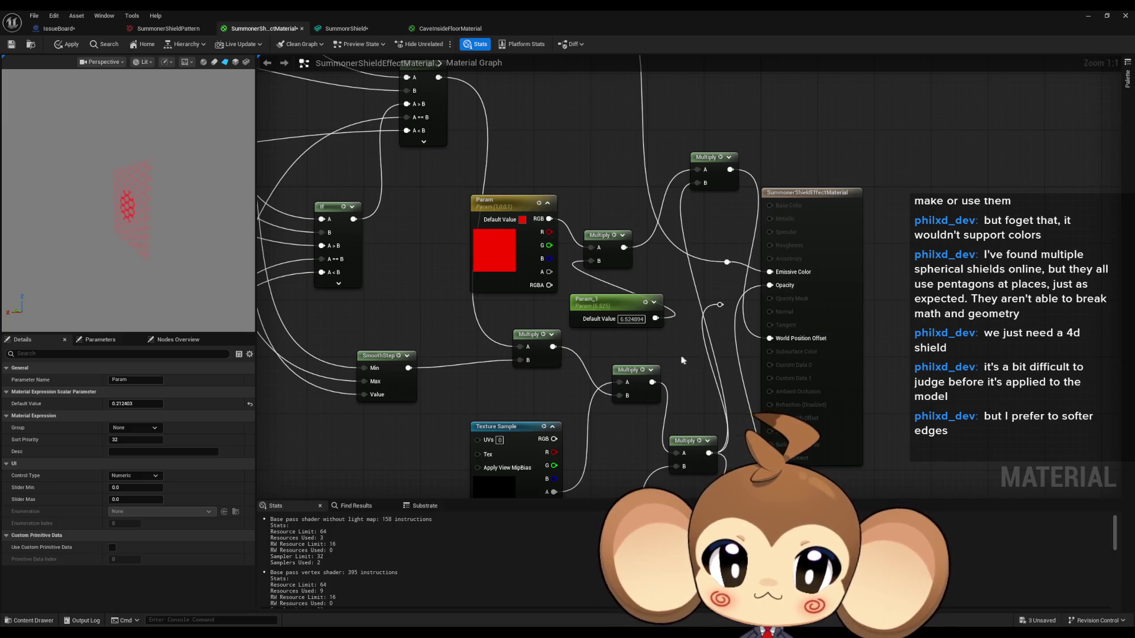
left_click_drag(684, 360, 636, 306)
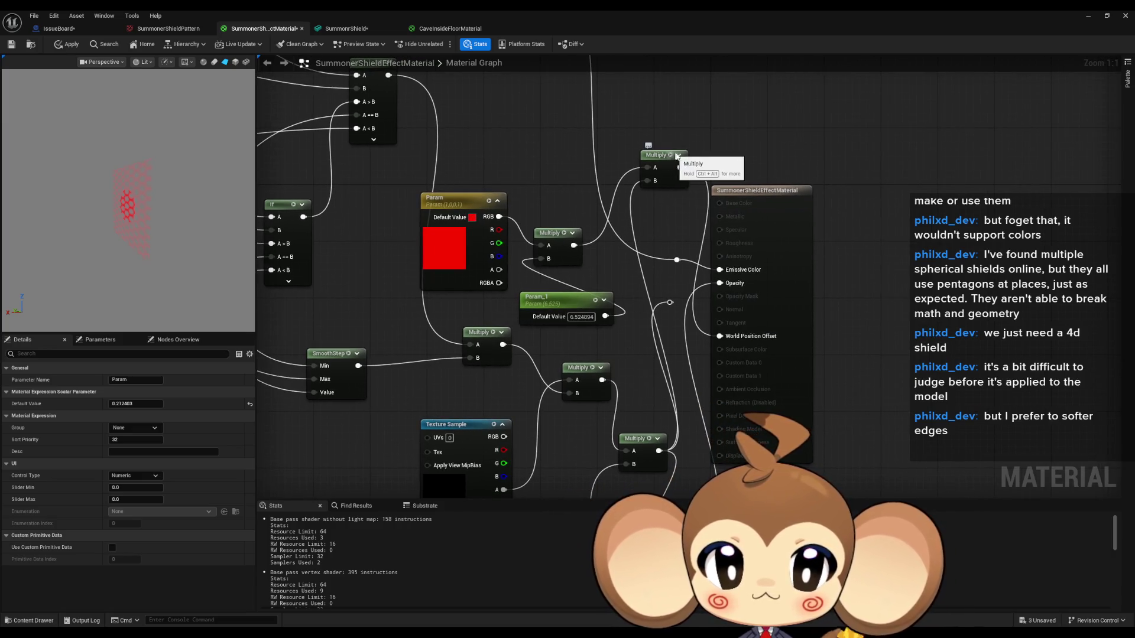
left_click(576, 318)
left_click(562, 300)
left_click_drag(136, 404, 207, 404)
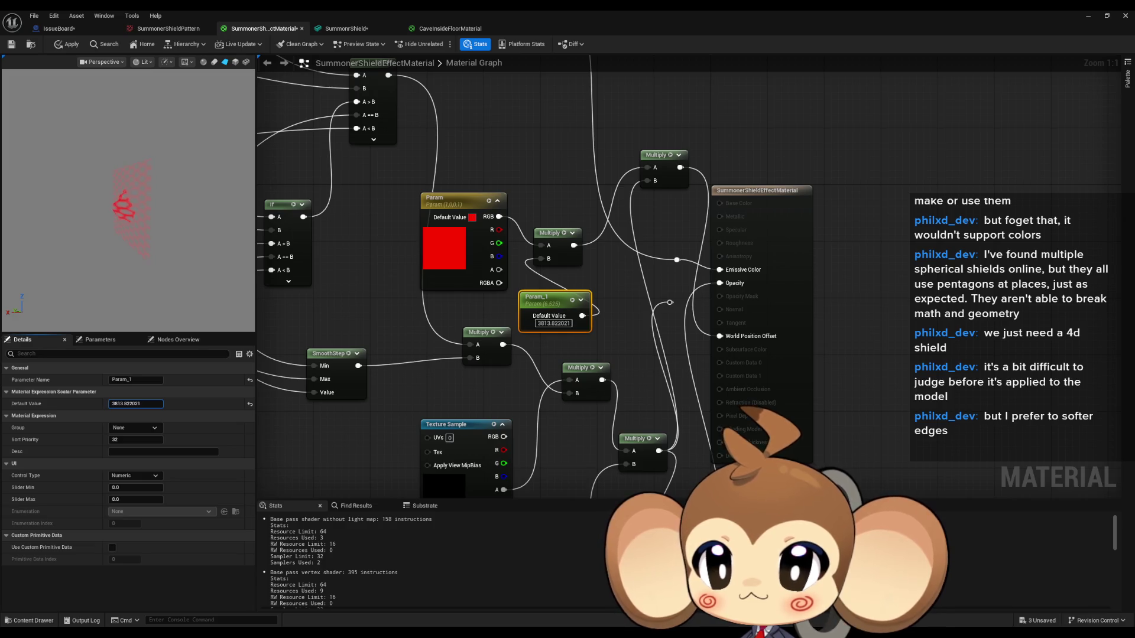
Retune Param to about 0.1 and Param_1 to about 119.44 for clear red hexagon cells
left_click_drag(378, 276, 733, 434)
left_click(324, 193)
mouse_move(136, 404)
left_mouse_down()
mouse_move(171, 404)
mouse_move(124, 404)
left_mouse_up()
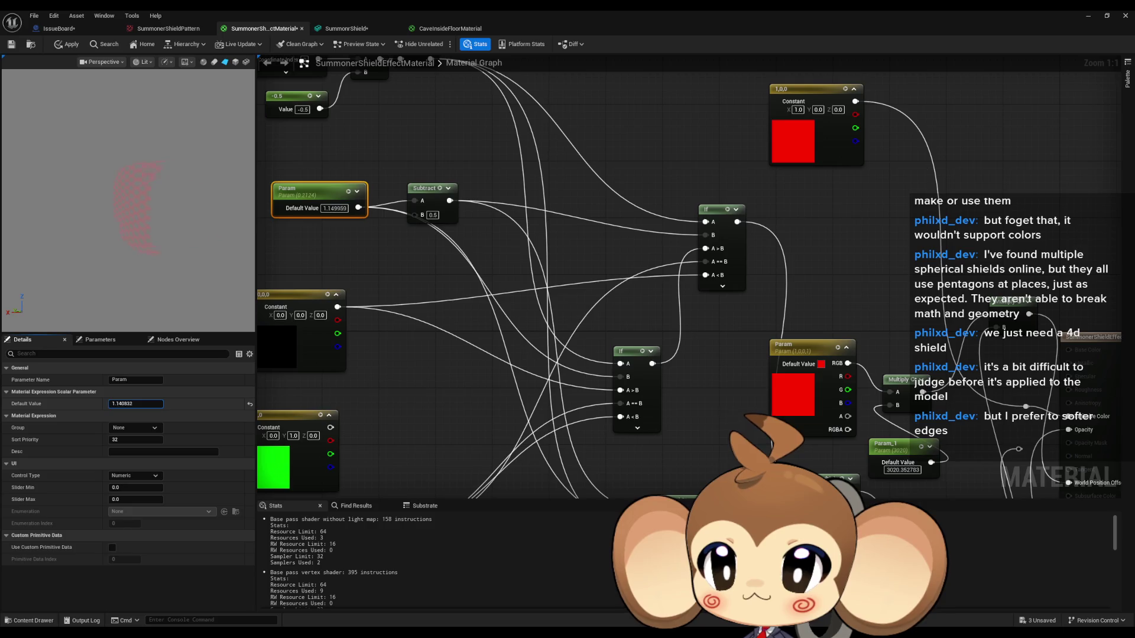
left_click_drag(119, 404, 120, 403)
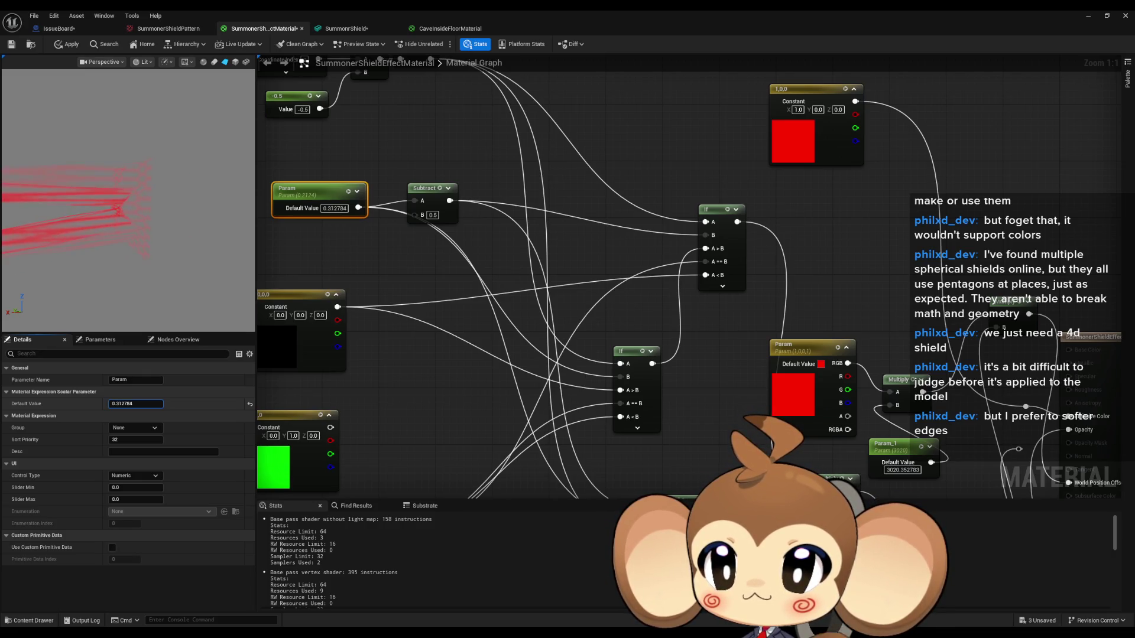
left_click_drag(910, 454, 805, 384)
left_click(804, 384)
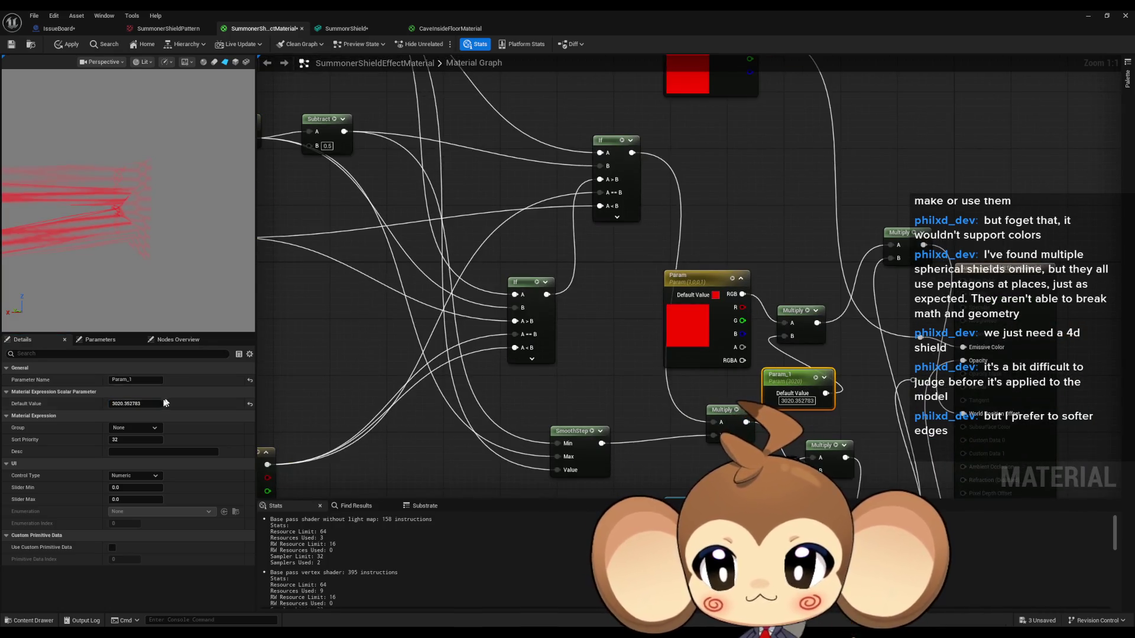
left_click_drag(127, 404, 105, 404)
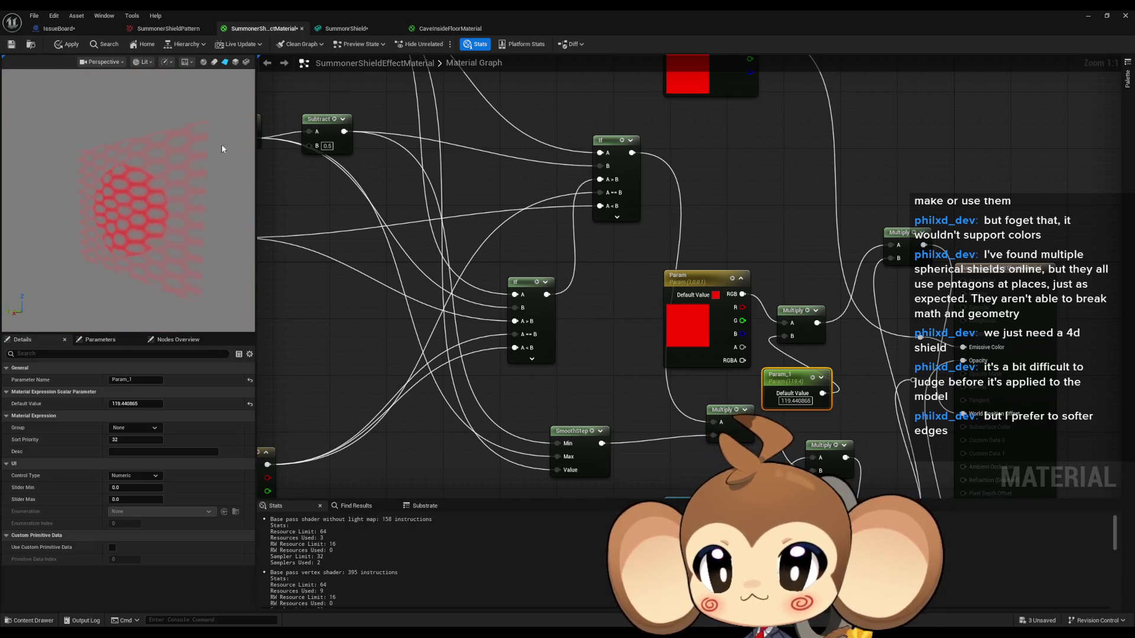
left_click(144, 63)
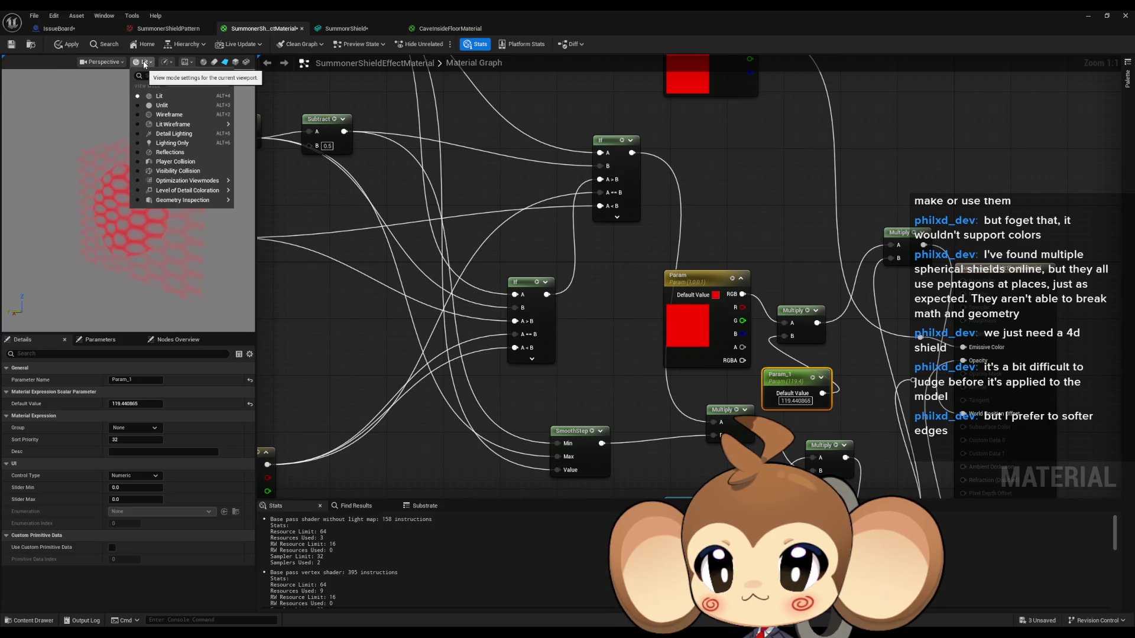
Switch the preview to Wireframe to inspect the shield mesh, then back to Lit
mouse_move(189, 127)
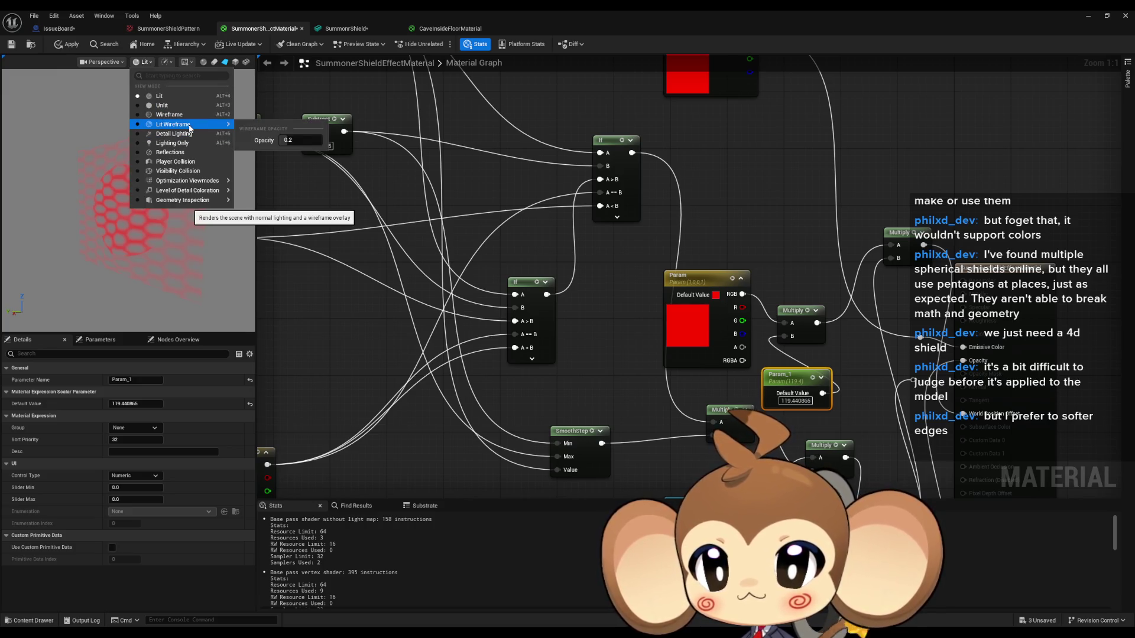
left_click(185, 115)
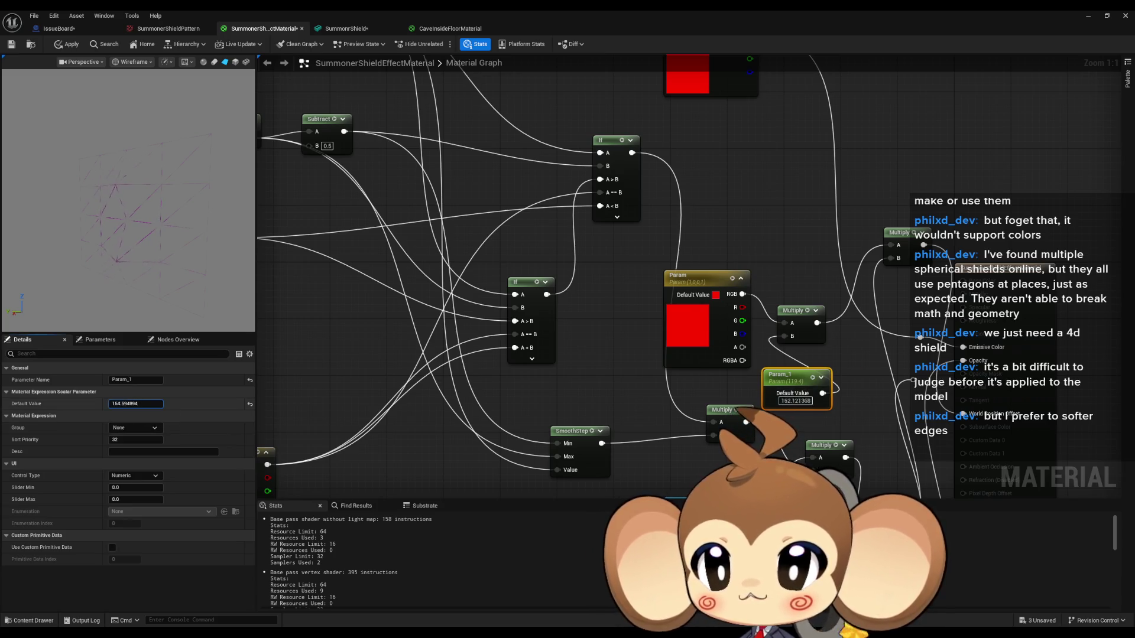
left_click(133, 62)
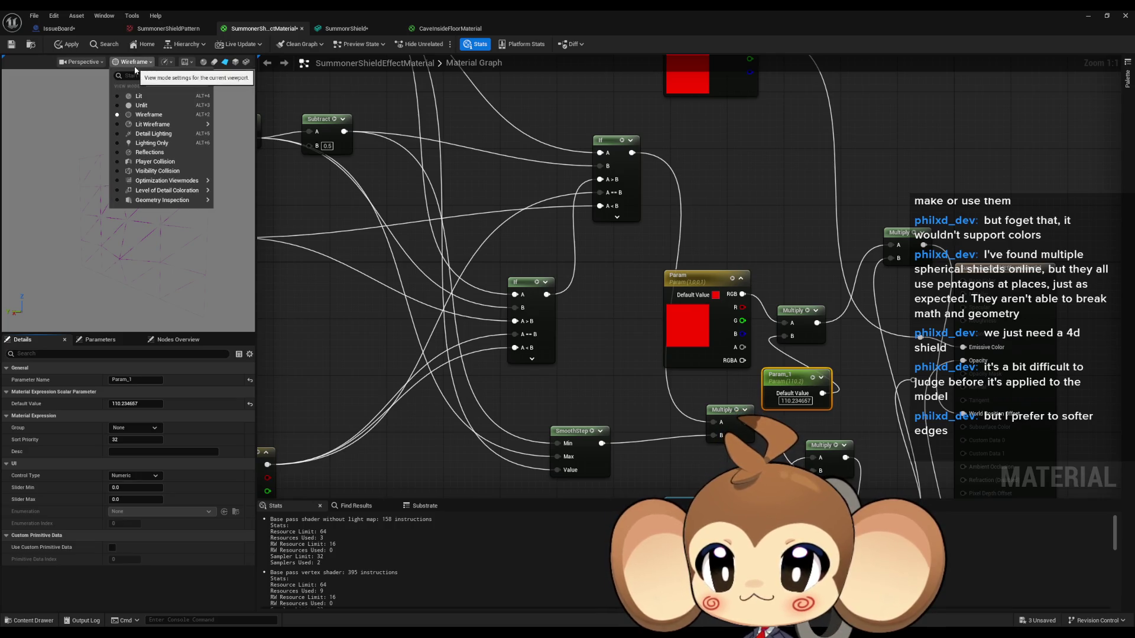
left_click(141, 96)
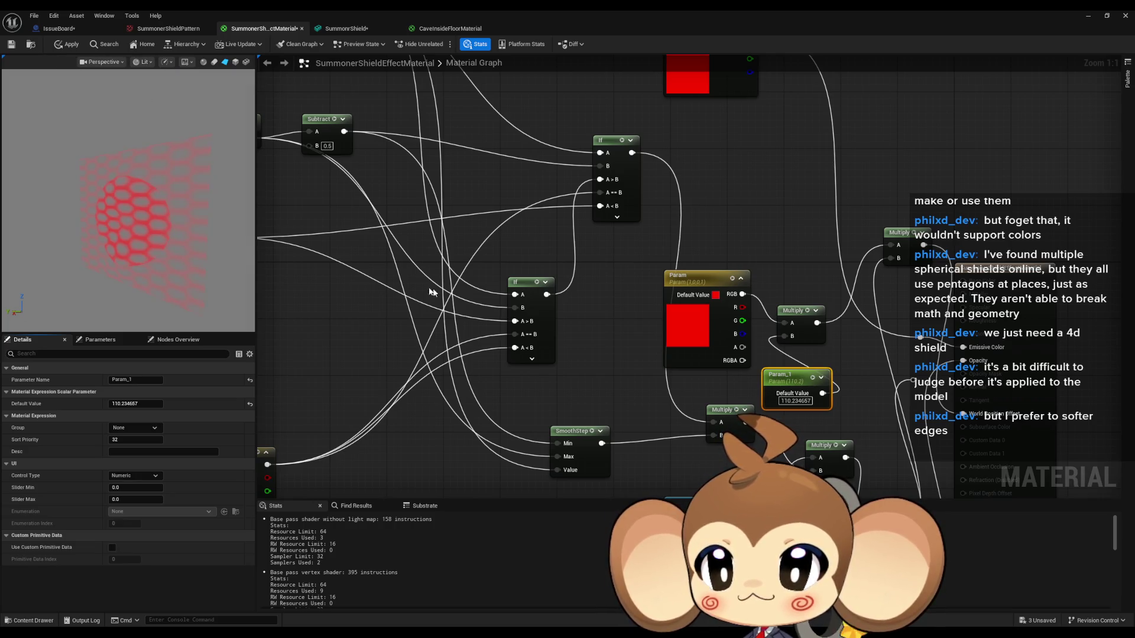
Rotate the shield preview and set Param_1's default value to 110.234657
left_click_drag(168, 233, 204, 232)
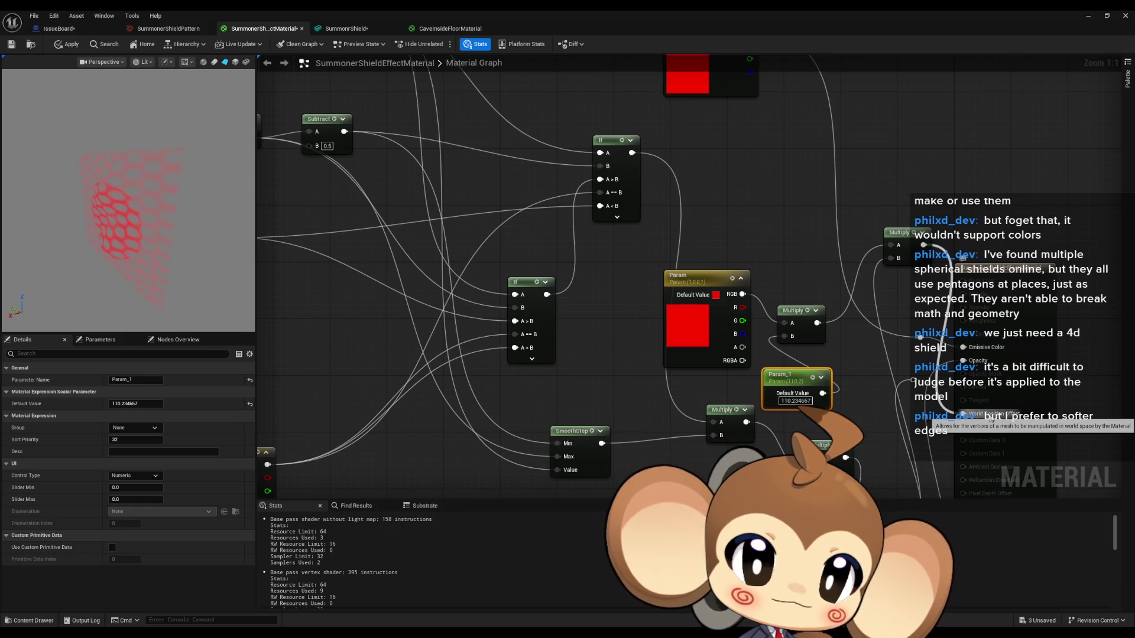
mouse_move(789, 403)
left_mouse_down()
mouse_move(688, 364)
mouse_move(684, 343)
left_mouse_up()
left_click(689, 364)
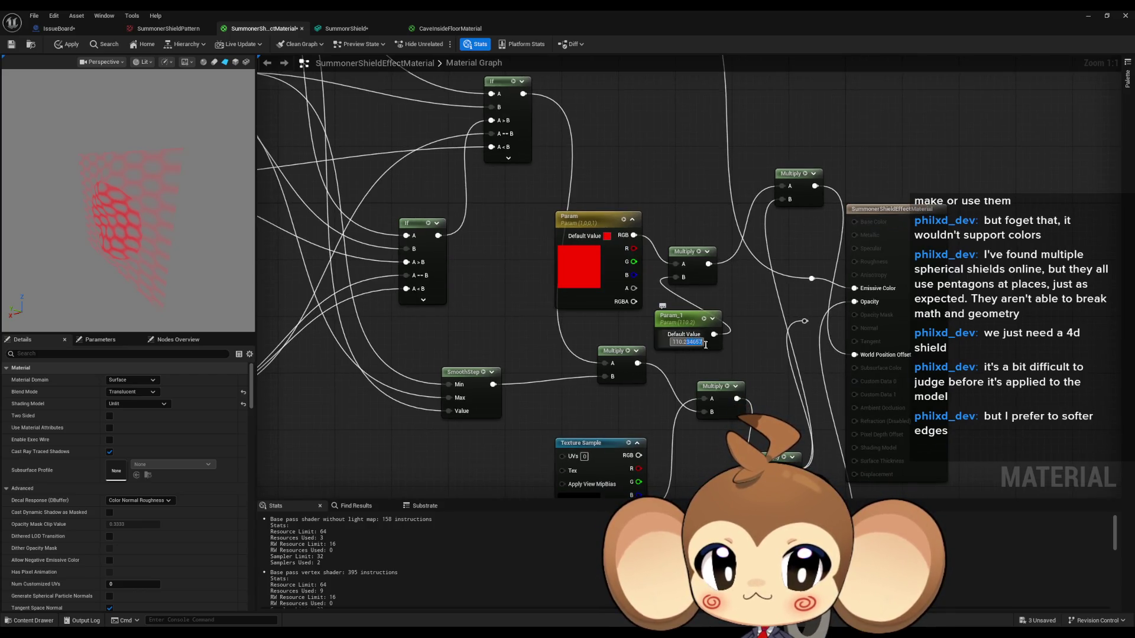
Lower Param_1's default value to about 91 and set Param to about 0.16
mouse_move(687, 341)
left_mouse_down()
mouse_move(703, 342)
mouse_move(662, 342)
left_mouse_up()
left_click_drag(406, 267, 668, 428)
left_click_drag(136, 404, 115, 404)
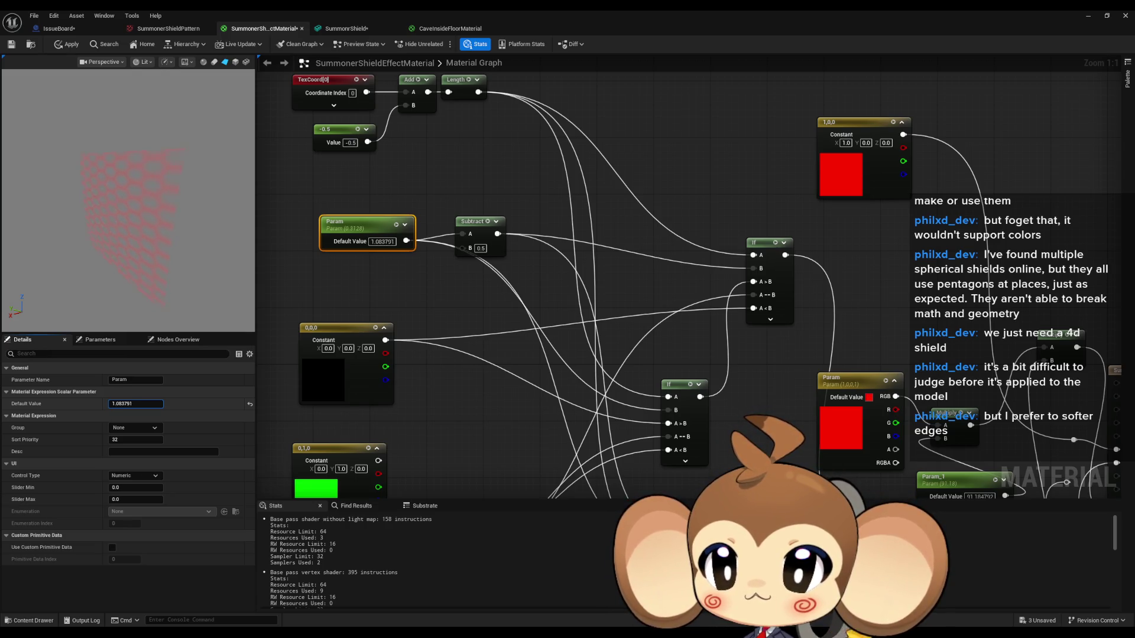
mouse_move(136, 404)
left_mouse_down()
mouse_move(118, 404)
mouse_move(143, 404)
left_mouse_up()
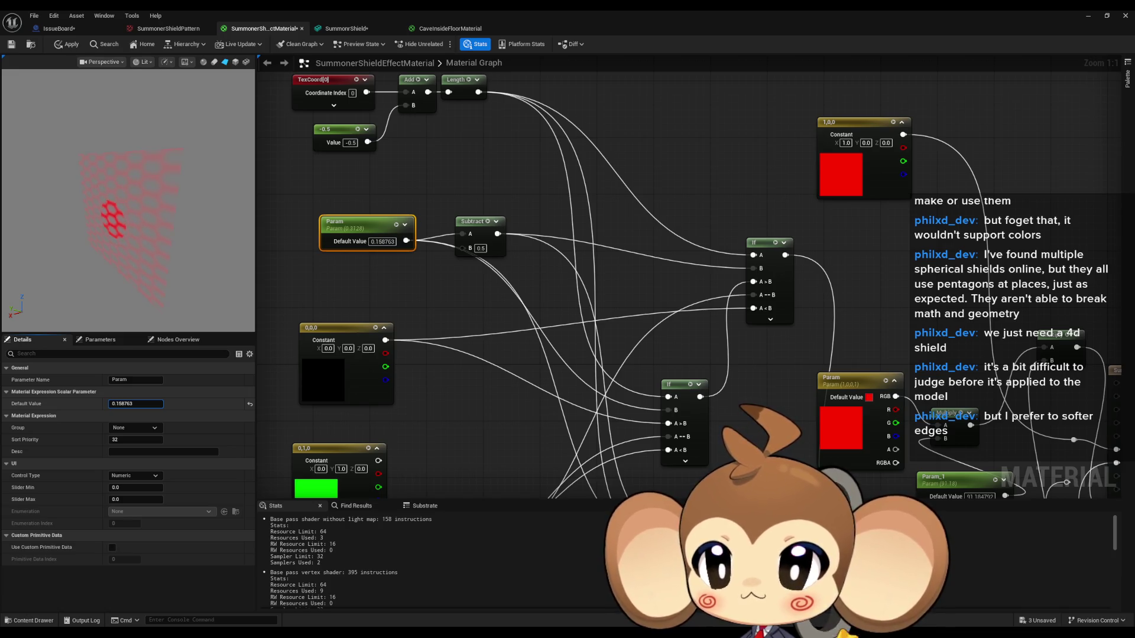
Break the Multiply wire into World Position Offset on the material output node
scroll(574, 387, "down", 2)
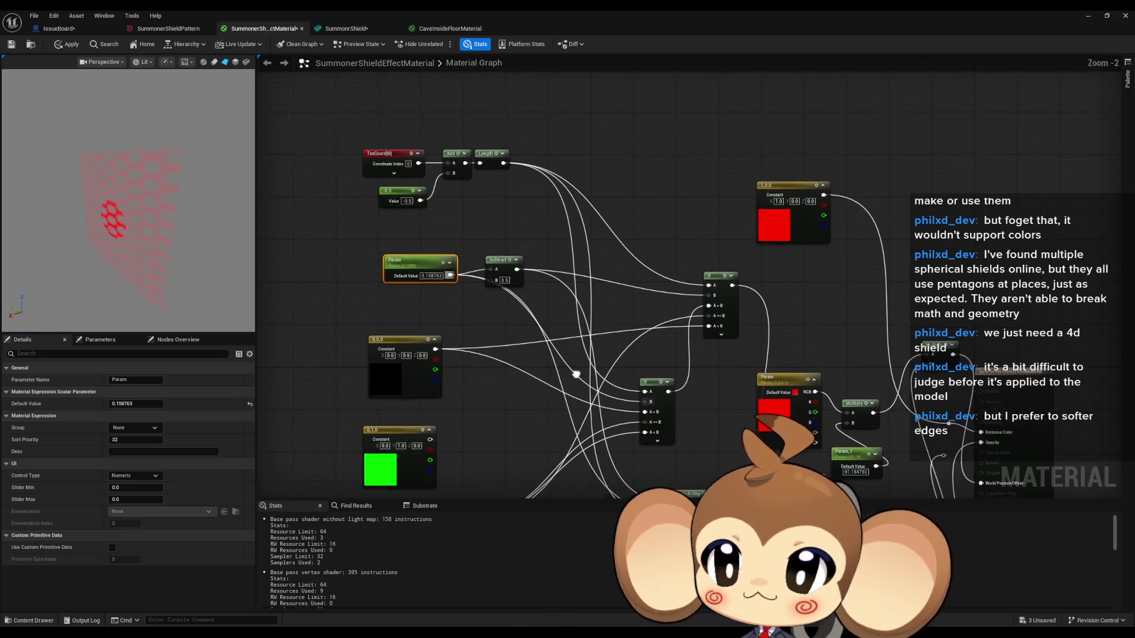
left_click_drag(514, 301, 502, 294)
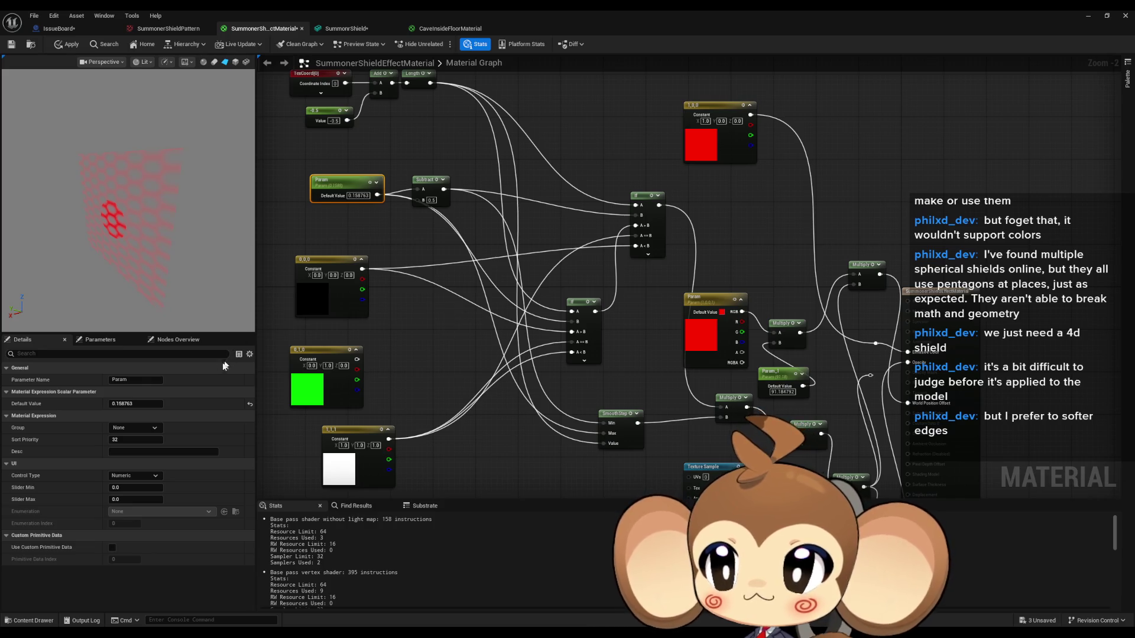
left_click_drag(673, 331, 590, 298)
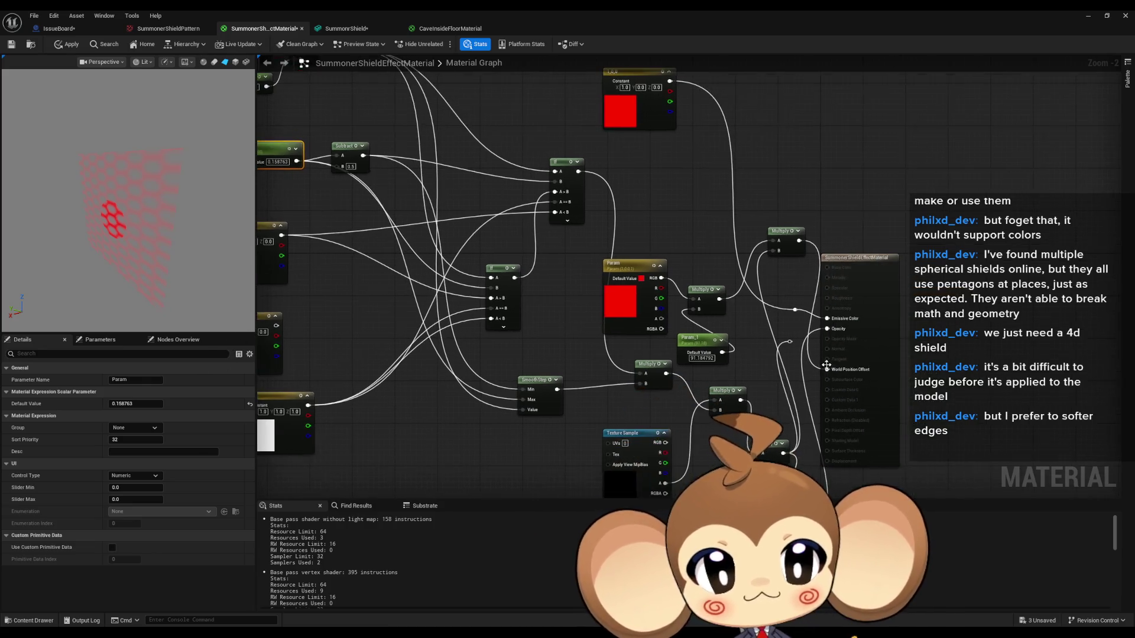
left_click(828, 369, "alt")
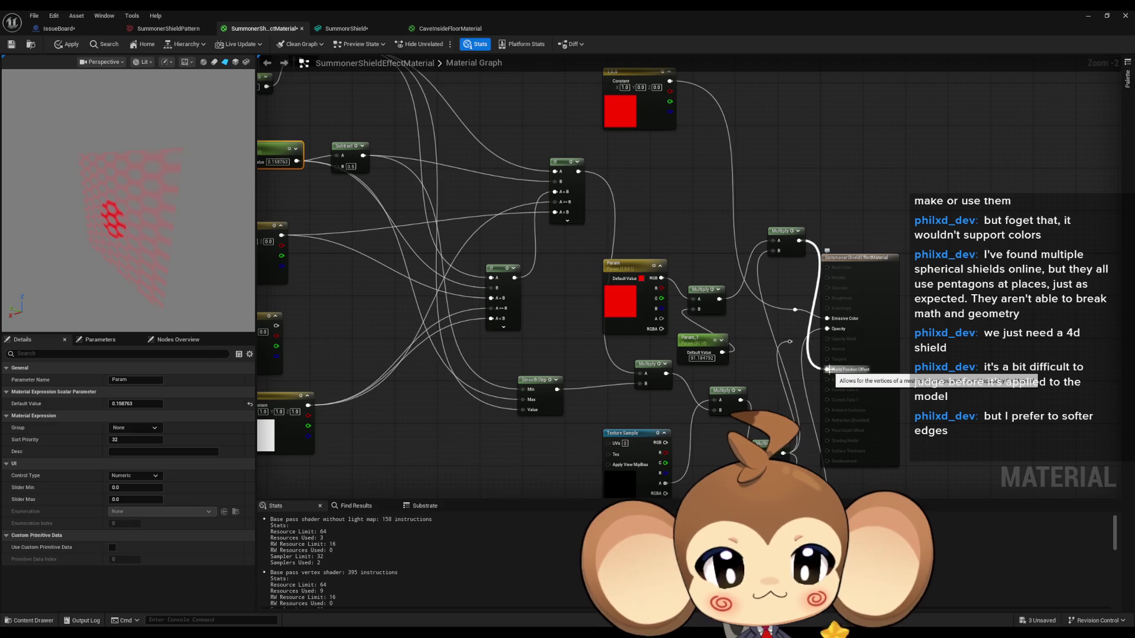
left_click(789, 247)
left_click(801, 276)
mouse_move(800, 276)
left_mouse_down()
mouse_move(768, 177)
mouse_move(757, 228)
left_mouse_up()
left_click_drag(800, 289, 794, 353)
mouse_move(790, 259)
left_mouse_down()
mouse_move(779, 316)
mouse_move(762, 244)
mouse_move(798, 372)
mouse_move(760, 368)
mouse_move(750, 289)
mouse_move(851, 444)
mouse_move(977, 563)
left_mouse_up()
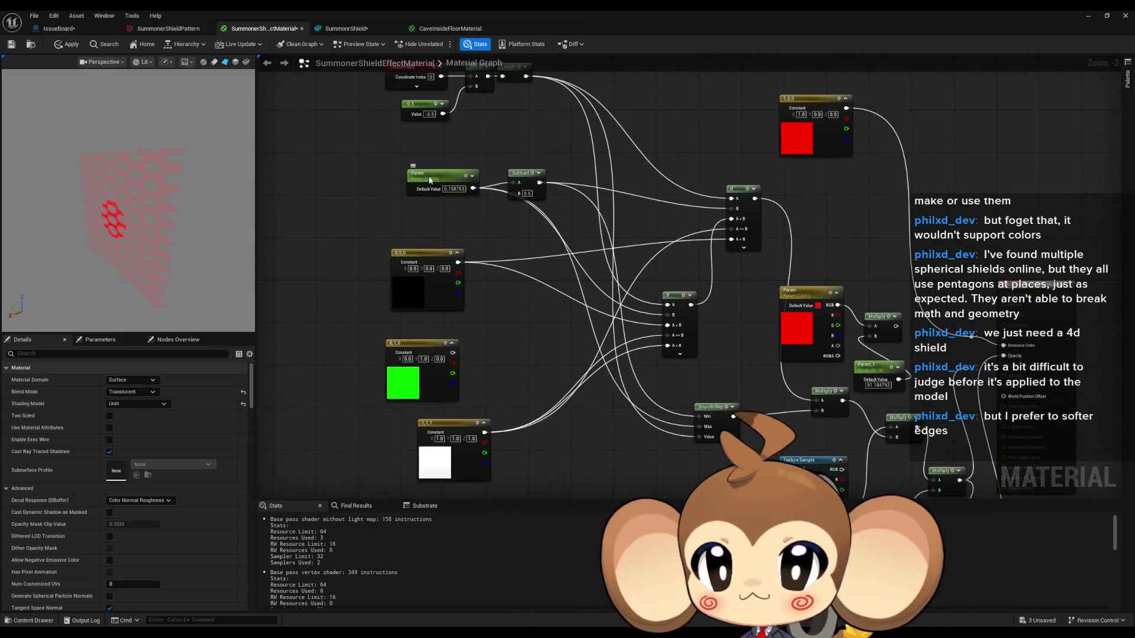
Try several Param default values, including -2.4 and 0, and settle on 1.0
left_click(449, 177)
mouse_move(136, 403)
left_mouse_down()
mouse_move(153, 404)
mouse_move(121, 404)
left_mouse_up()
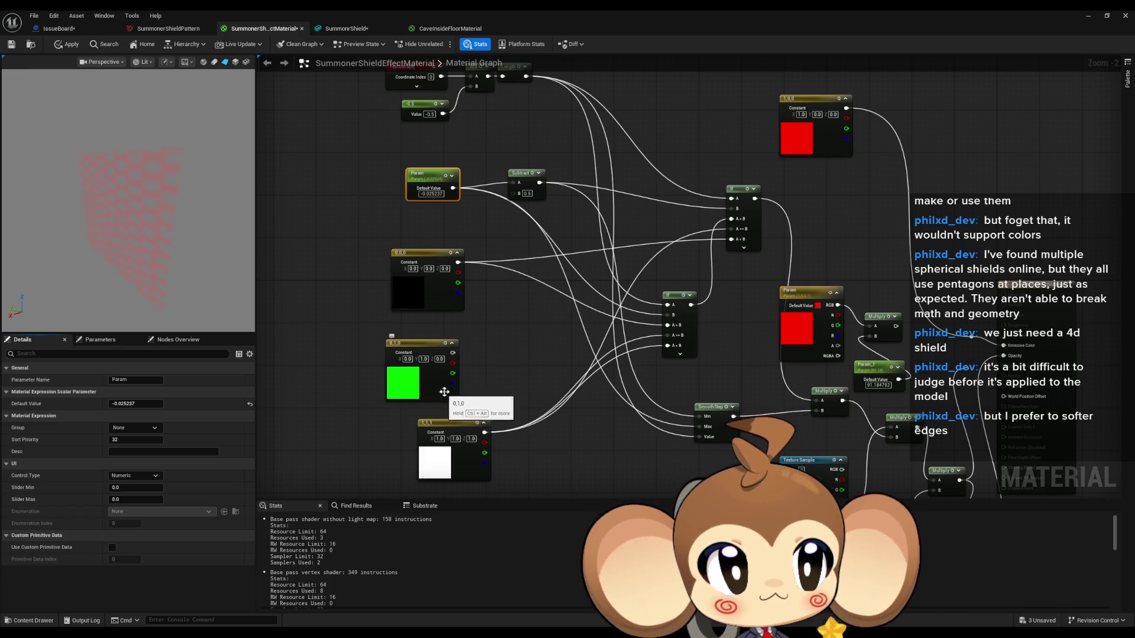
mouse_move(444, 392)
left_mouse_down()
mouse_move(443, 246)
mouse_move(466, 298)
mouse_move(435, 238)
mouse_move(555, 349)
mouse_move(555, 398)
mouse_move(613, 444)
left_mouse_up()
key("Return")
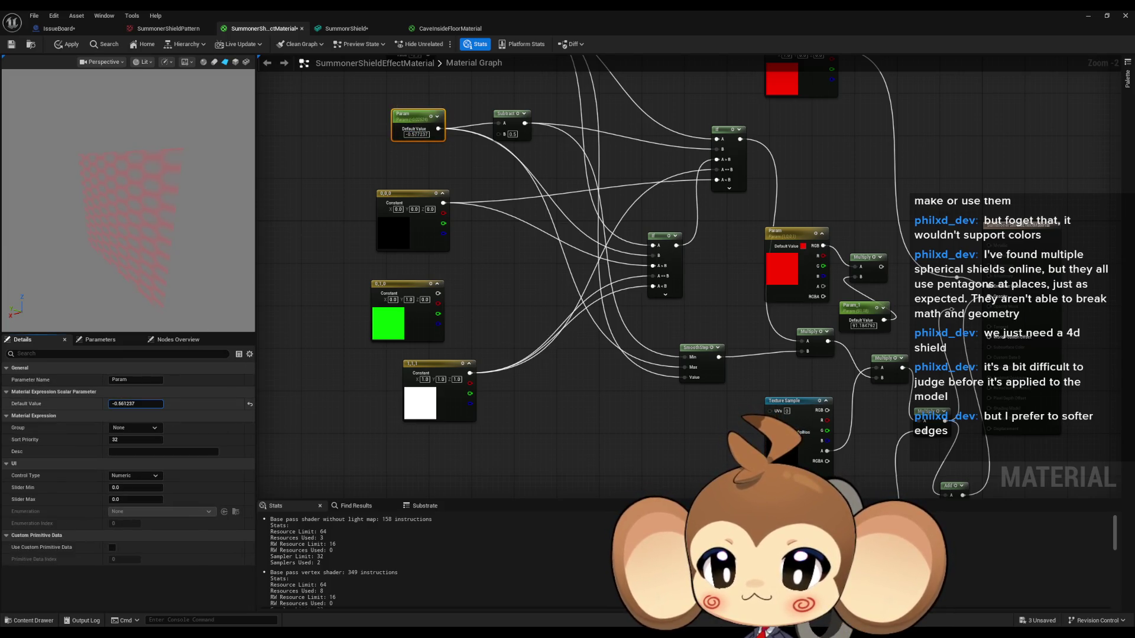
left_click_drag(139, 404, 128, 404)
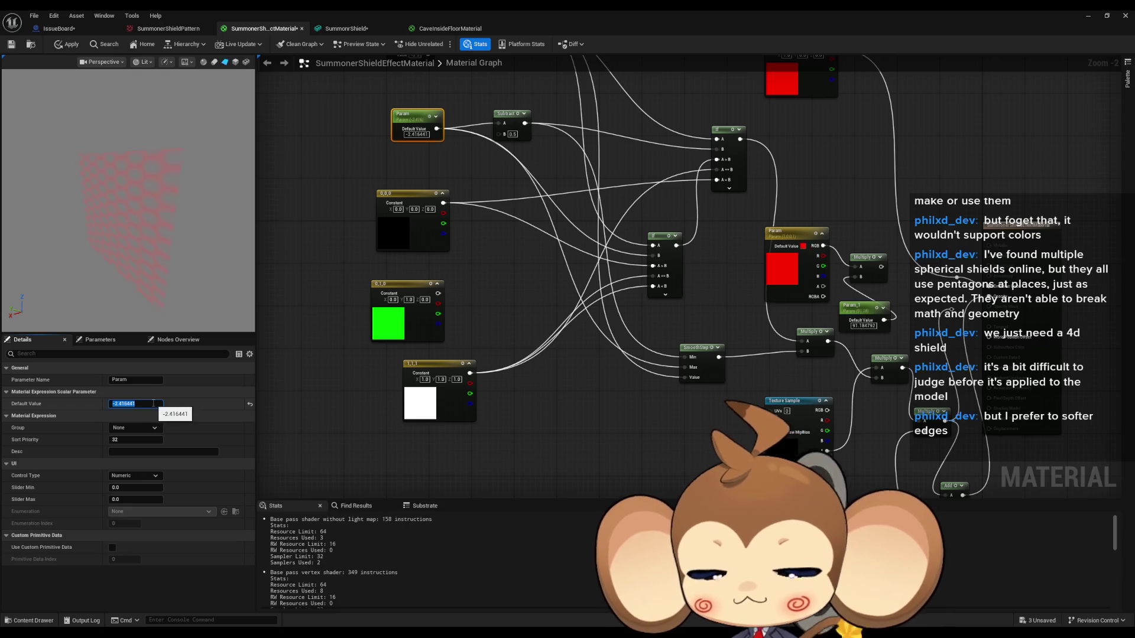
type("0")
key("Return")
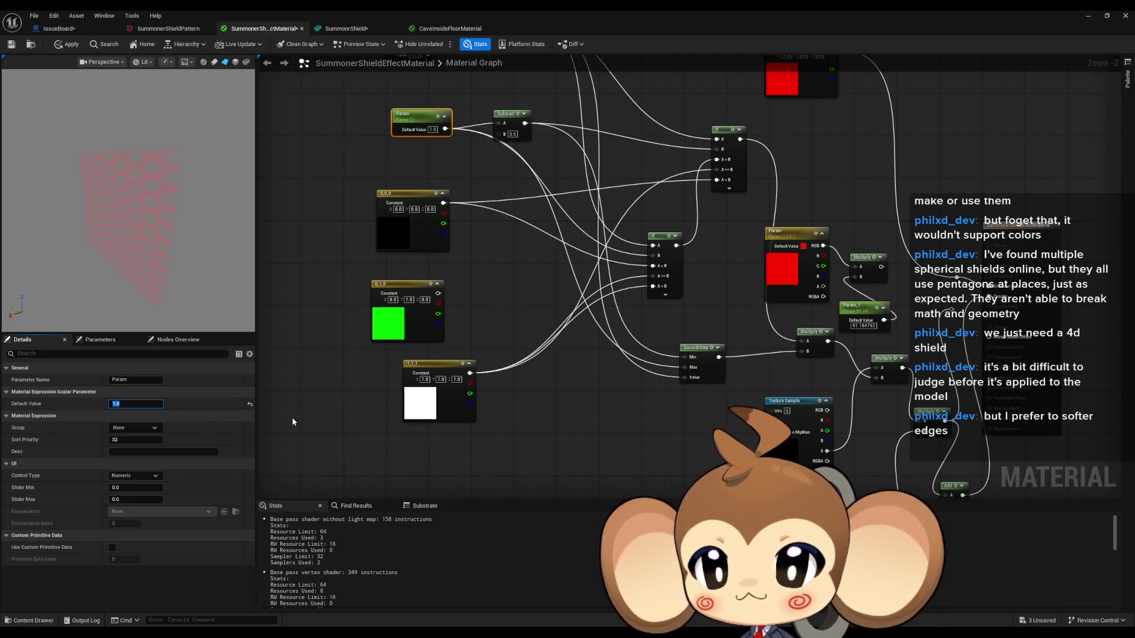
key("Return")
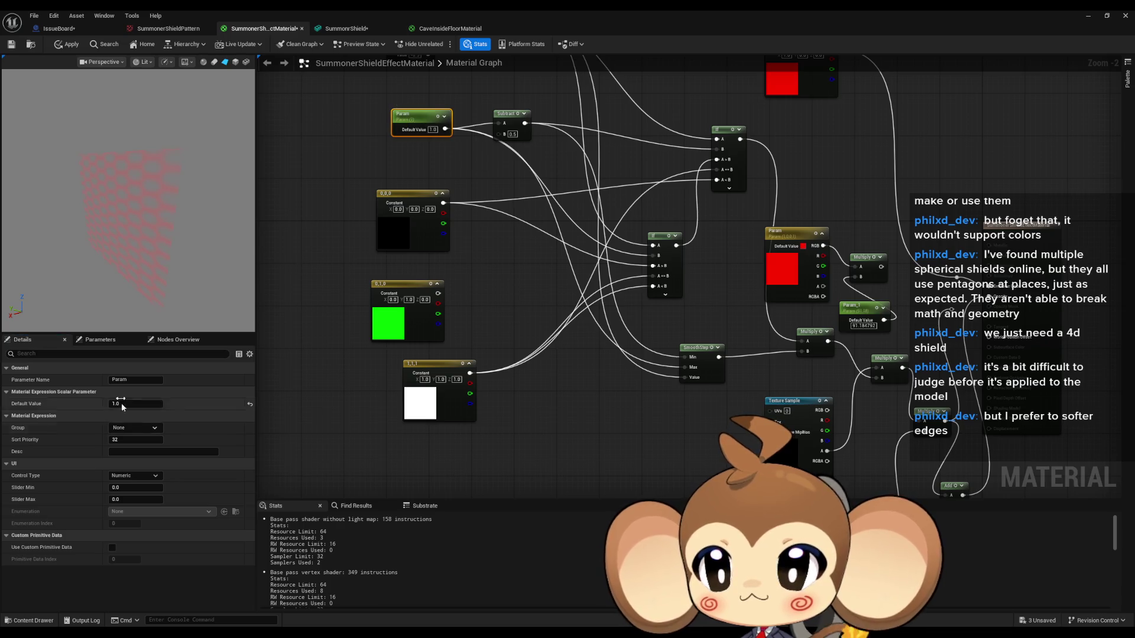
mouse_move(125, 404)
left_mouse_down()
mouse_move(114, 404)
mouse_move(124, 404)
left_mouse_up()
left_click(431, 438)
mouse_move(632, 412)
left_mouse_down()
mouse_move(571, 393)
mouse_move(576, 375)
mouse_move(552, 349)
left_mouse_up()
scroll(571, 393, "down", 1)
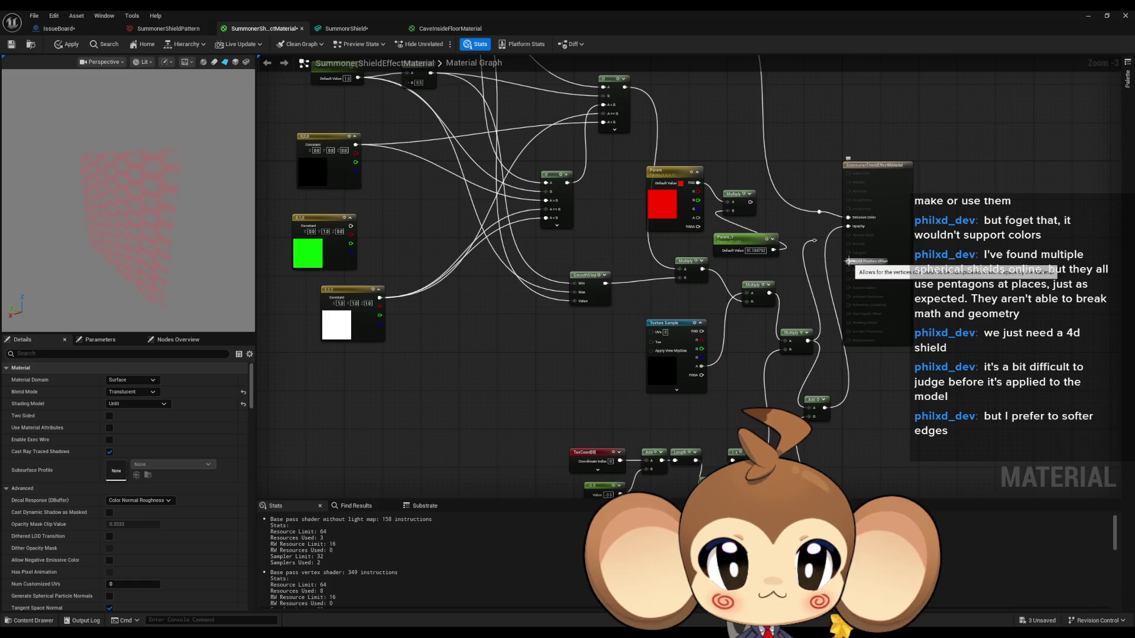
Wire the Multiply output into World Position Offset and set Param_1's default value to 15
left_click_drag(718, 237, 660, 246)
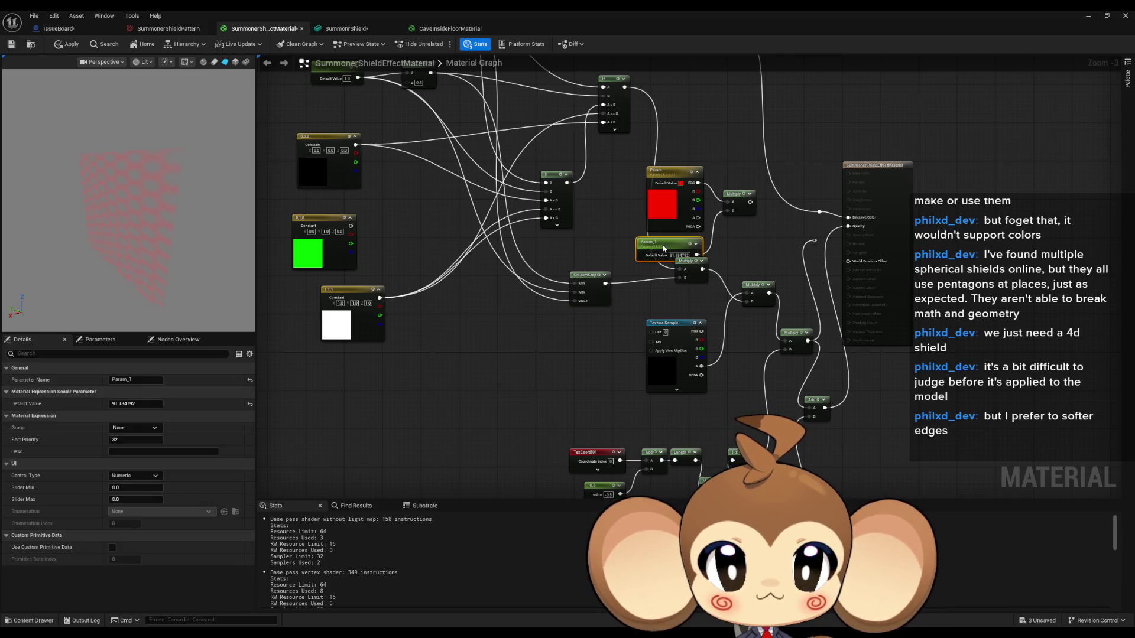
mouse_move(750, 202)
left_mouse_down()
mouse_move(822, 230)
mouse_move(841, 263)
left_mouse_up()
mouse_move(137, 404)
left_mouse_down()
mouse_move(113, 404)
mouse_move(148, 404)
left_mouse_up()
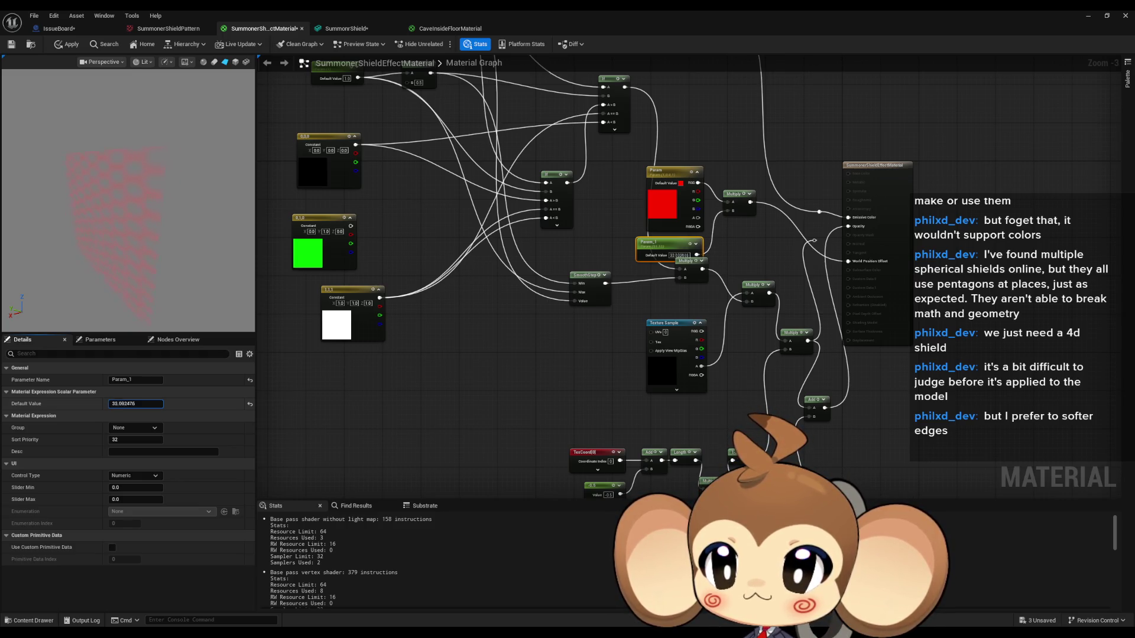
left_click(136, 404)
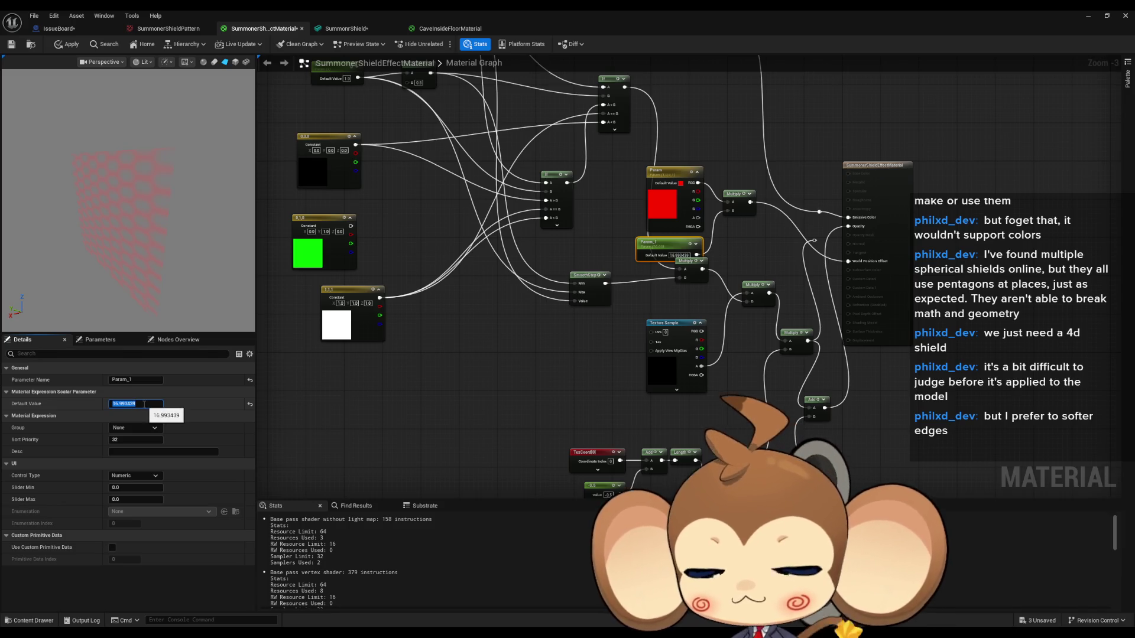
key("Return")
Move the Param, Param_1 and Multiply nodes down below the rest of the network
left_click_drag(633, 221, 648, 185)
mouse_move(714, 169)
left_mouse_down()
mouse_move(744, 221)
mouse_move(742, 196)
left_mouse_up()
mouse_move(613, 182)
left_mouse_down()
mouse_move(686, 267)
mouse_move(687, 245)
left_mouse_up()
mouse_move(736, 195)
left_mouse_down()
mouse_move(542, 345)
mouse_move(492, 406)
left_mouse_up()
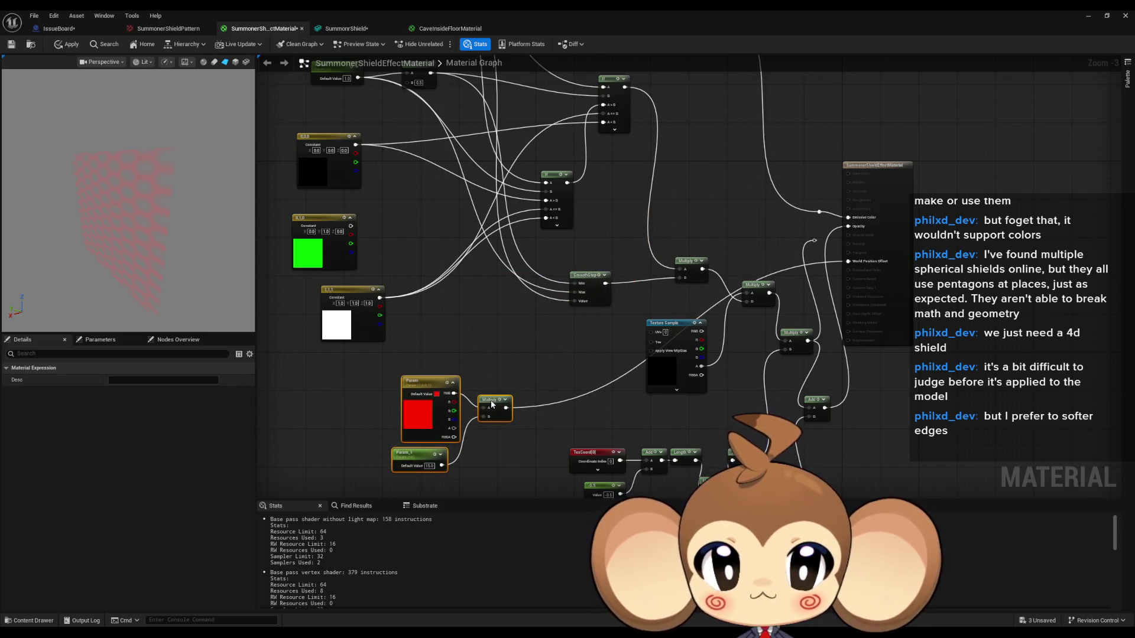
Select the whole node network, then deselect the reroute nodes
scroll(553, 184, "down", 5)
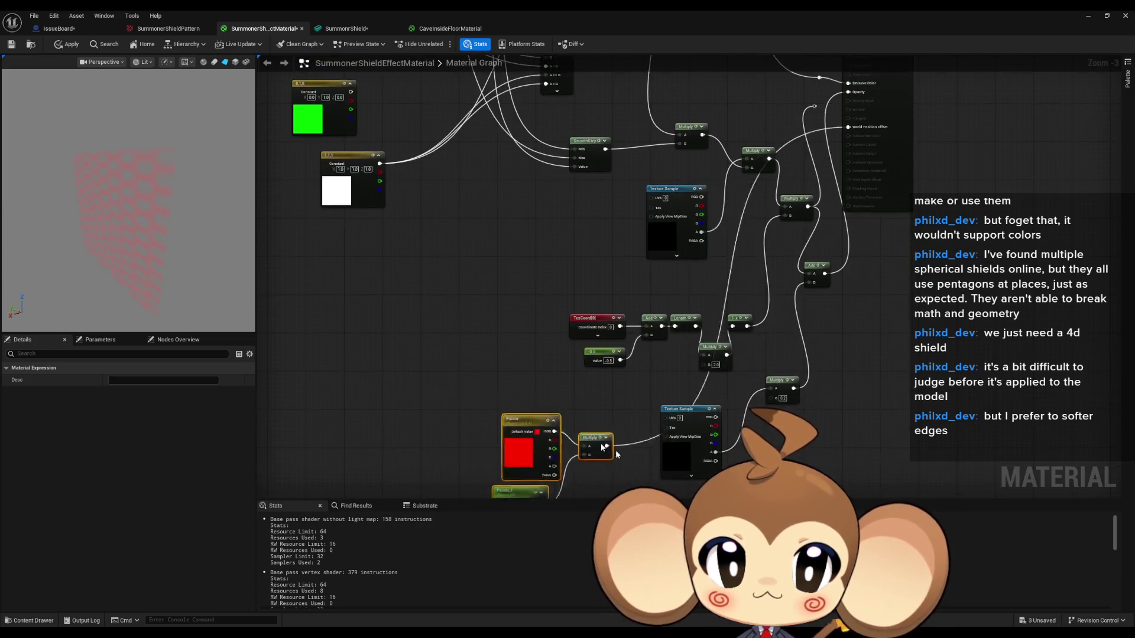
mouse_move(544, 166)
left_mouse_down()
mouse_move(686, 468)
mouse_move(708, 476)
left_mouse_up()
scroll(749, 212, "up", 7)
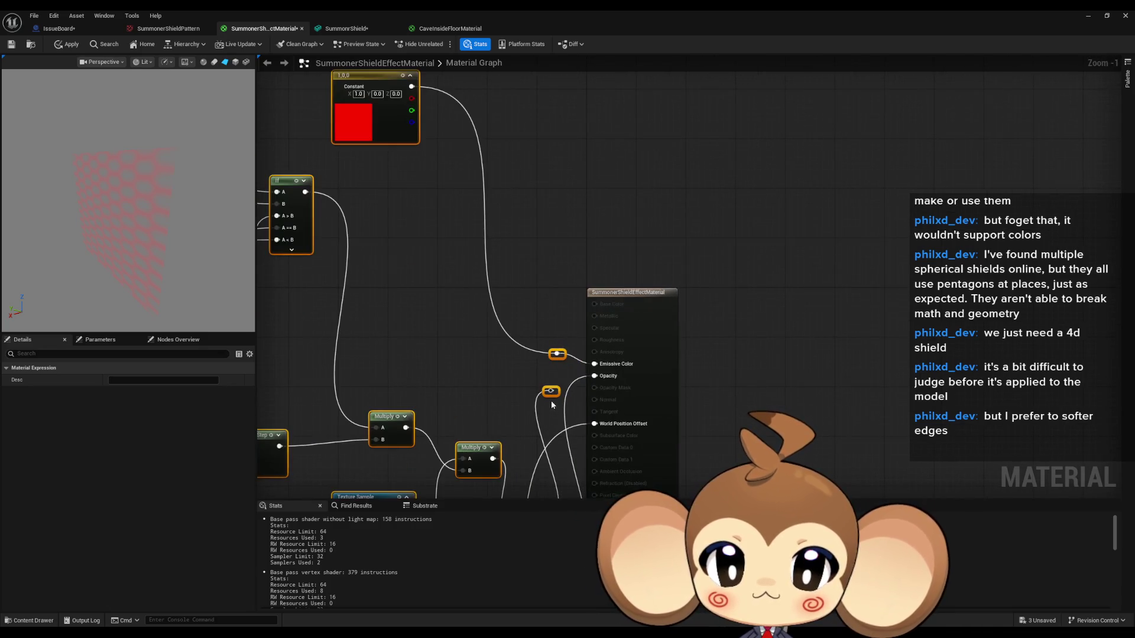
left_click(551, 391, "ctrl")
scroll(552, 357, "down", 6)
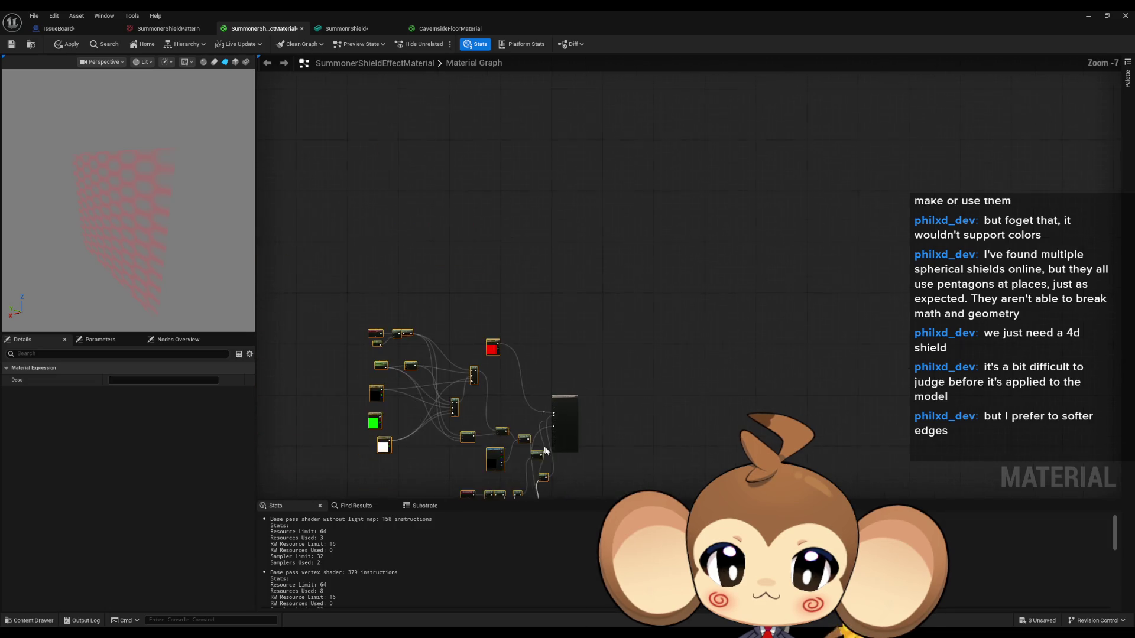
scroll(611, 367, "up", 7)
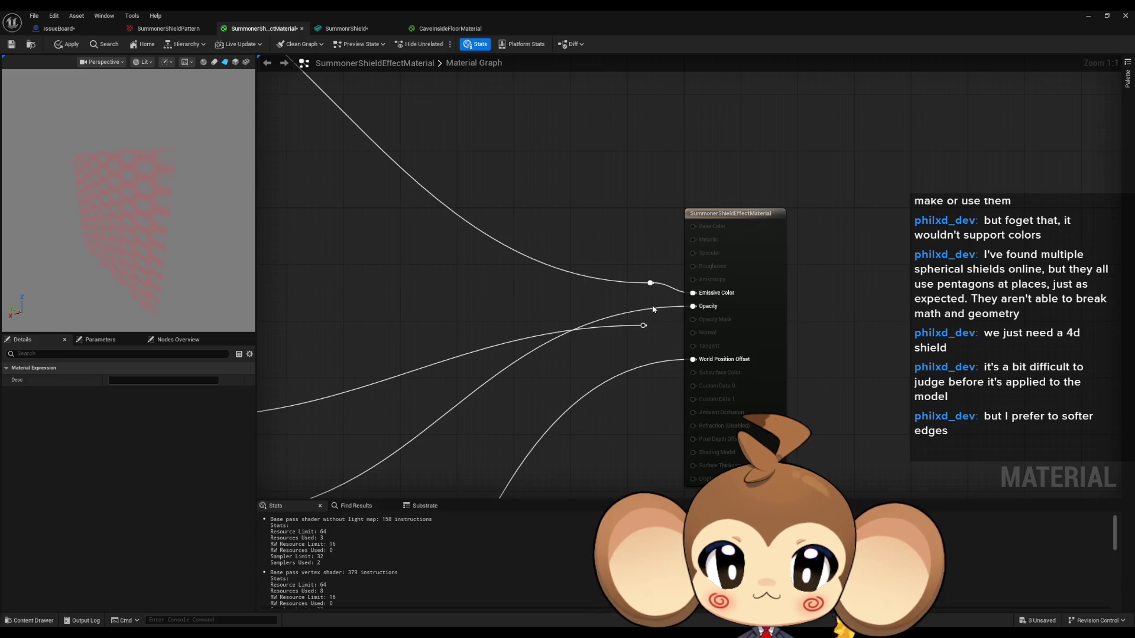
left_click(652, 306)
left_click(643, 325)
left_click(627, 355)
scroll(622, 366, "down", 3)
scroll(622, 367, "down", 3)
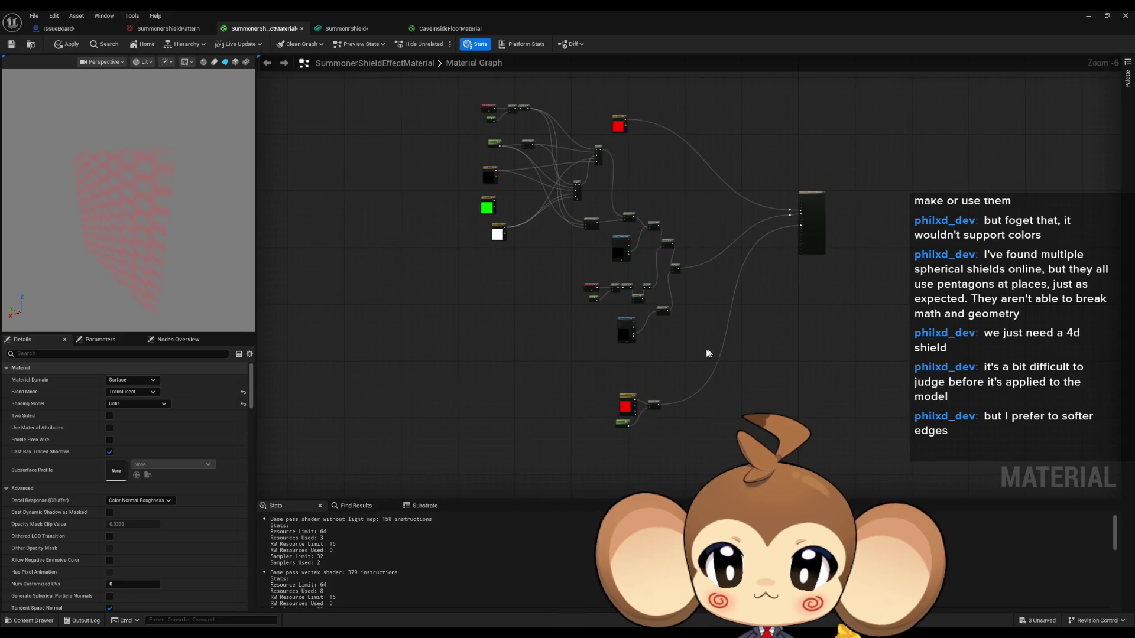
scroll(685, 337, "up", 1)
mouse_move(685, 337)
left_mouse_down()
mouse_move(698, 414)
mouse_move(615, 345)
left_mouse_up()
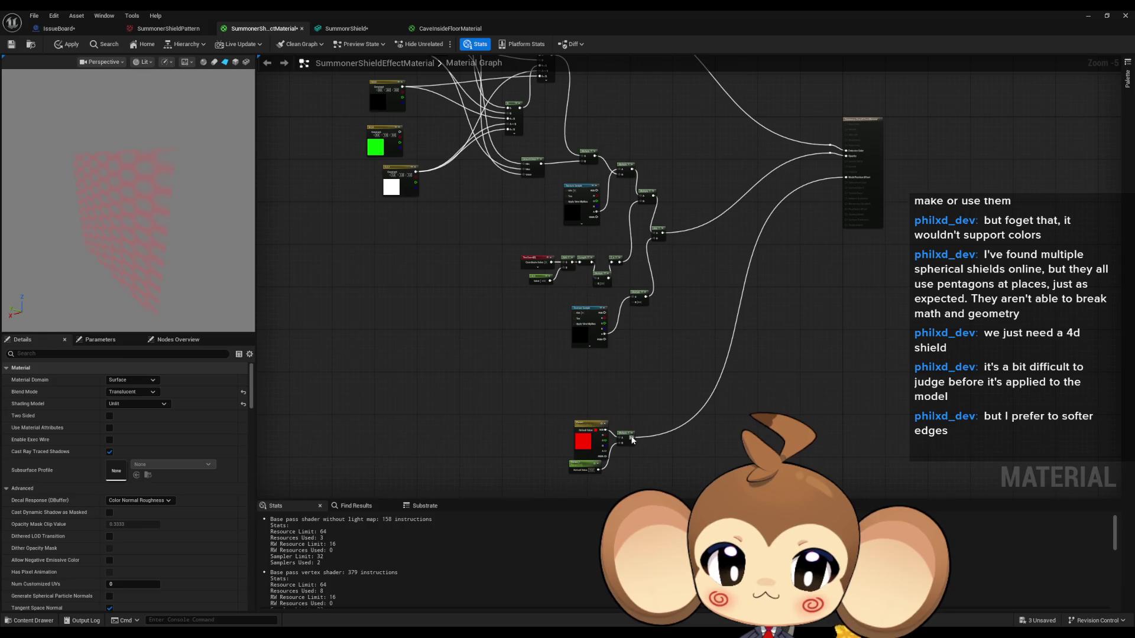
left_click_drag(632, 439, 637, 501)
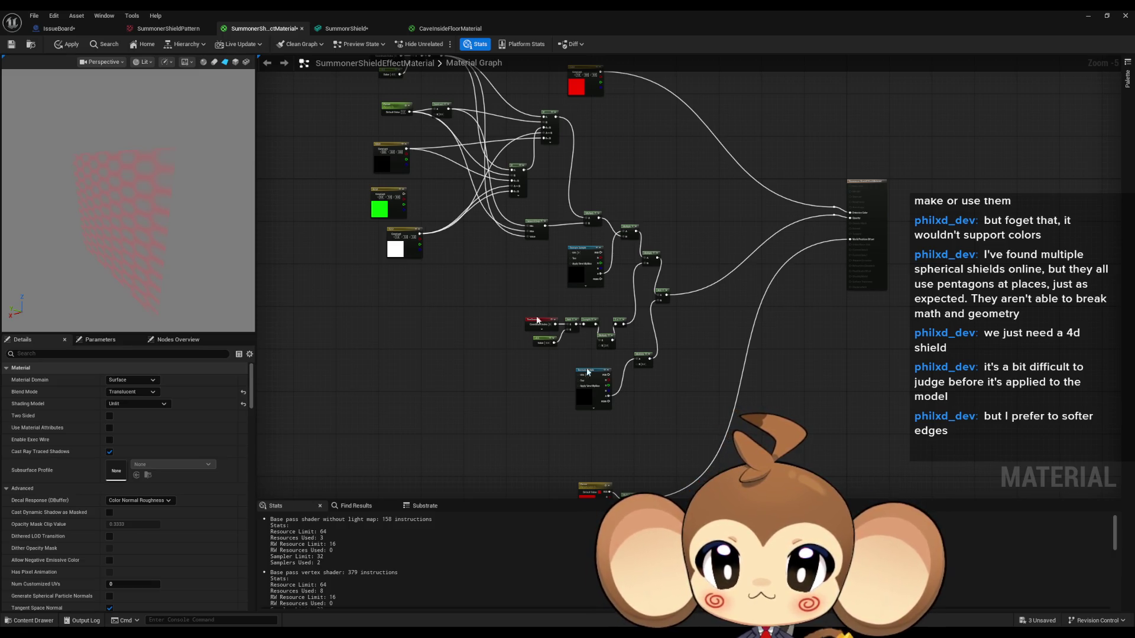
Add a Sine node and place it beside the material output, deleting an accidental Constant
left_click(656, 438)
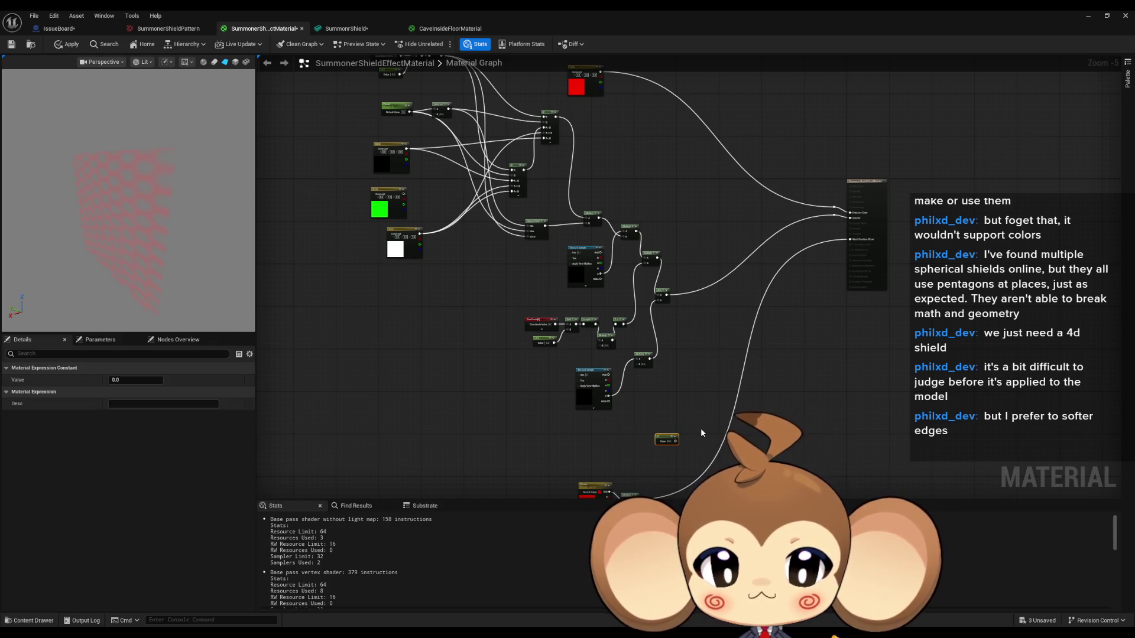
key("Delete")
right_click(637, 424)
type("sin")
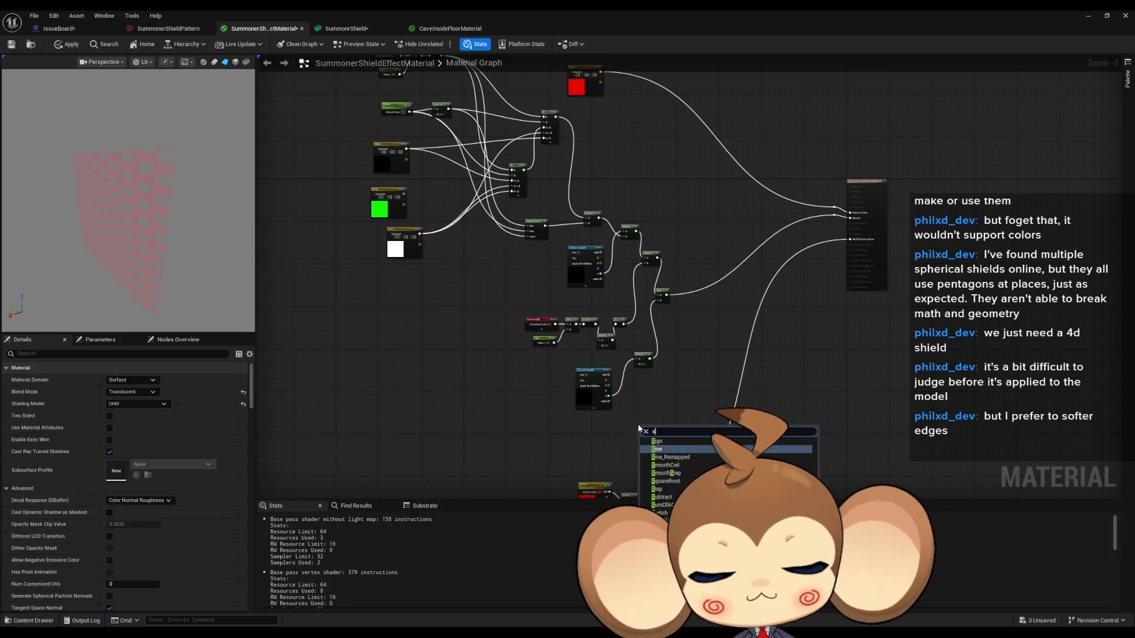
key("Return")
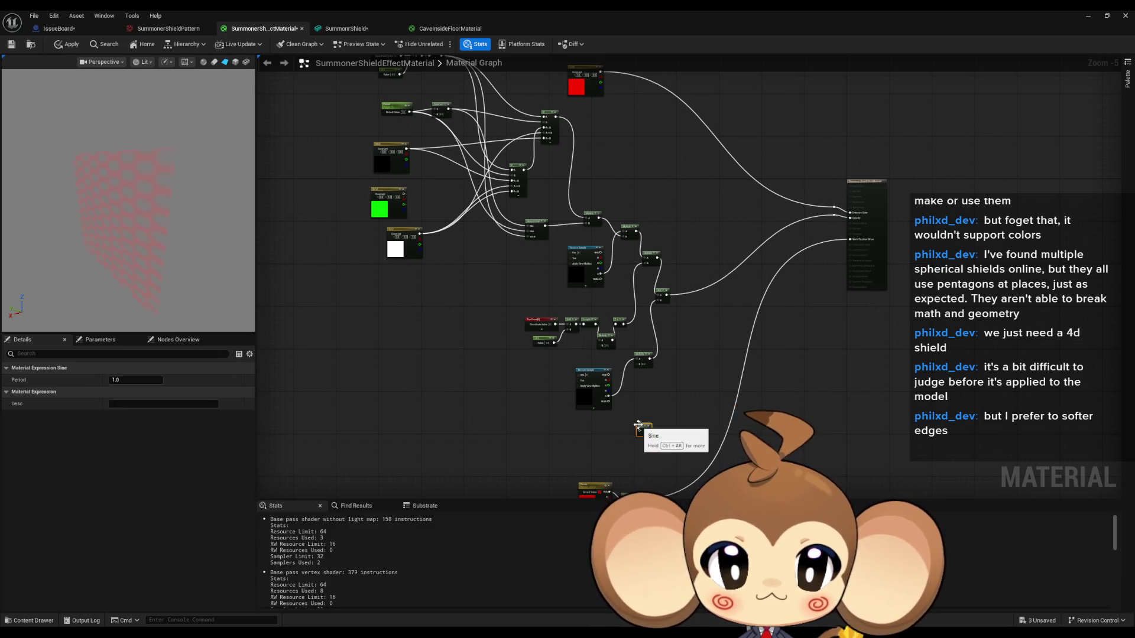
scroll(689, 454, "up", 1)
scroll(690, 454, "up", 3)
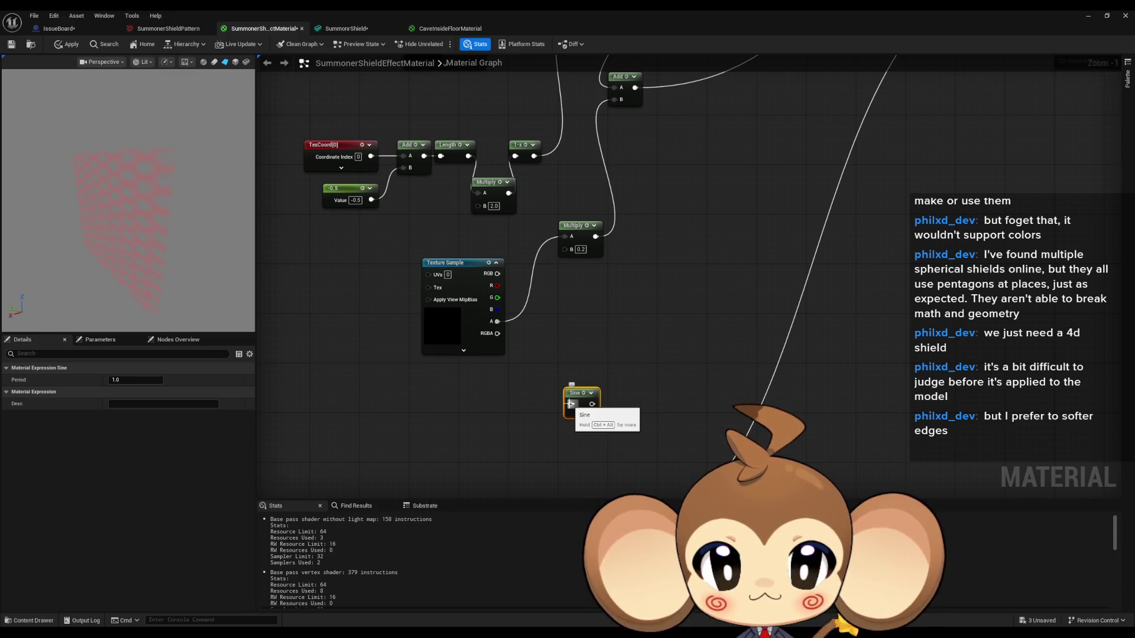
scroll(687, 399, "down", 4)
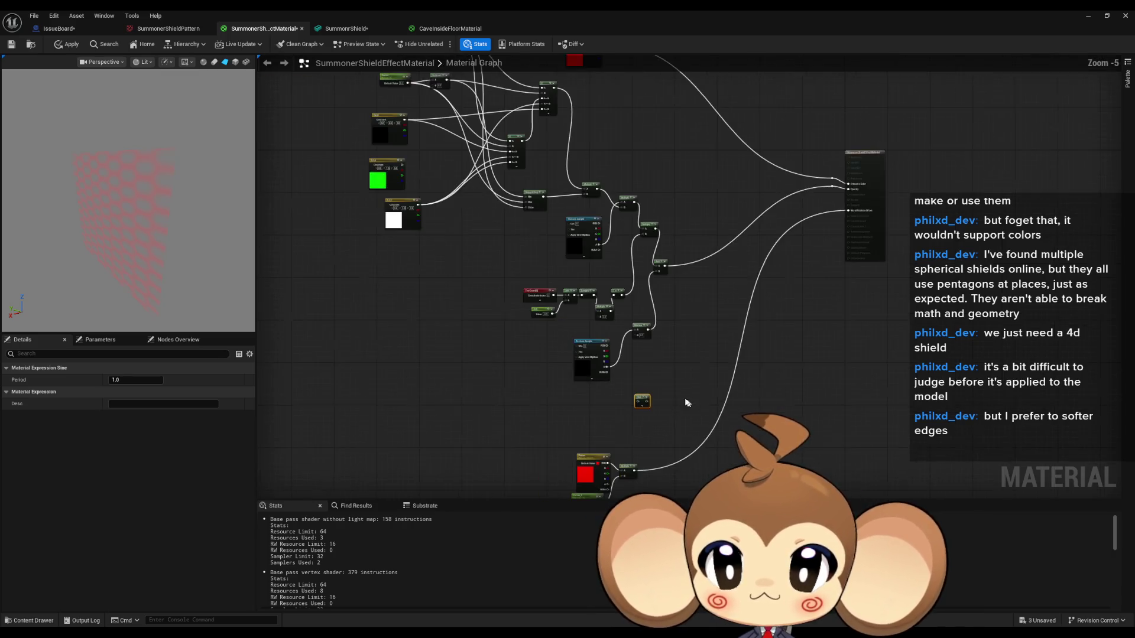
mouse_move(636, 395)
left_mouse_down()
mouse_move(680, 369)
mouse_move(807, 234)
left_mouse_up()
scroll(816, 237, "up", 6)
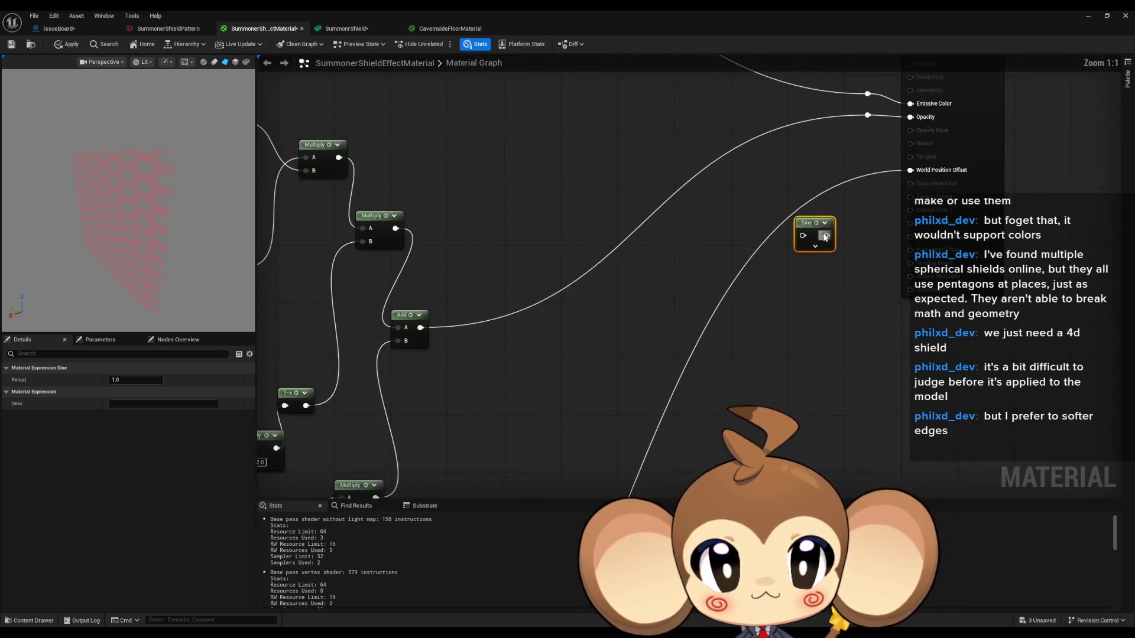
mouse_move(695, 361)
left_mouse_down()
mouse_move(637, 232)
mouse_move(635, 275)
mouse_move(647, 299)
mouse_move(661, 292)
left_mouse_up()
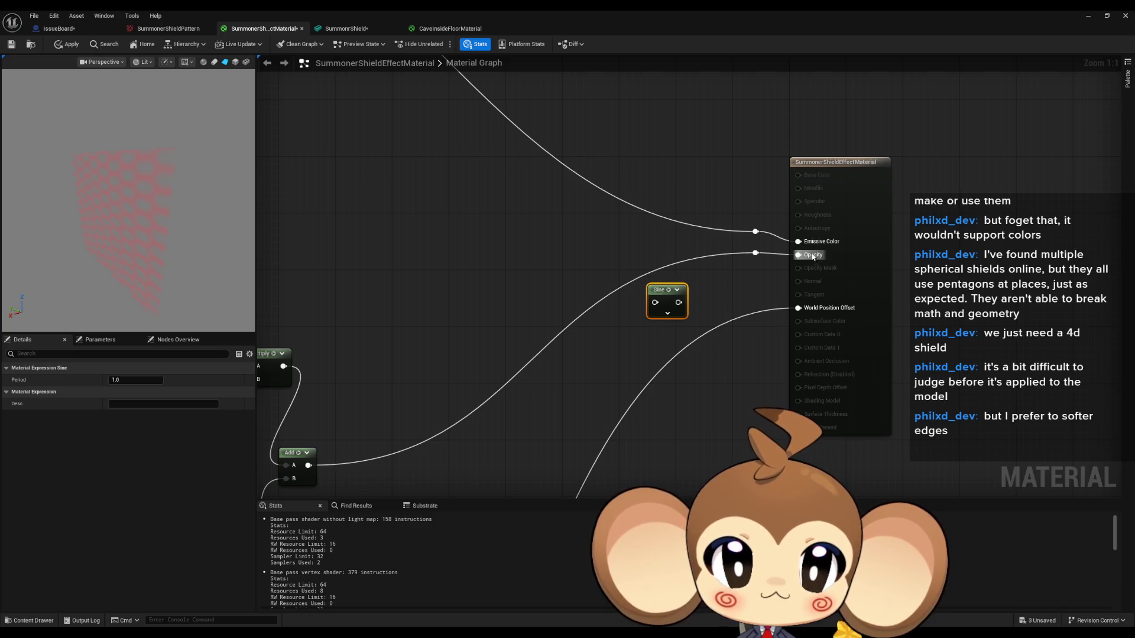
Preview the Sine output, then wire Param's output into the Sine input
key("space")
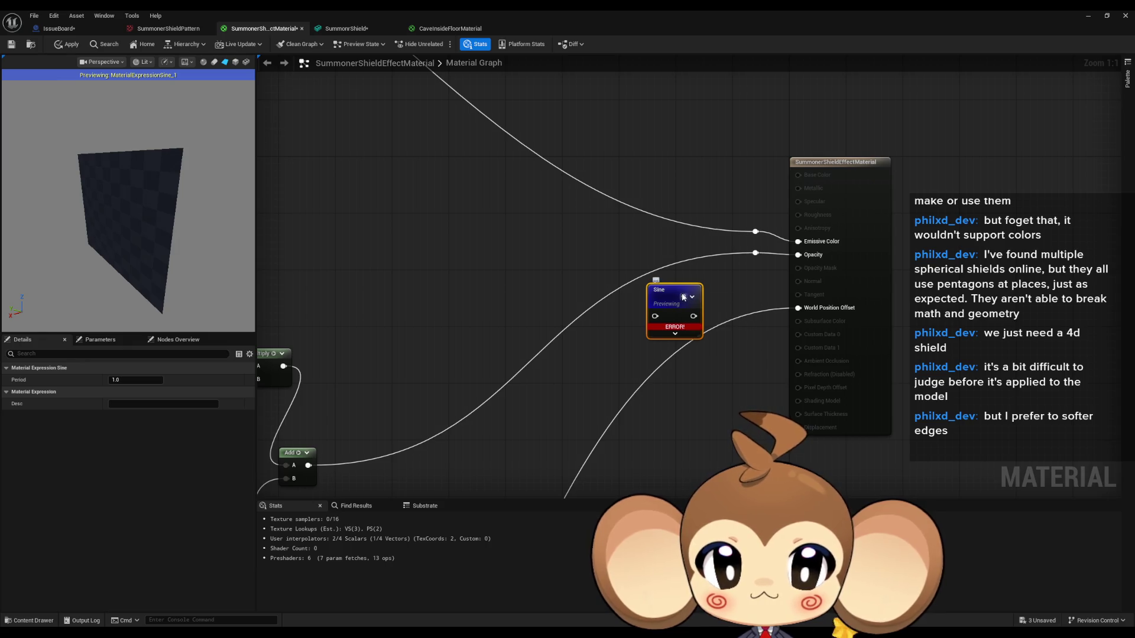
left_click(684, 297)
left_click(530, 287)
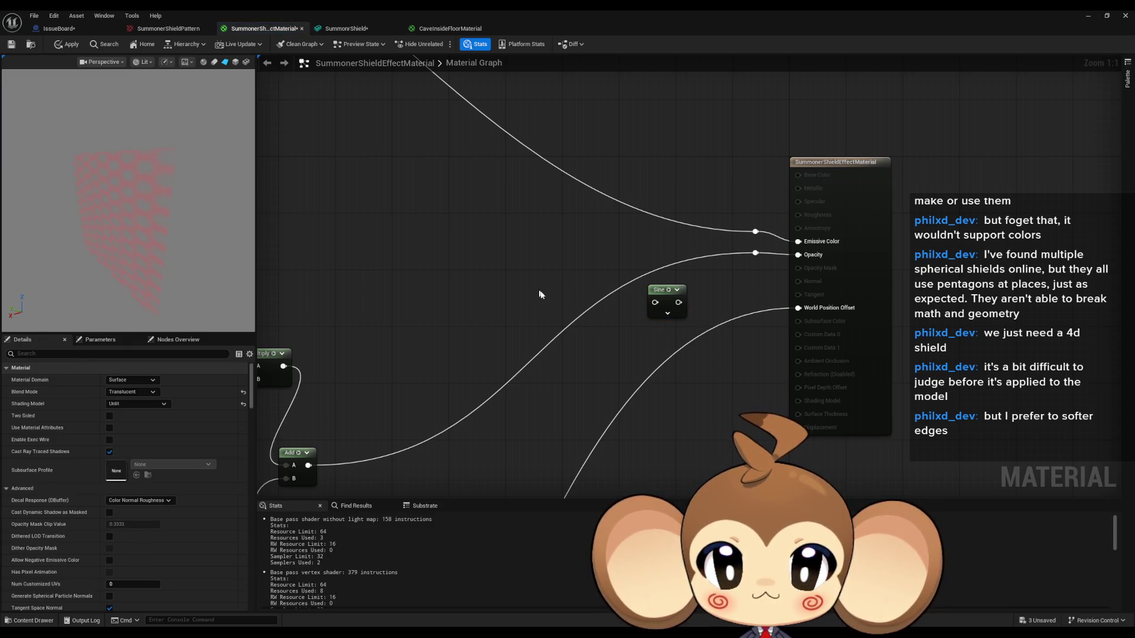
scroll(538, 292, "down", 4)
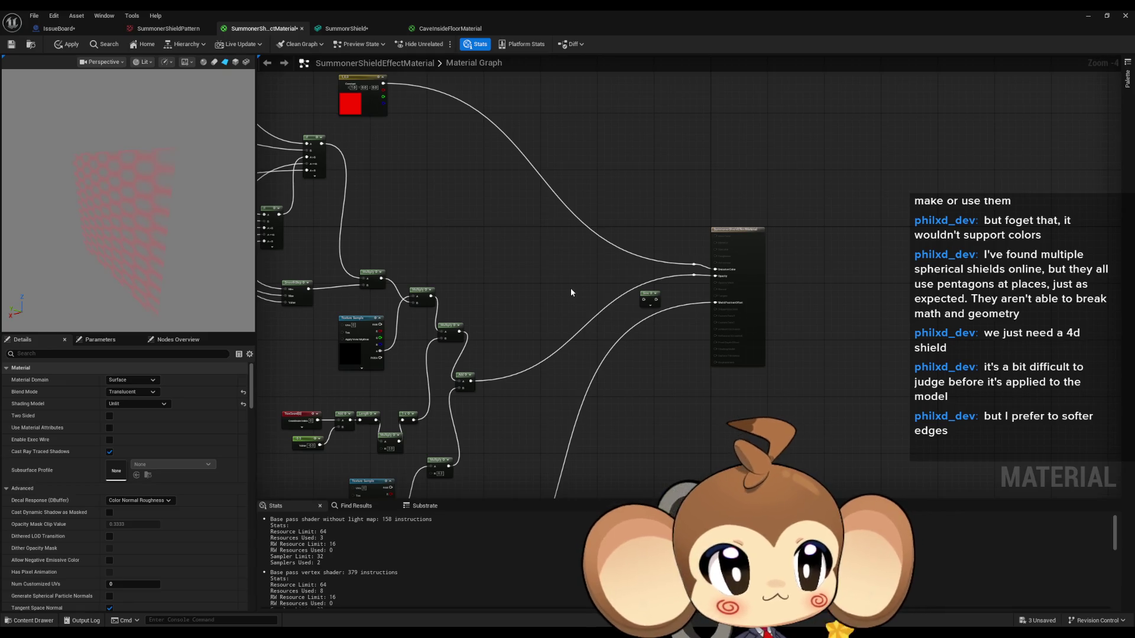
left_click_drag(569, 289, 780, 309)
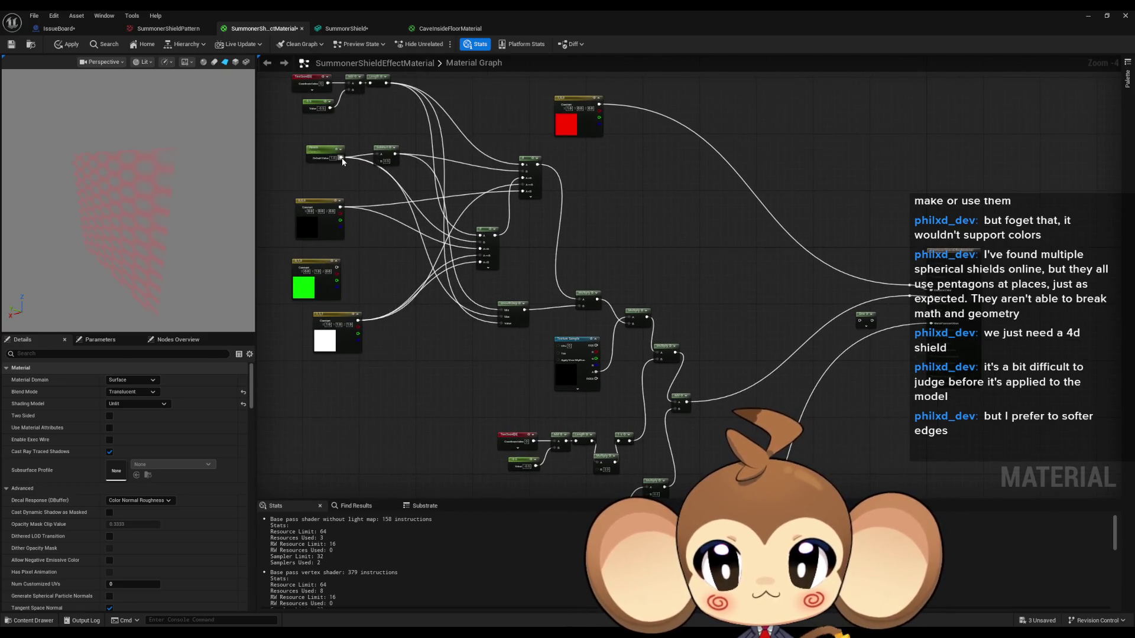
mouse_move(343, 161)
left_mouse_down()
mouse_move(802, 271)
mouse_move(861, 322)
left_mouse_up()
scroll(860, 322, "up", 4)
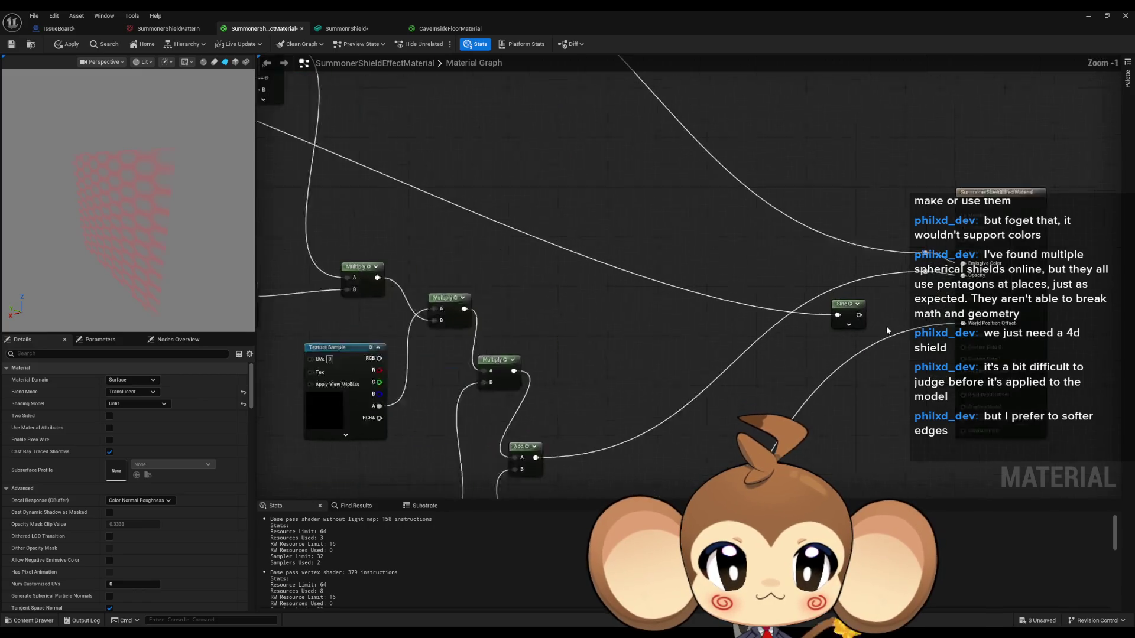
Preview the Sine node and test Param's default value, committing 0.0
left_click(847, 304)
key("space")
mouse_move(846, 304)
left_mouse_down()
mouse_move(482, 242)
mouse_move(513, 275)
left_mouse_up()
left_click(438, 233)
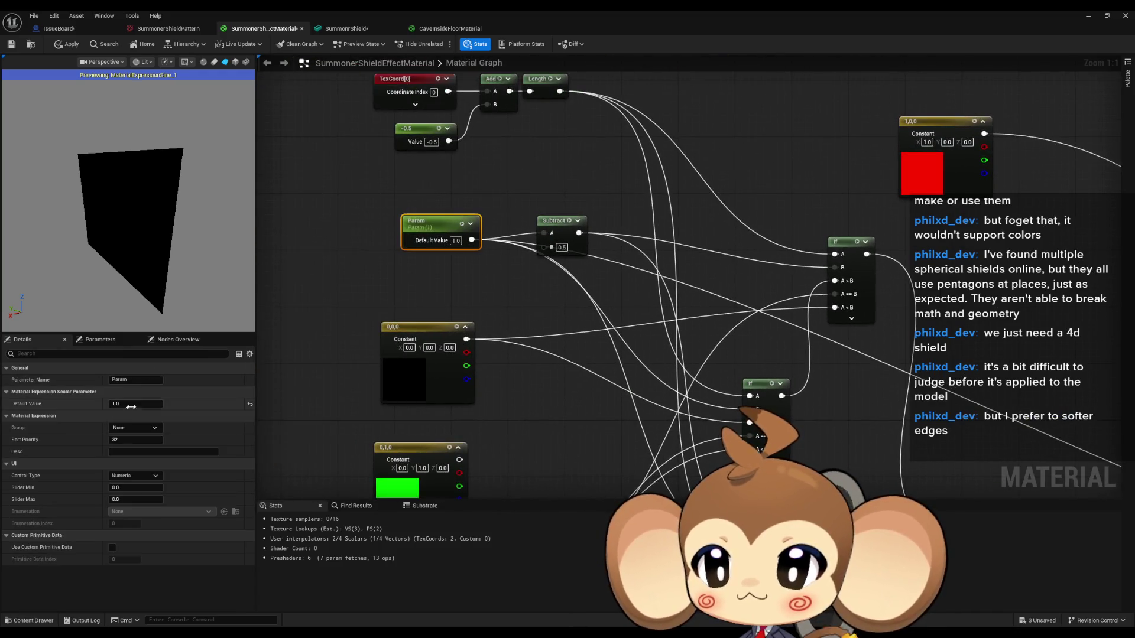
mouse_move(134, 406)
left_mouse_down()
mouse_move(126, 406)
mouse_move(142, 405)
left_mouse_up()
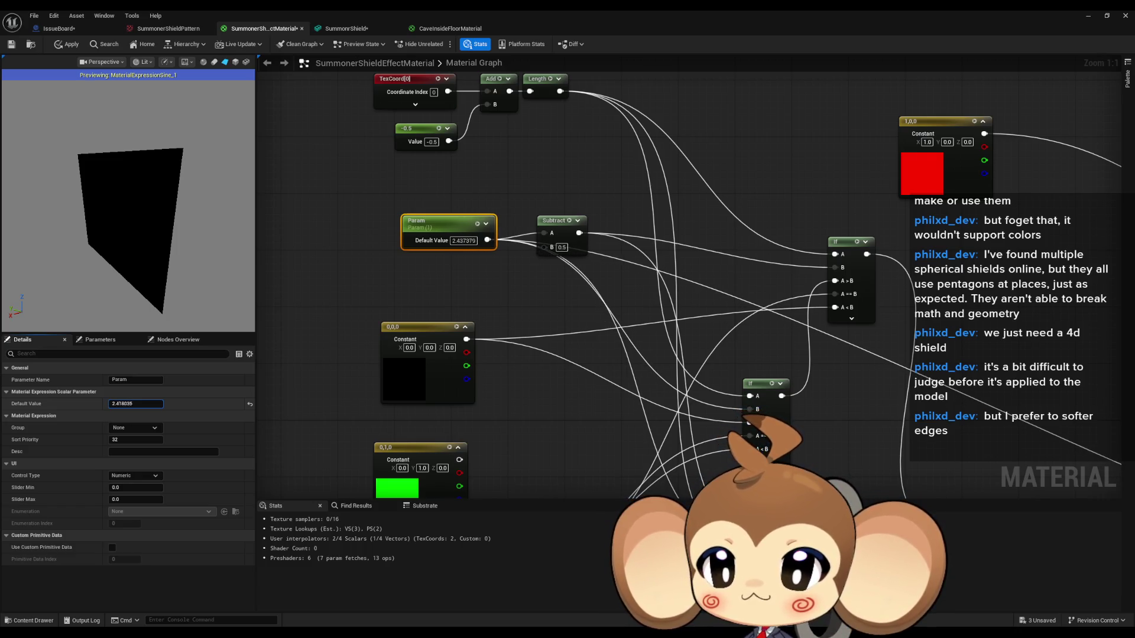
mouse_move(136, 404)
left_mouse_down()
mouse_move(189, 404)
mouse_move(94, 405)
left_mouse_up()
left_click(135, 406)
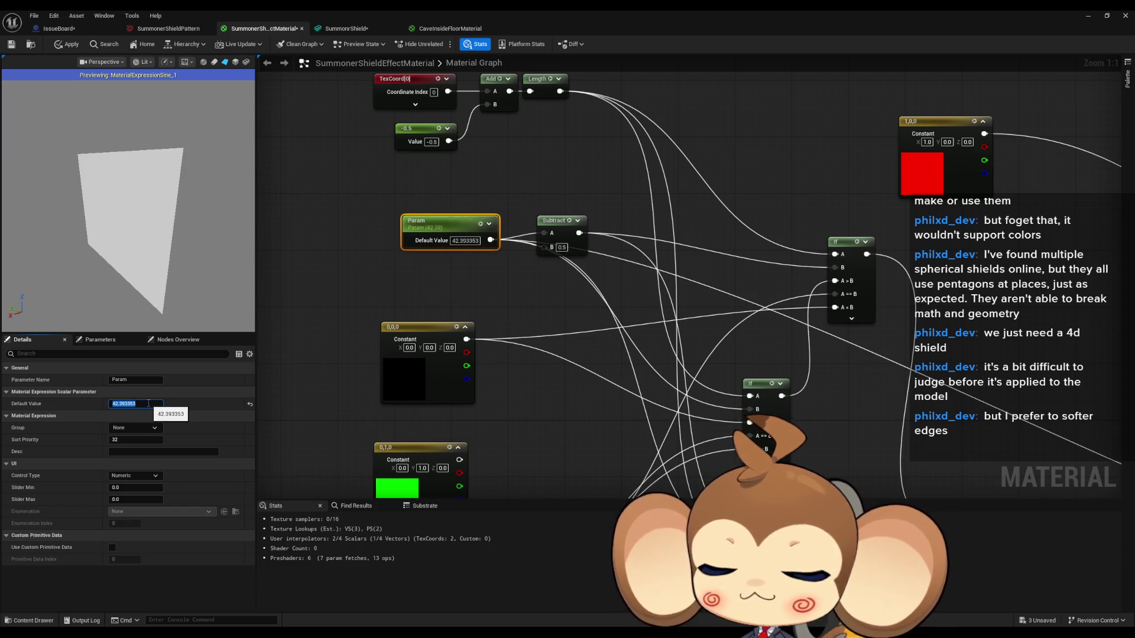
type("0")
key("Return")
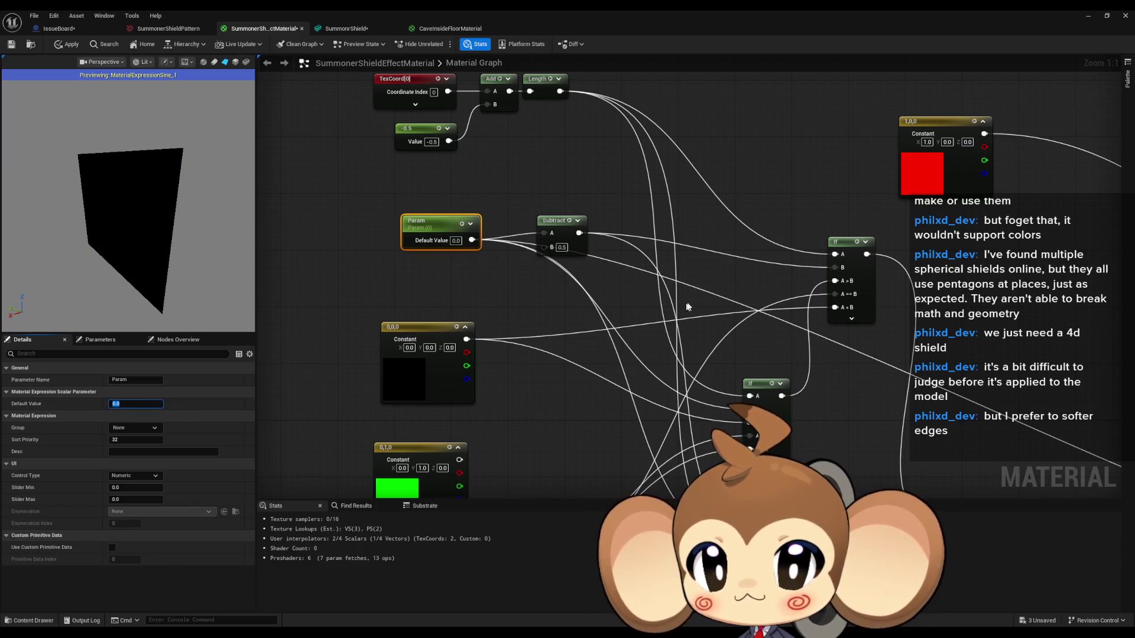
Reconnect Emissive Color to the Sine node's output
scroll(681, 306, "down", 4)
scroll(680, 379, "up", 4)
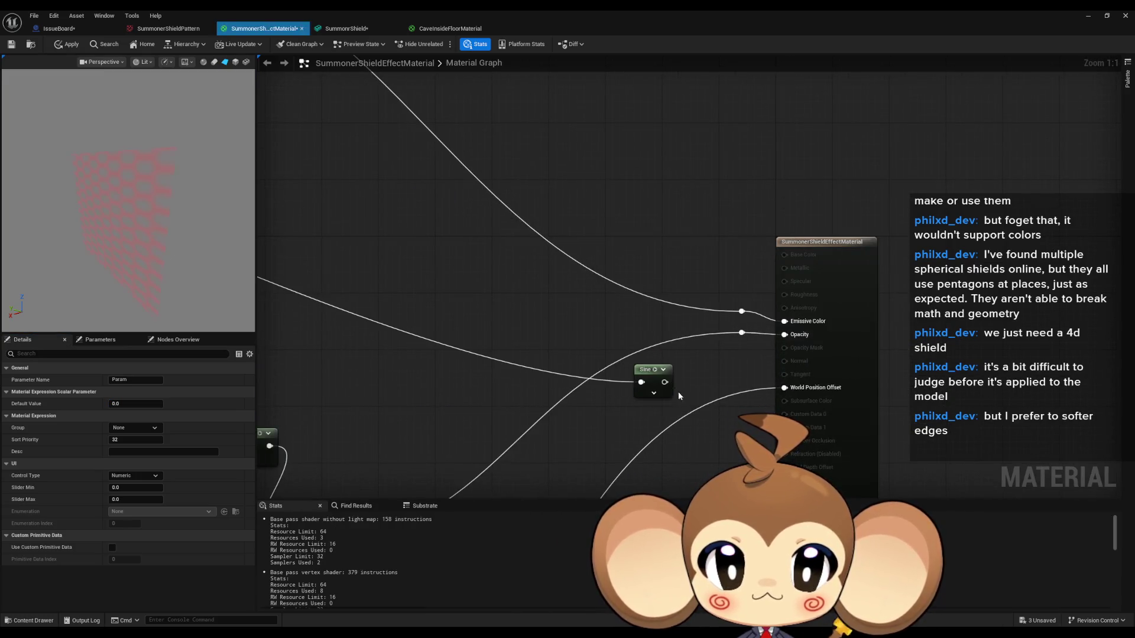
left_click(785, 335, "alt")
left_click_drag(784, 321, 665, 383)
scroll(665, 382, "down", 4)
scroll(576, 287, "up", 2)
Scrub Param's default value while watching the preview, then set it to 1.0
left_click_drag(459, 251, 561, 319)
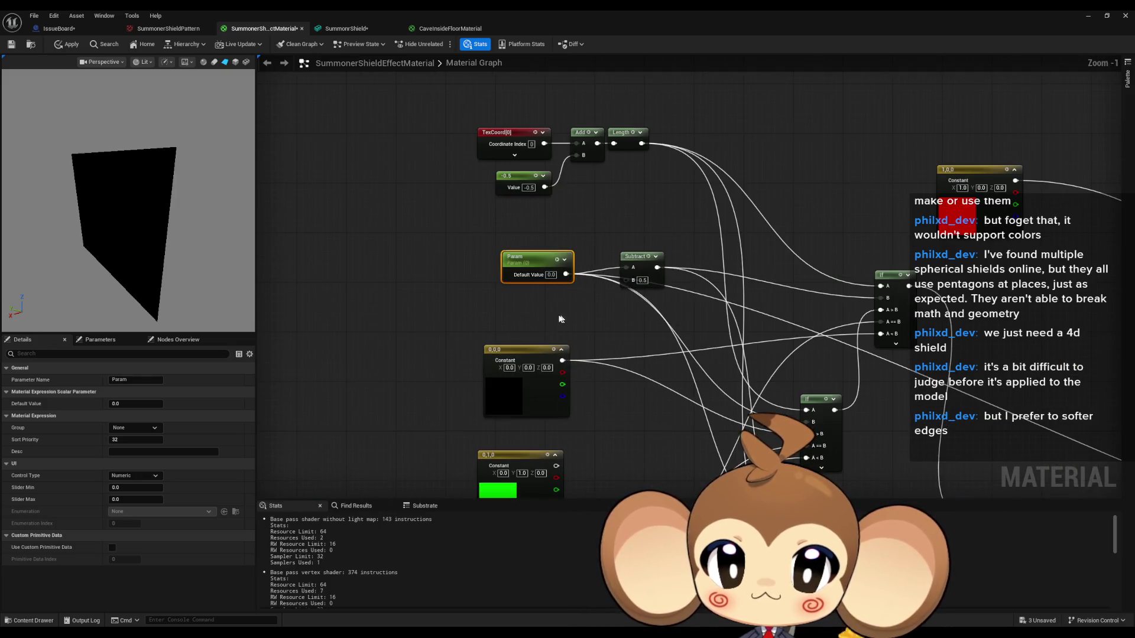
mouse_move(121, 404)
left_mouse_down()
mouse_move(181, 404)
mouse_move(163, 404)
left_mouse_up()
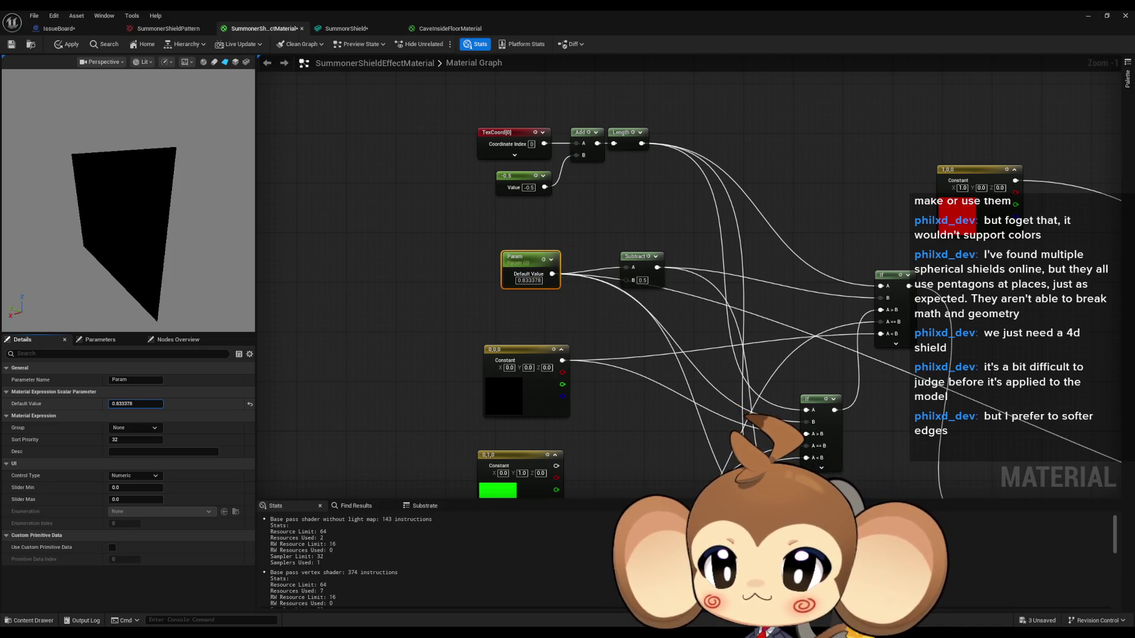
left_click_drag(163, 404, 159, 403)
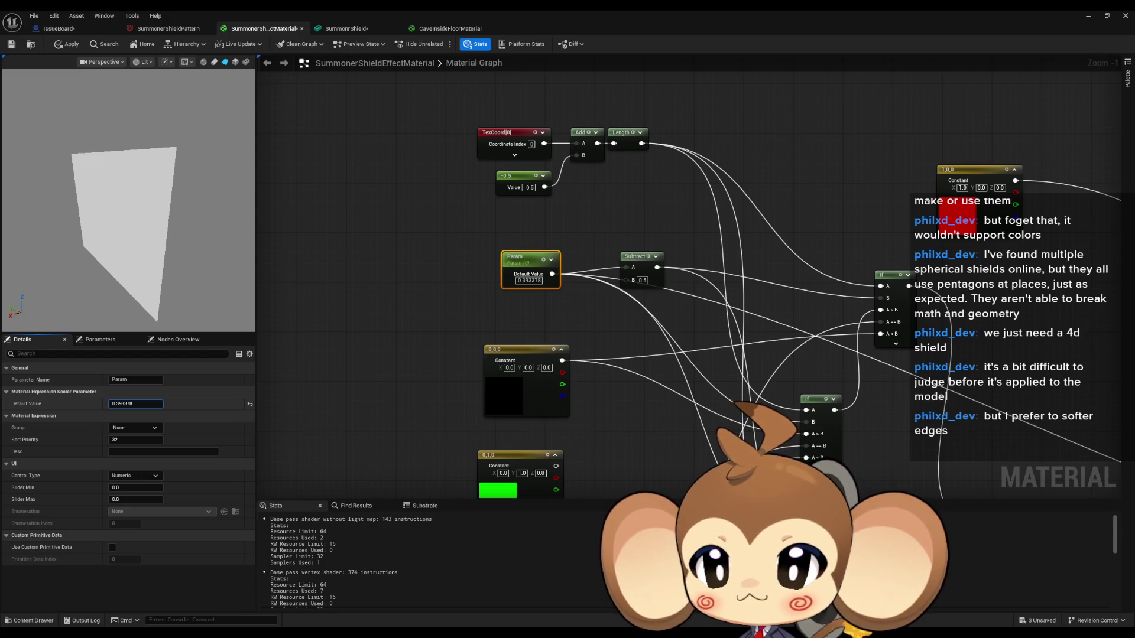
type("1")
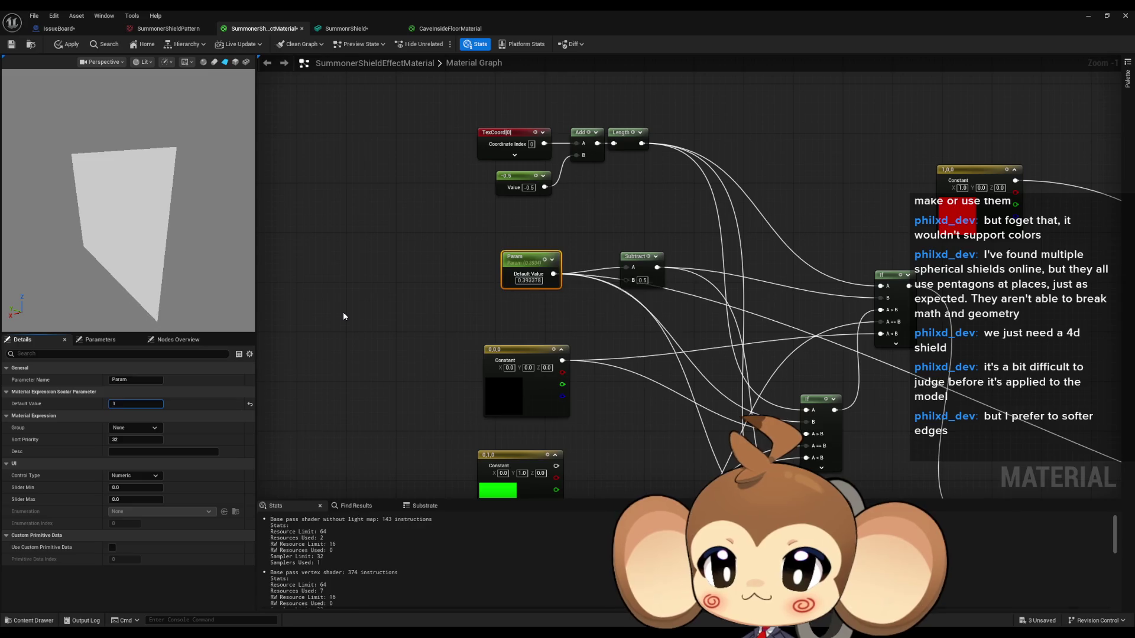
key("Return")
Add a Multiply node fed by Param's output via the '*' search
mouse_move(571, 278)
left_mouse_down()
mouse_move(958, 385)
mouse_move(1082, 373)
left_mouse_up()
type("*")
key("Return")
left_click(949, 424)
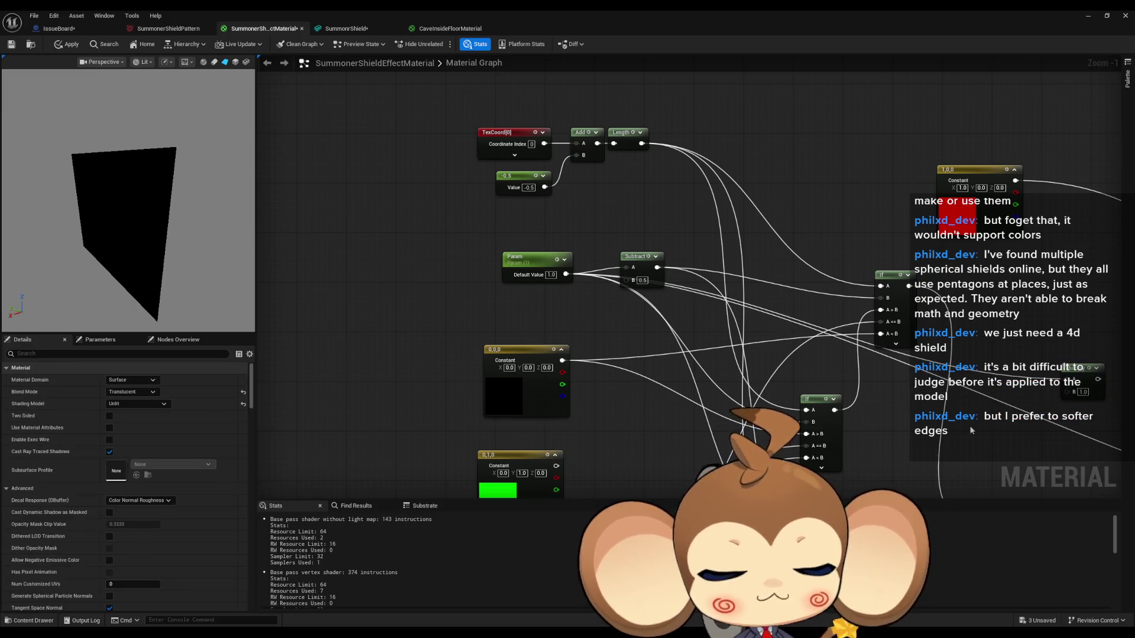
Add a Pi node by searching 'math pi' in the graph
right_click(999, 439)
type("pi")
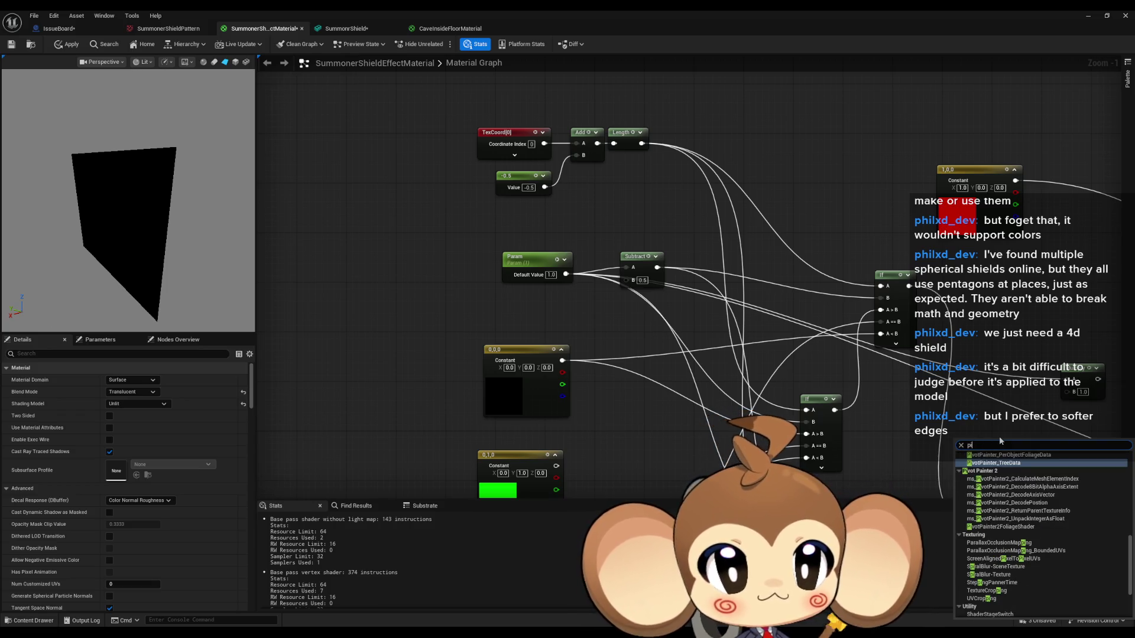
type(" a")
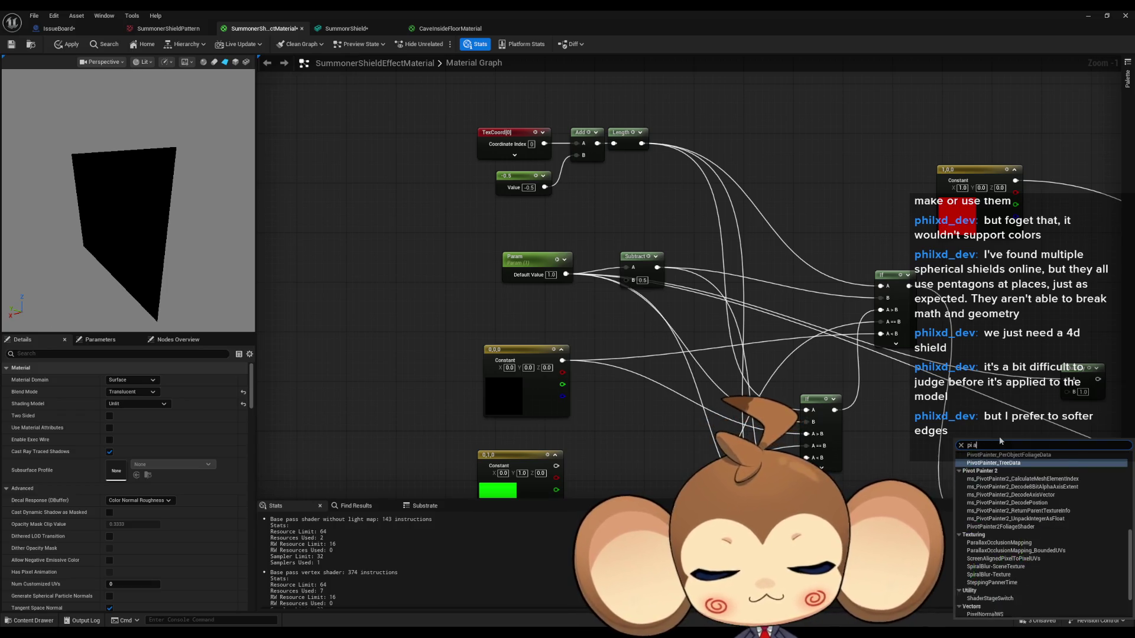
type("mth")
key("BackSpace")
key("BackSpace")
key("BackSpace")
type("math")
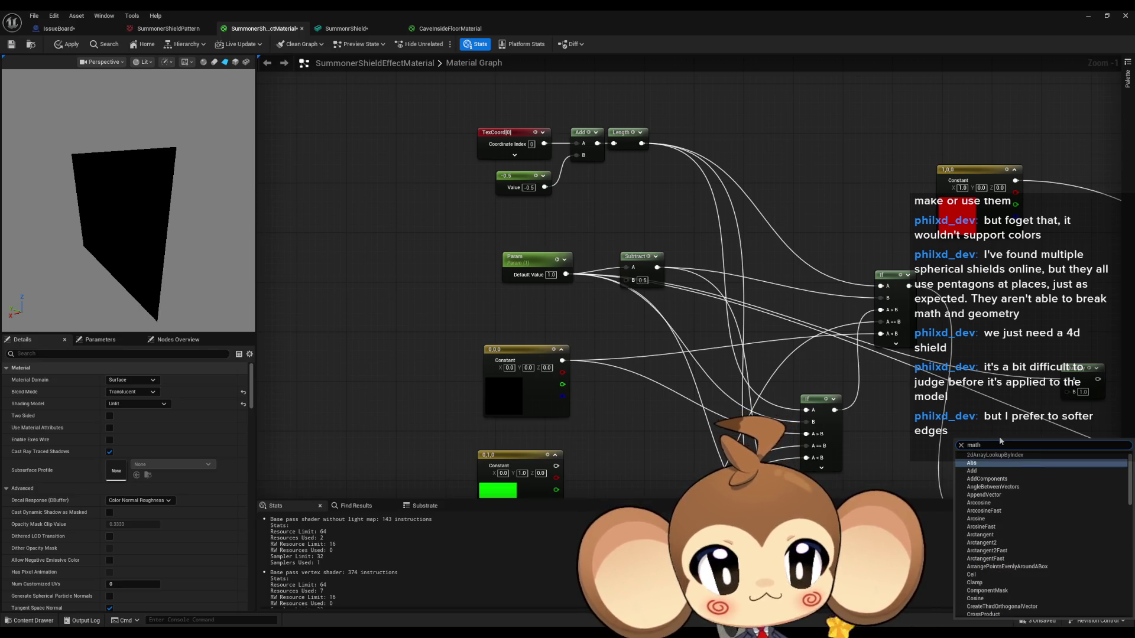
type(" pi")
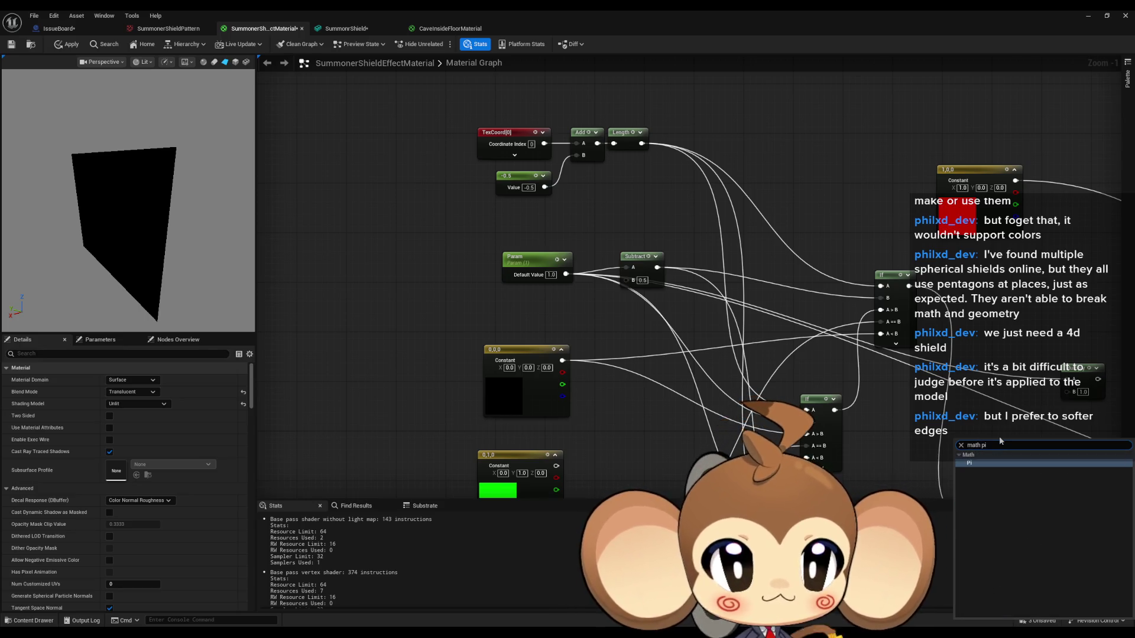
key("Return")
Test-scrub Param's default value, then add a 0.1 constant wired into Pi's Multiplier
mouse_move(995, 442)
left_mouse_down()
mouse_move(724, 417)
mouse_move(755, 370)
mouse_move(744, 340)
mouse_move(676, 338)
mouse_move(600, 297)
mouse_move(604, 285)
mouse_move(861, 374)
mouse_move(959, 452)
left_mouse_up()
mouse_move(750, 375)
left_mouse_down()
mouse_move(734, 324)
mouse_move(484, 228)
left_mouse_up()
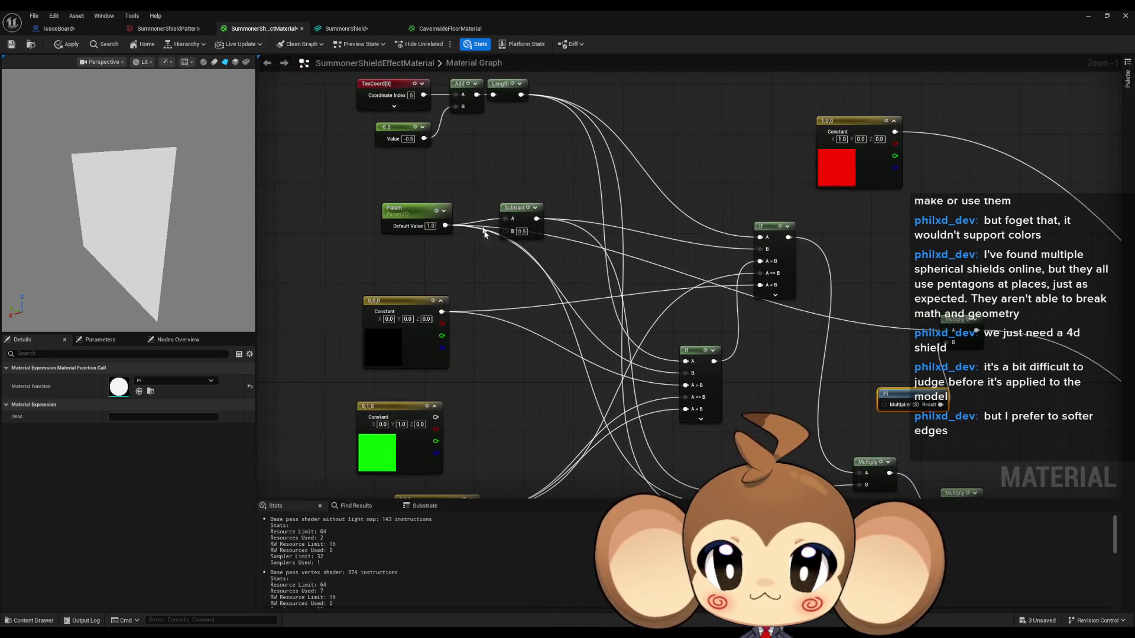
left_click(406, 219)
mouse_move(136, 404)
left_mouse_down()
mouse_move(147, 404)
mouse_move(129, 403)
left_mouse_up()
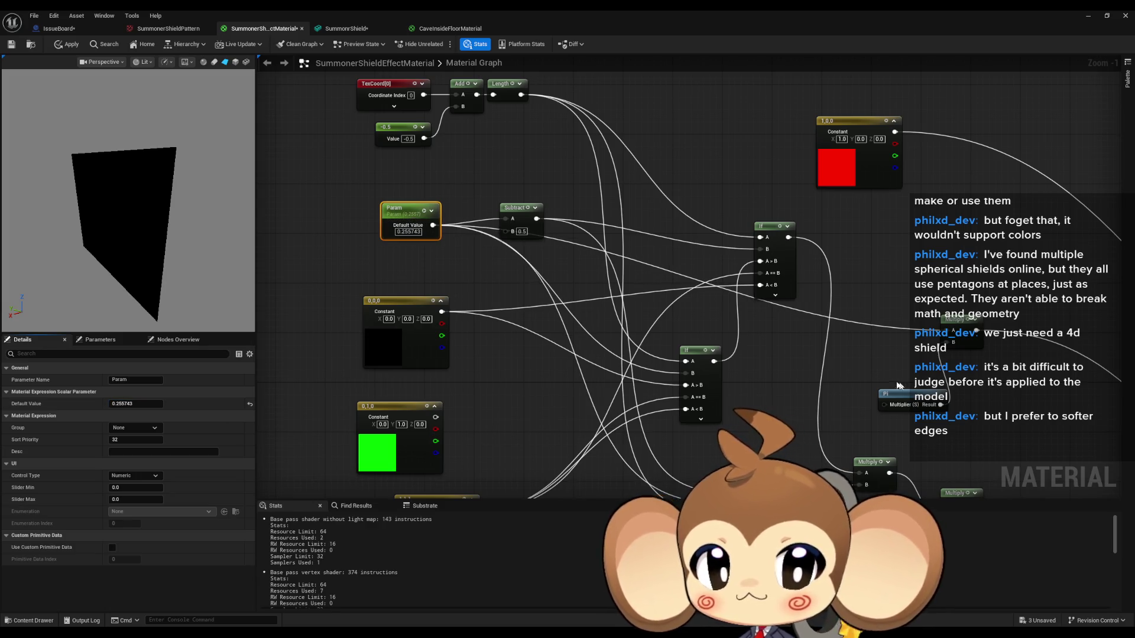
left_click(784, 398)
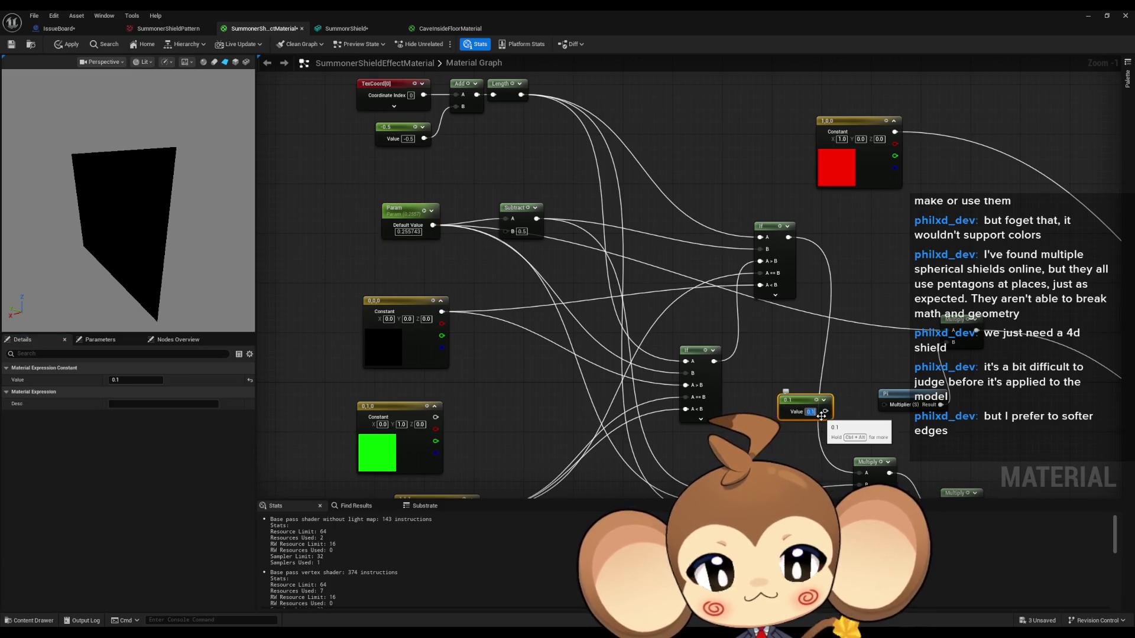
left_click_drag(824, 412, 885, 405)
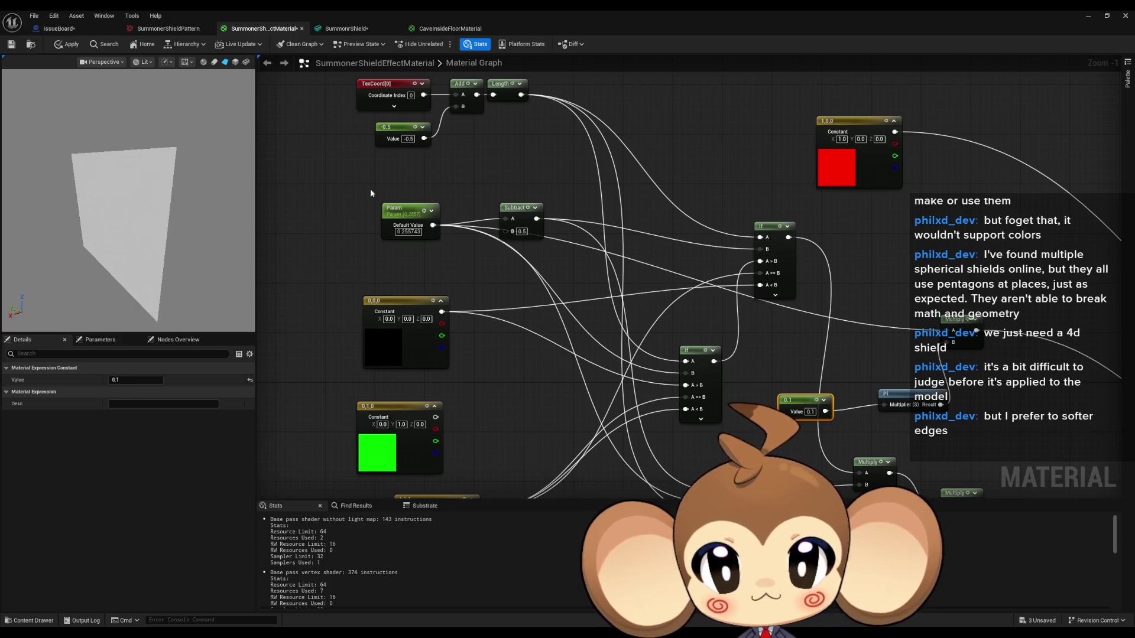
Scrub Param's default value down to about 2.68 and begin editing it
left_click(402, 210)
mouse_move(136, 404)
left_mouse_down()
mouse_move(193, 403)
mouse_move(126, 405)
left_mouse_up()
left_click(126, 404)
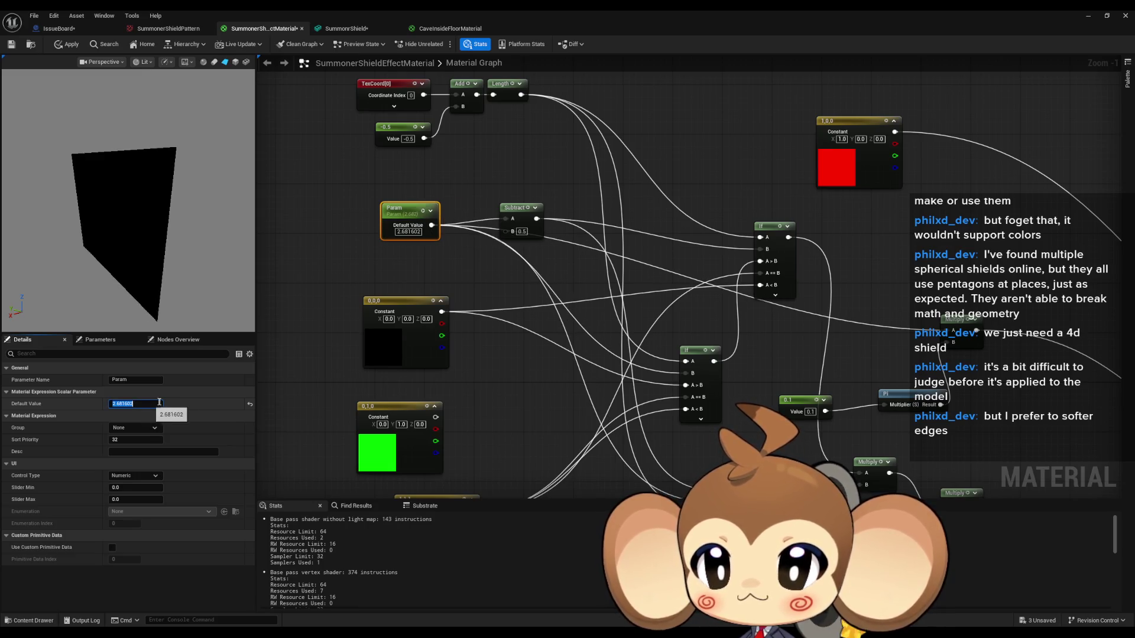
Enter 0 as Param's default value, then inspect the Sine node's period
type("0")
key("Return")
left_click_drag(528, 388, 180, 271)
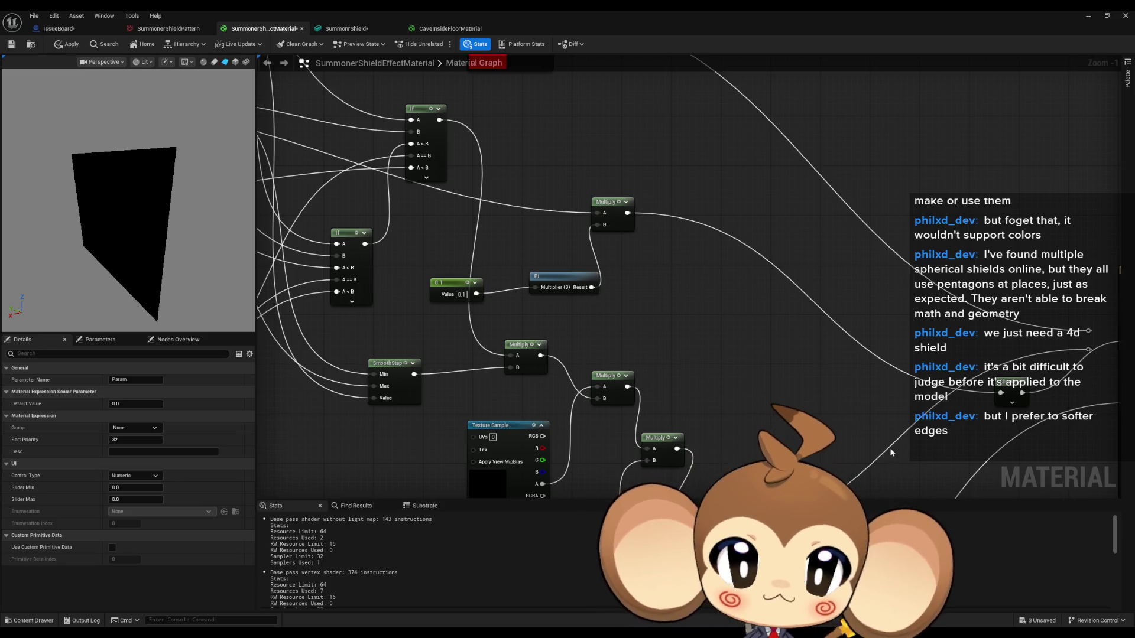
left_click(1004, 383)
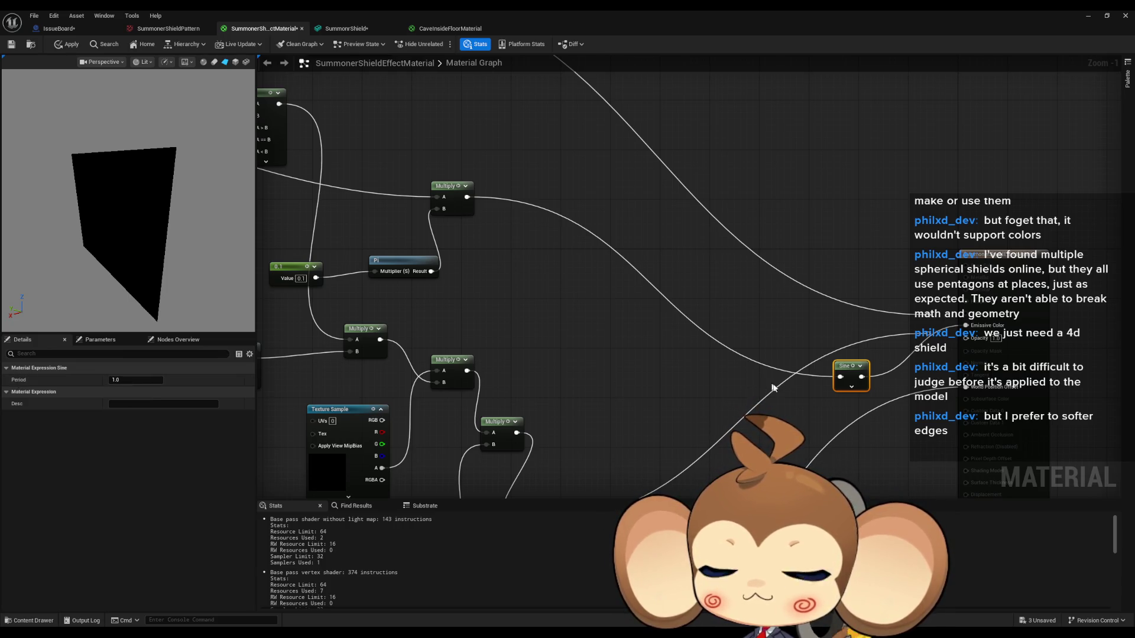
left_click(668, 383)
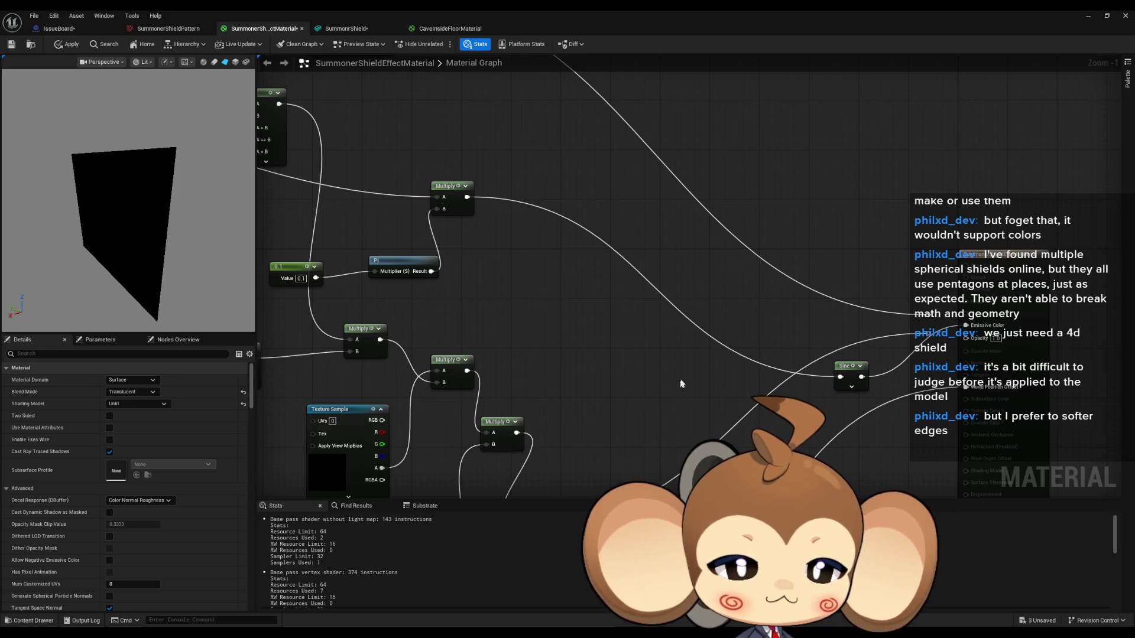
Set the constant feeding the Sine to 180 and apply the material
mouse_move(735, 367)
left_mouse_down()
mouse_move(816, 363)
mouse_move(899, 431)
mouse_move(1011, 467)
mouse_move(1040, 443)
mouse_move(745, 414)
mouse_move(763, 405)
left_mouse_up()
left_click(765, 404)
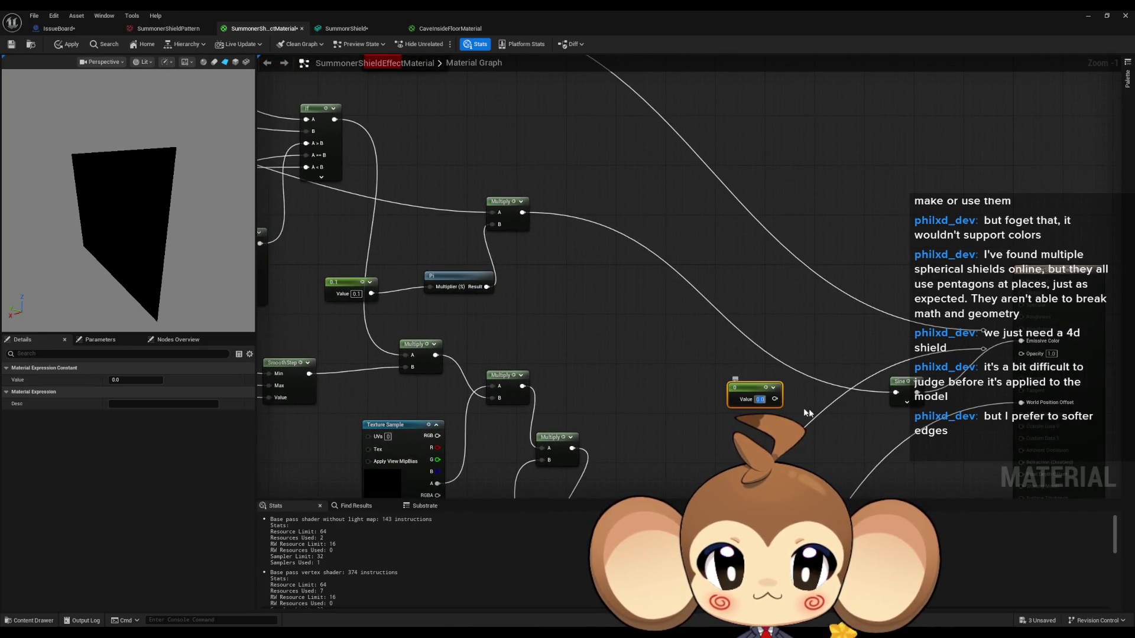
type("180")
key("Return")
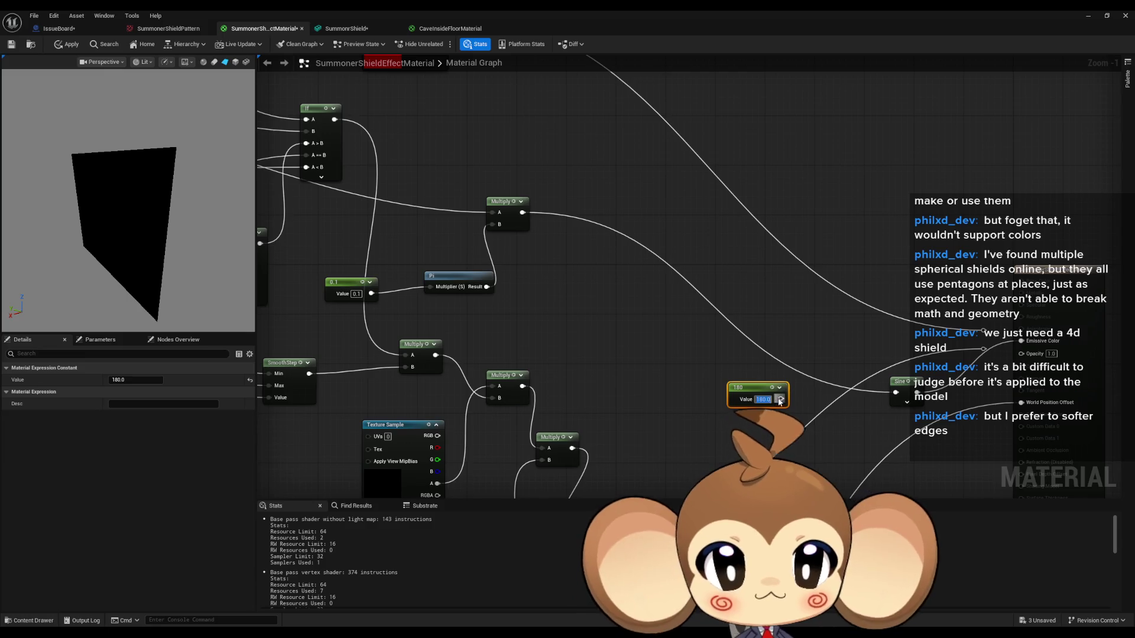
left_click(471, 319)
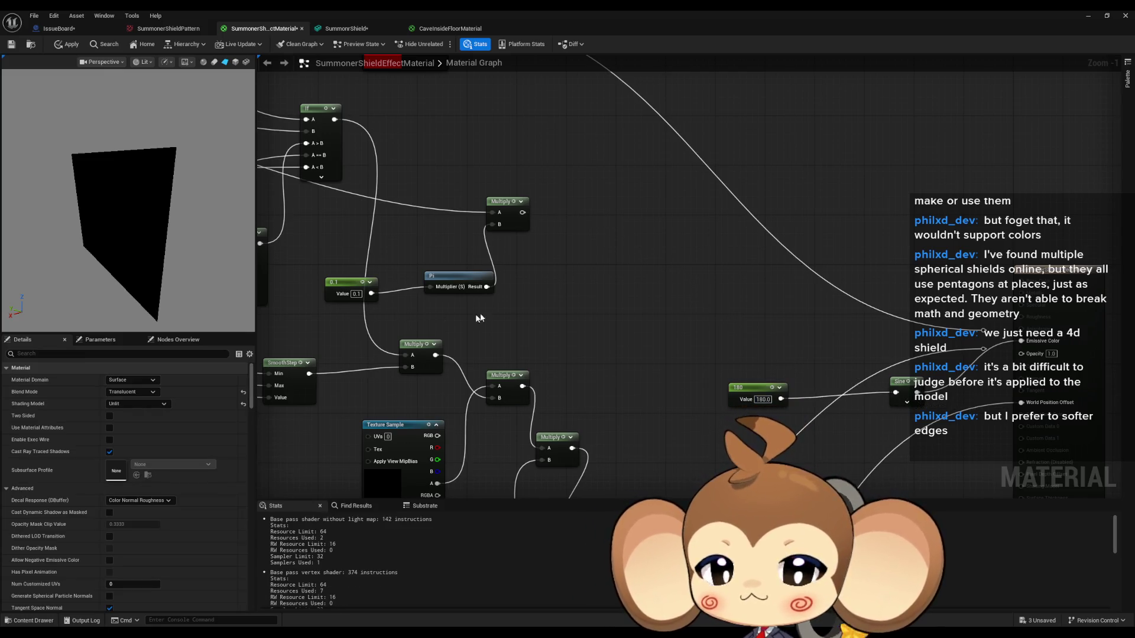
left_click(67, 44)
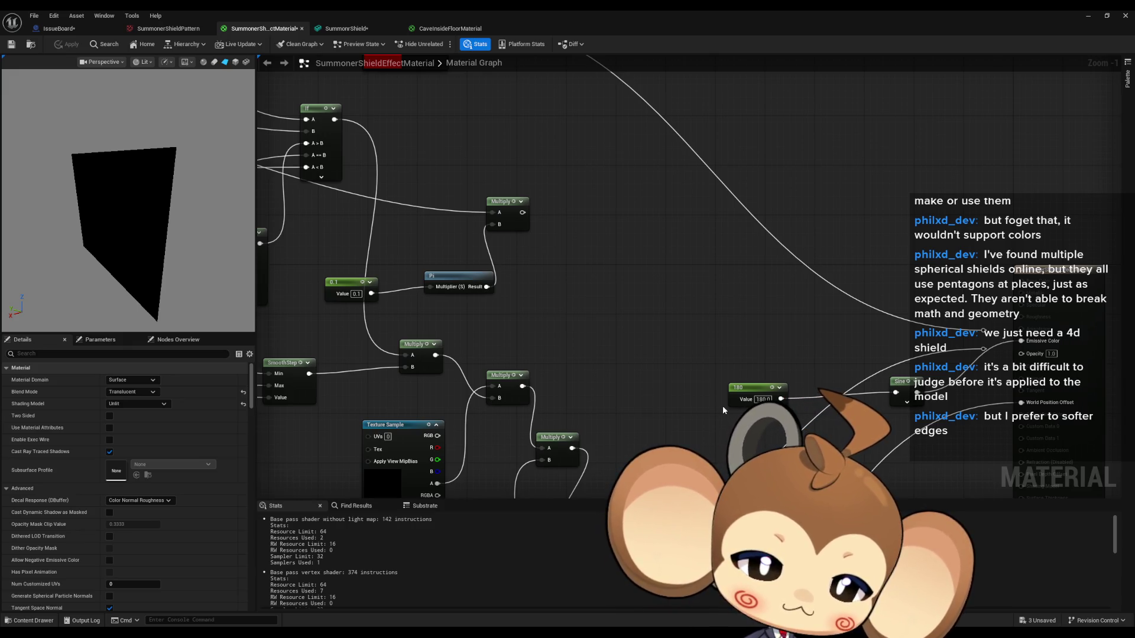
Try constant values 90, 1, 0.5, 0.3 and 0.6 before settling on 0.9
double_click(763, 399)
type("90")
key("Return")
type("1")
key("Return")
type("0.5")
key("Return")
type("0.3")
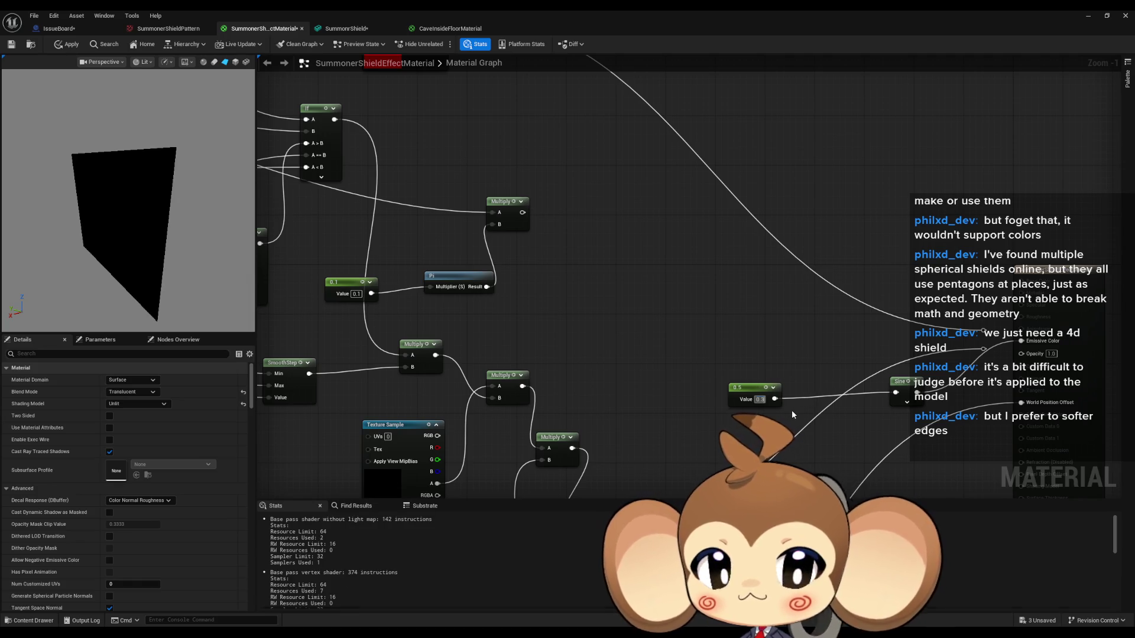
key("Return")
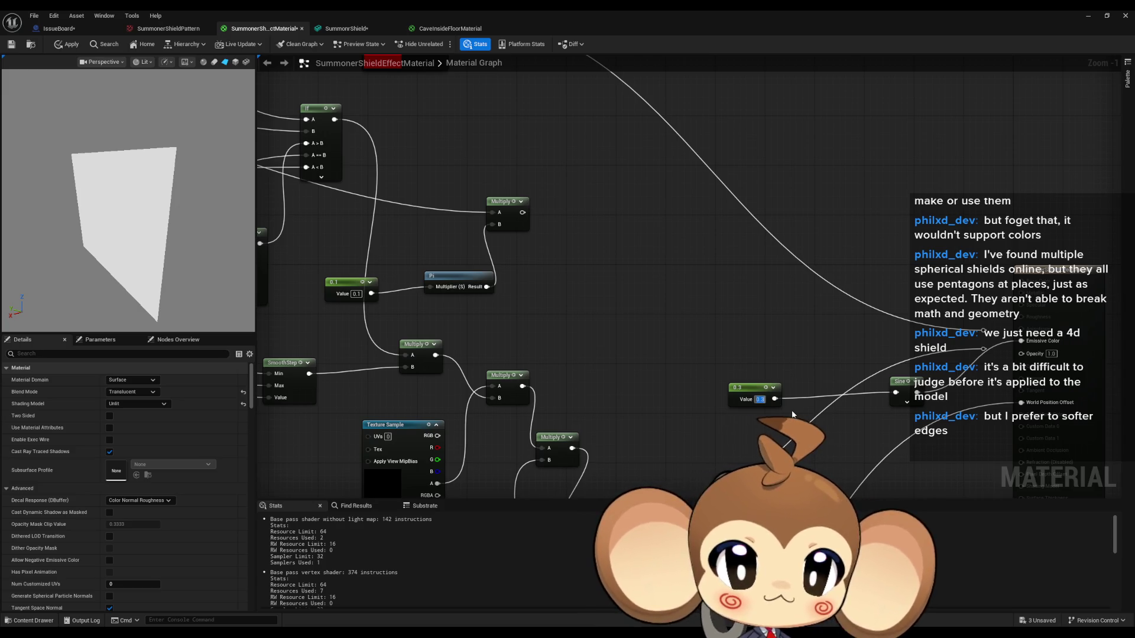
type("0.6")
key("Return")
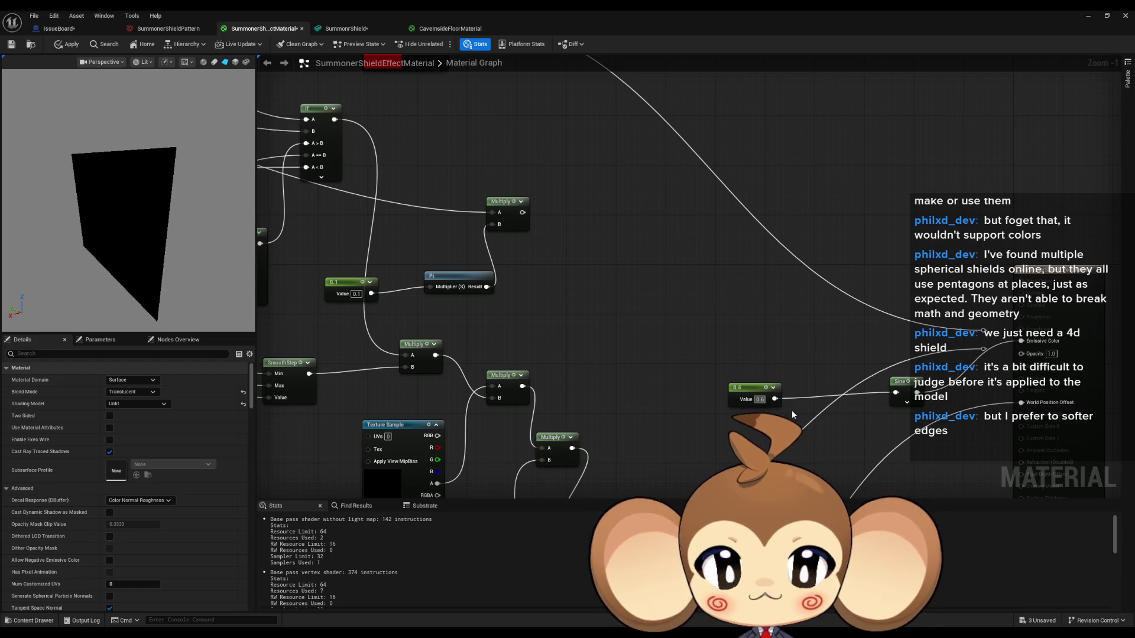
type("0.9")
key("Return")
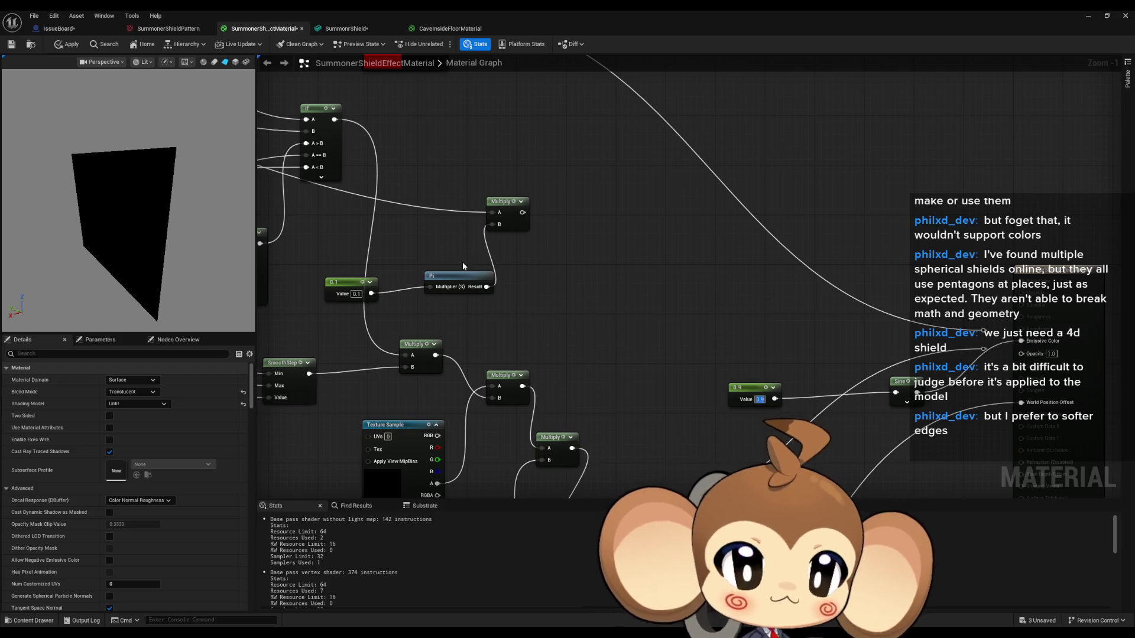
Look over the graph network, then switch to the Sine & Cosine tutorial page
scroll(630, 335, "down", 4)
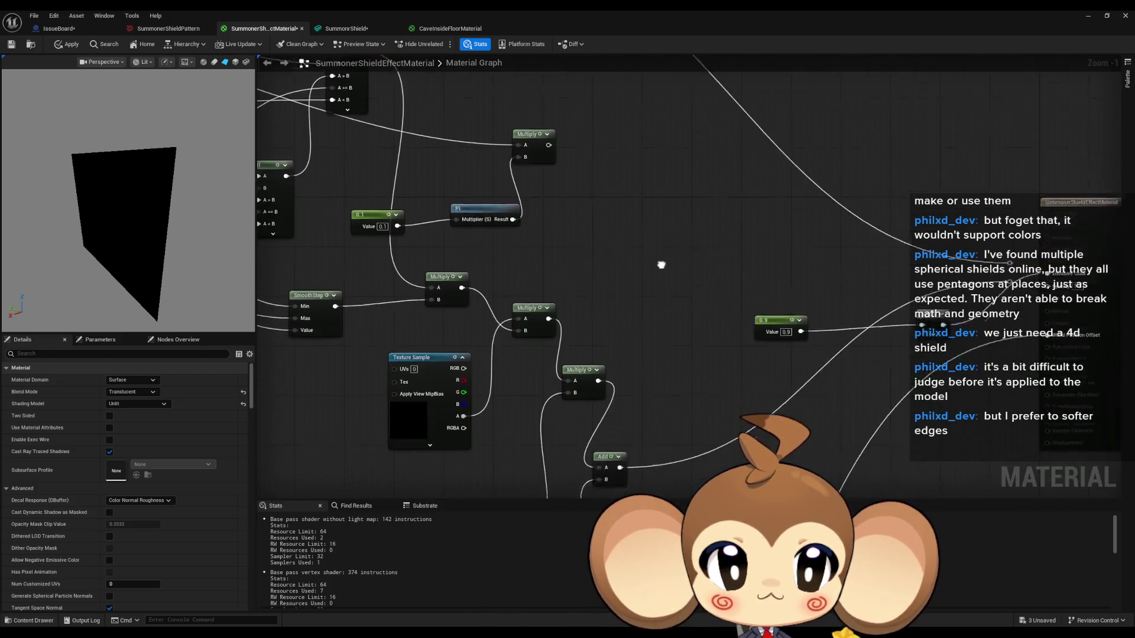
scroll(673, 216, "up", 1)
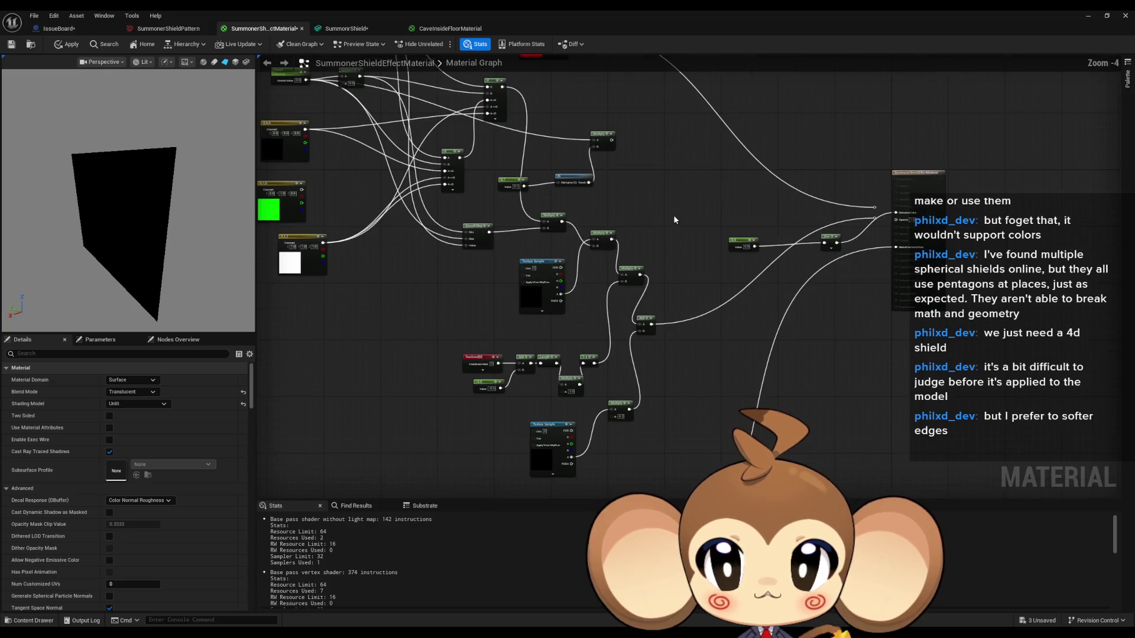
left_click_drag(673, 215, 678, 260)
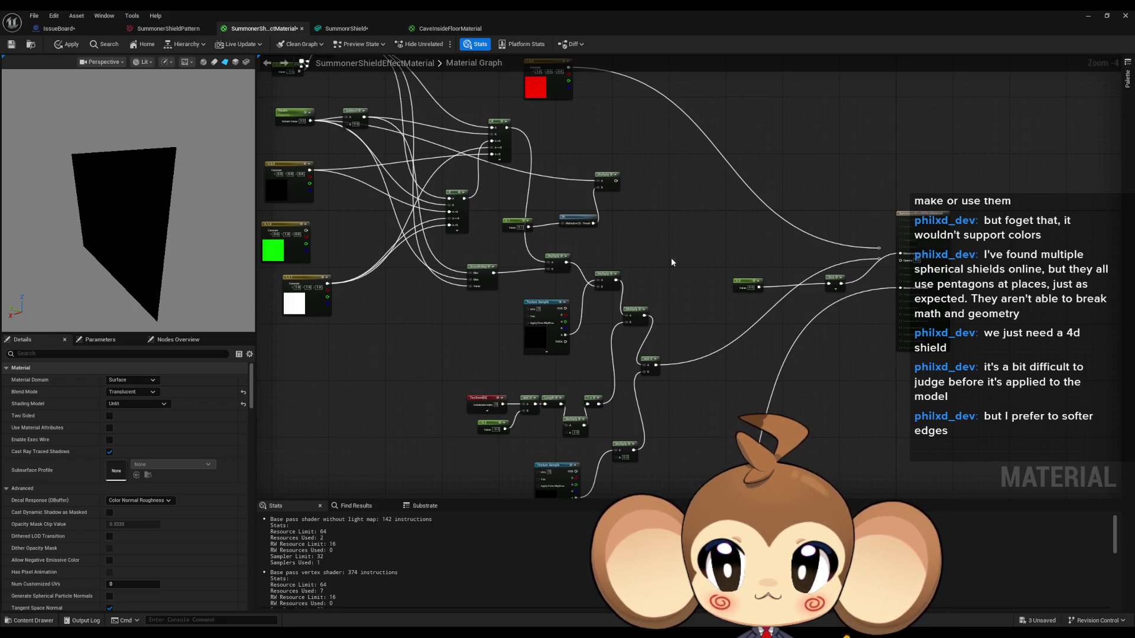
scroll(826, 287, "up", 3)
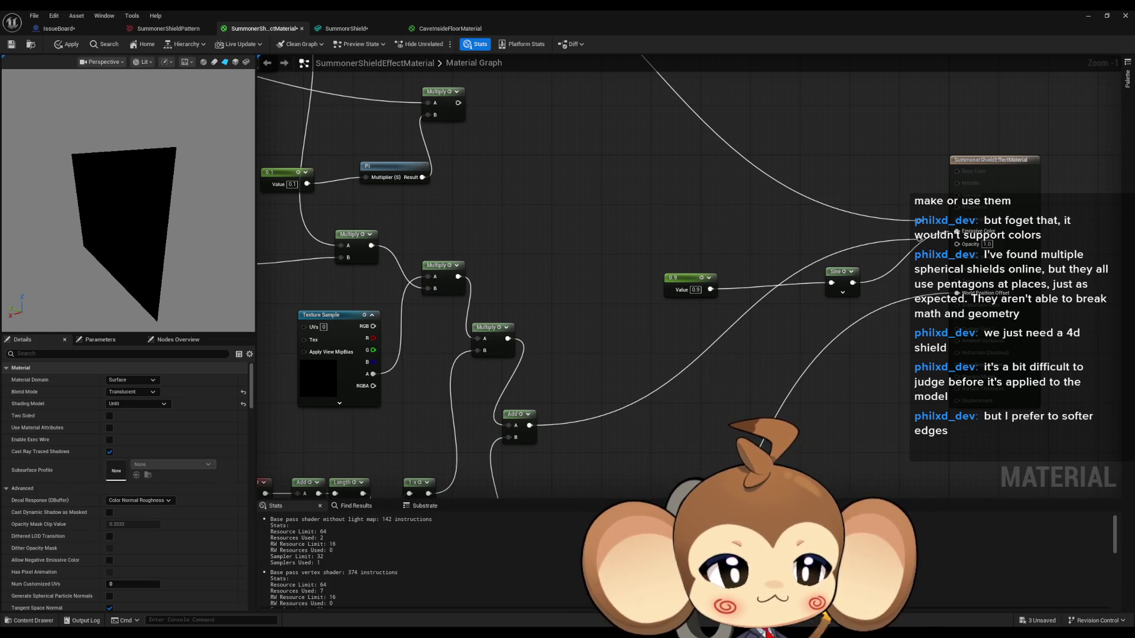
key("alt+Tab")
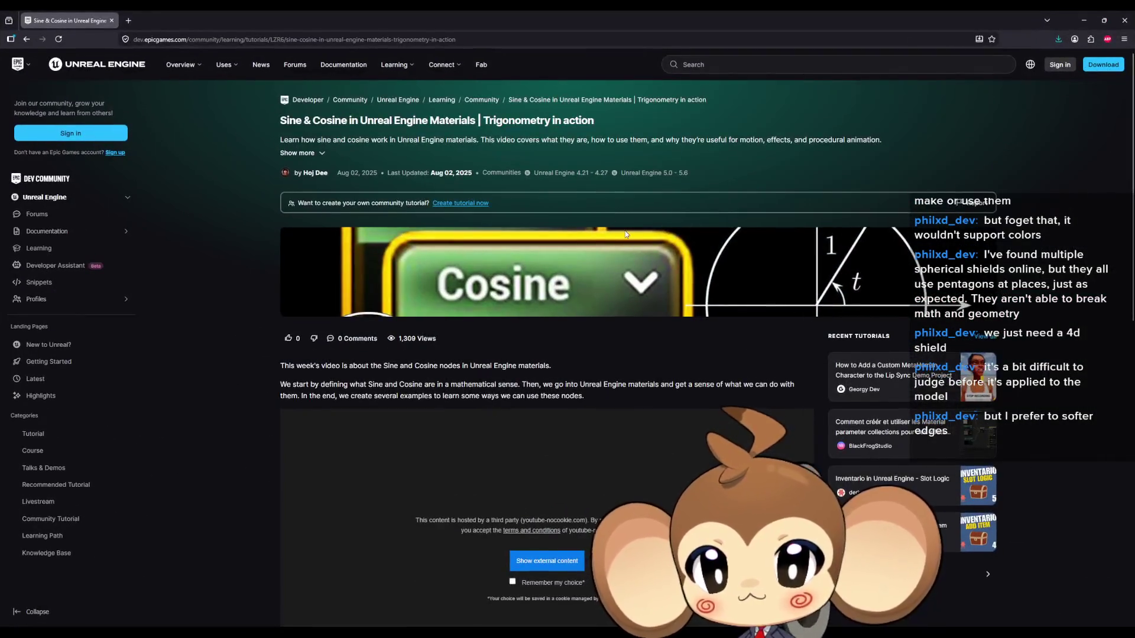
Load the embedded Sine & Cosine tutorial video and scroll through the page
scroll(619, 292, "down", 3)
left_click(522, 385)
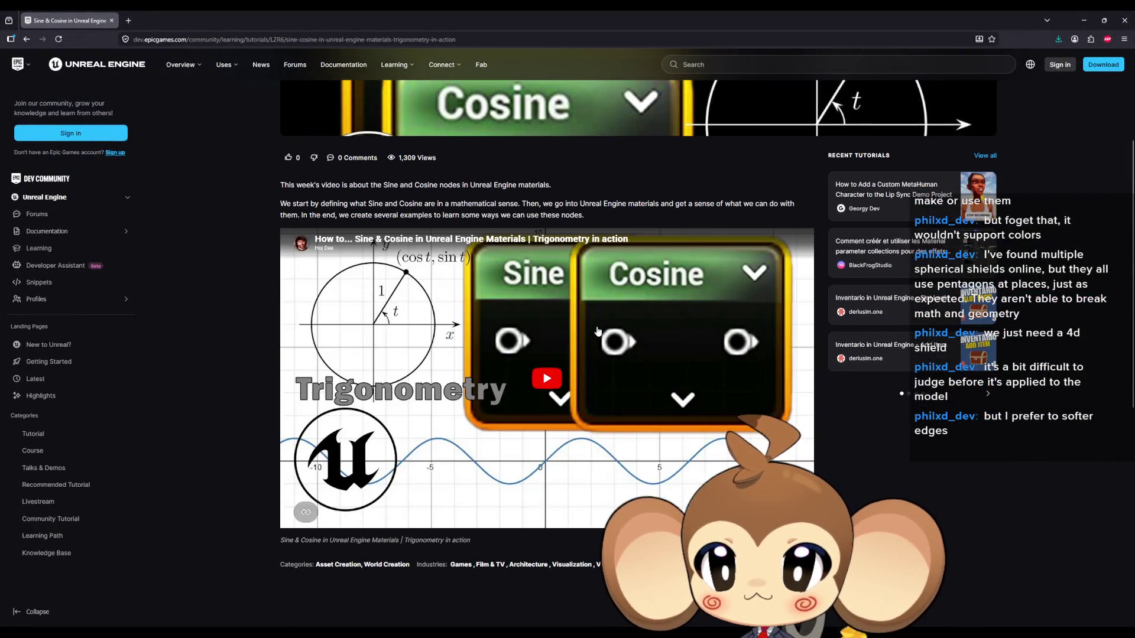
scroll(586, 355, "down", 2)
scroll(566, 341, "up", 3)
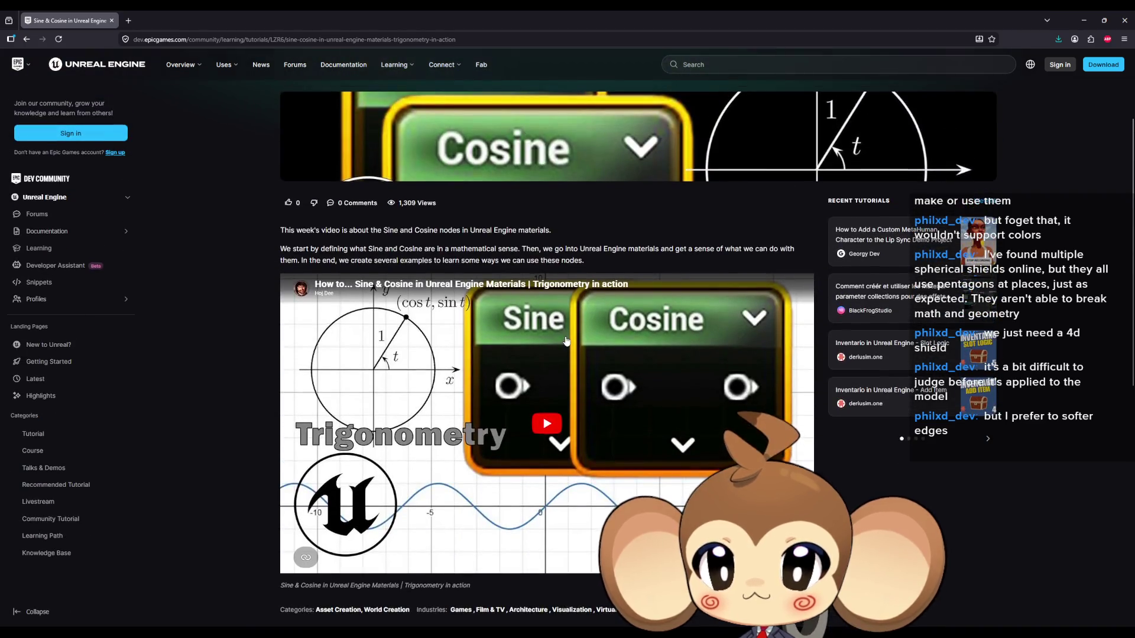
scroll(506, 331, "up", 2)
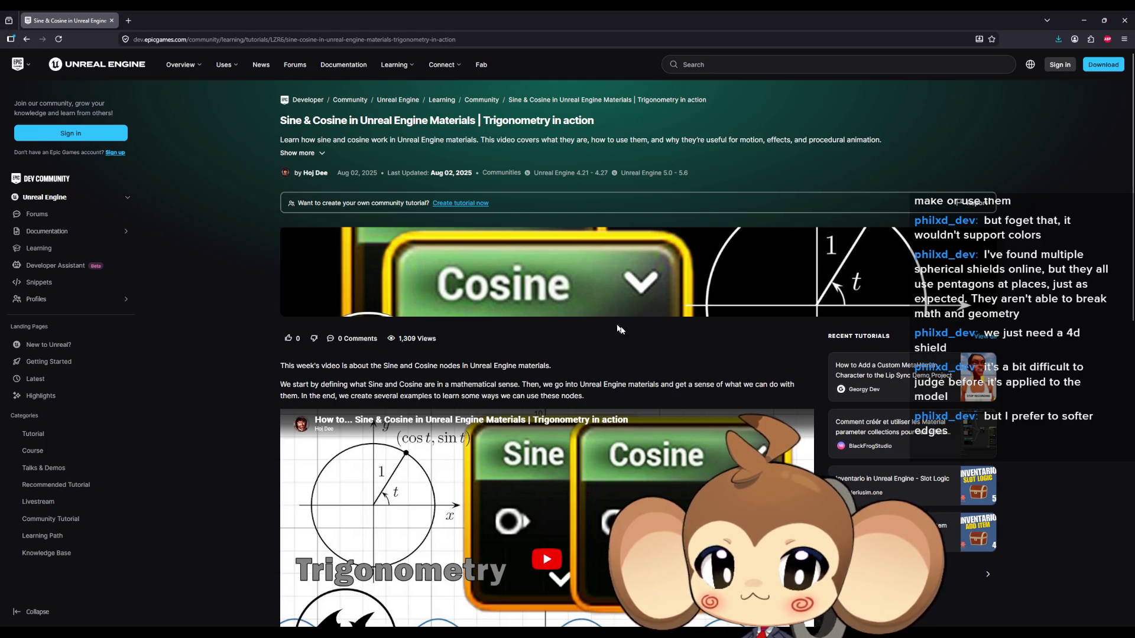
scroll(611, 323, "down", 5)
scroll(616, 325, "up", 3)
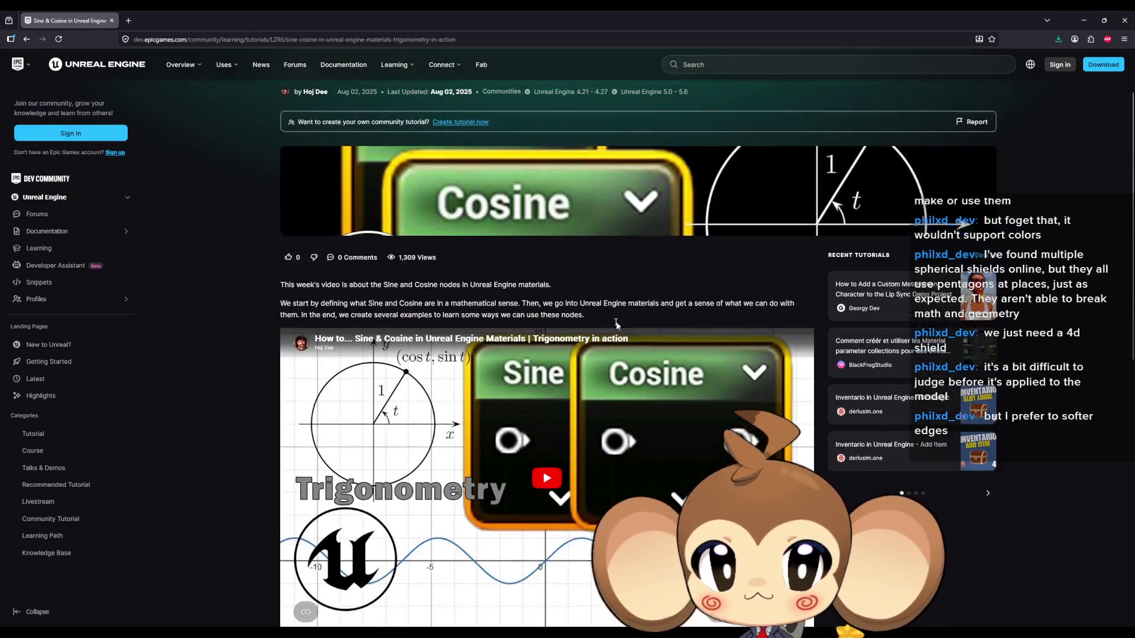
Restore the browser window, glance back at the material graph, then maximize the browser
left_click_drag(352, 18, 523, 199)
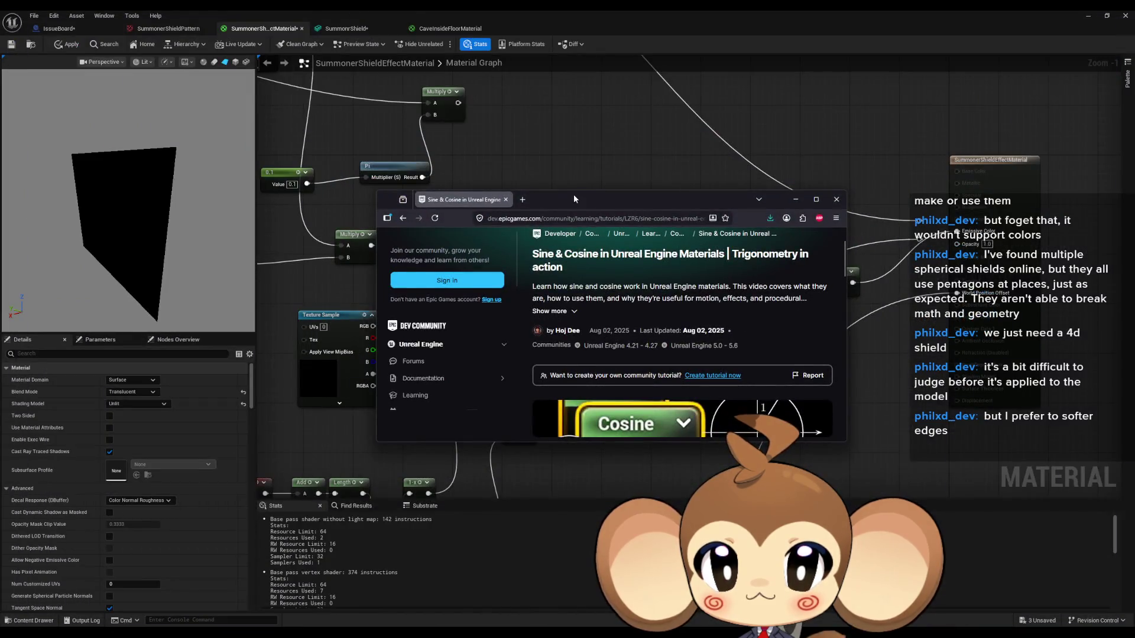
key("alt+Tab")
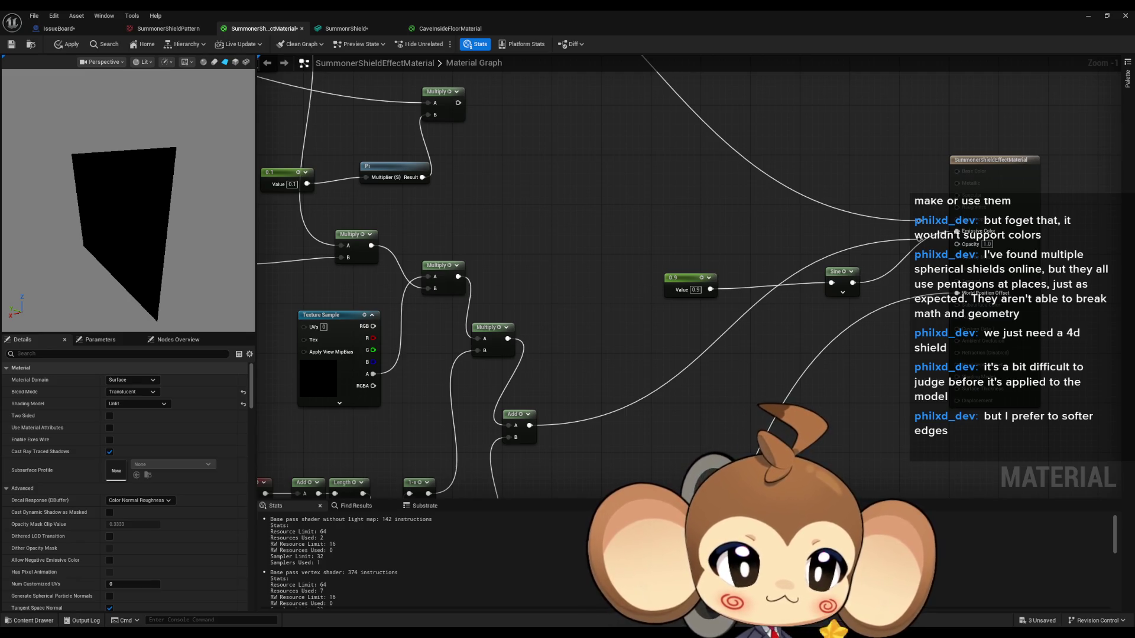
key("alt+Tab")
double_click(603, 223)
Highlight the forum answer explaining the Sine node's default period is 1
scroll(540, 286, "down", 4)
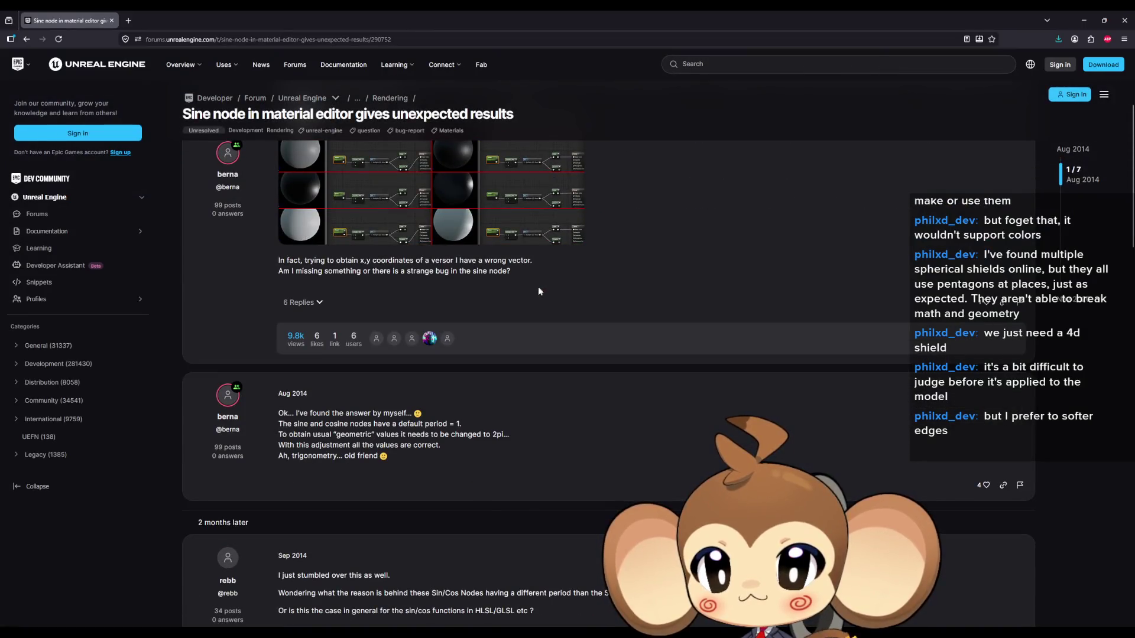
left_click_drag(321, 413, 396, 414)
left_click_drag(296, 423, 461, 426)
left_click_drag(301, 435, 499, 436)
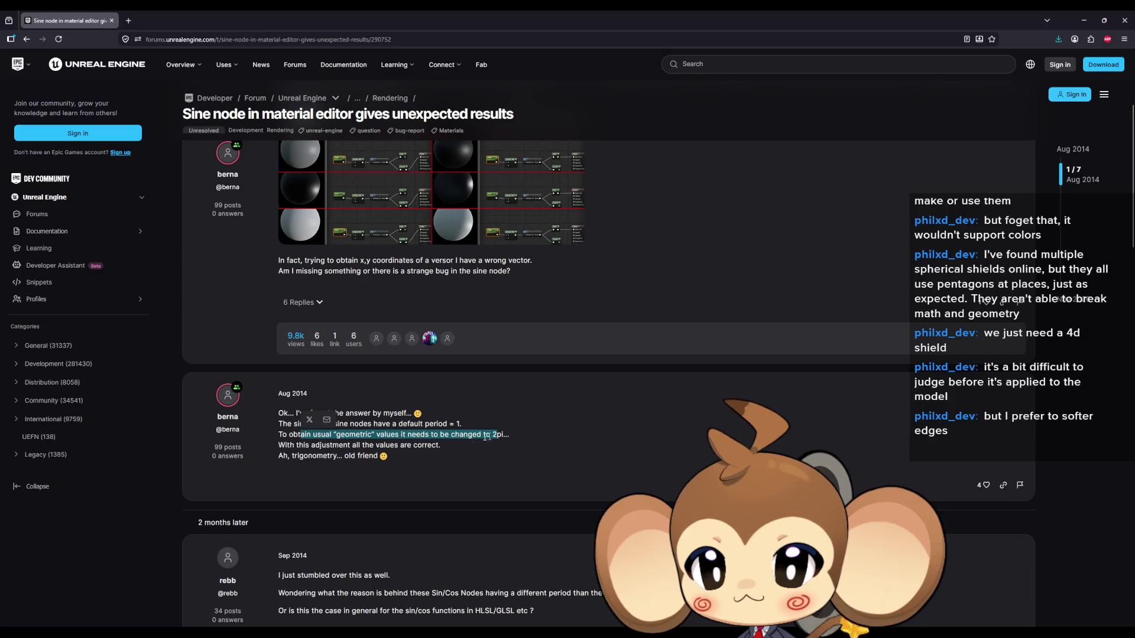
left_click_drag(296, 446, 436, 448)
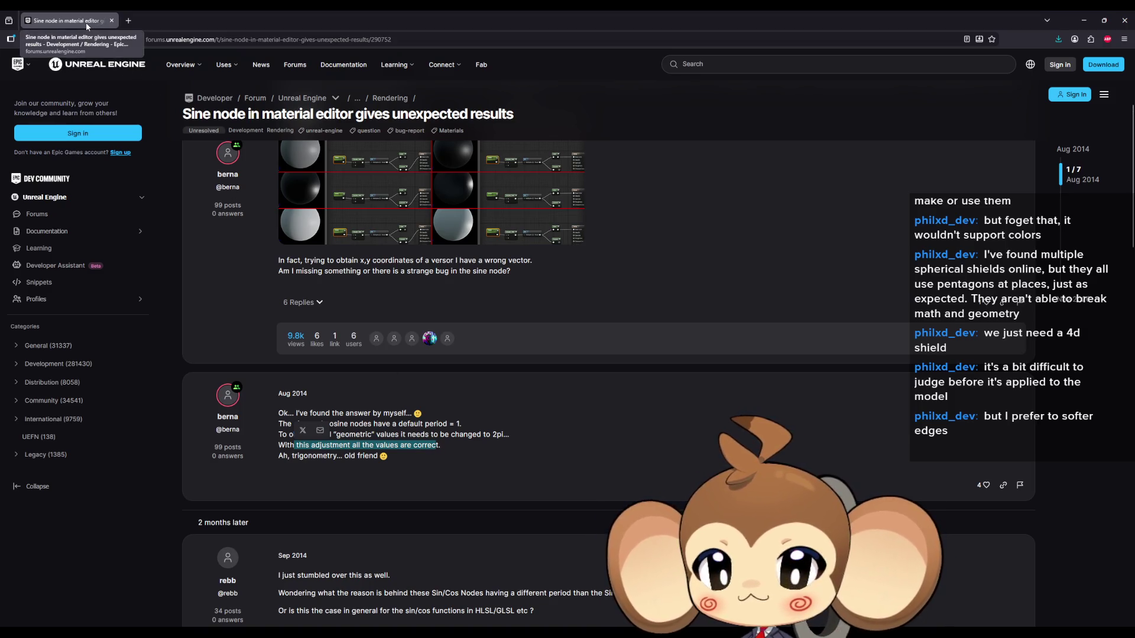
Back in Unreal, select the 0.9 constant, then the Sine node to check its Period
key("alt+Tab")
left_click(692, 289)
left_click(846, 280)
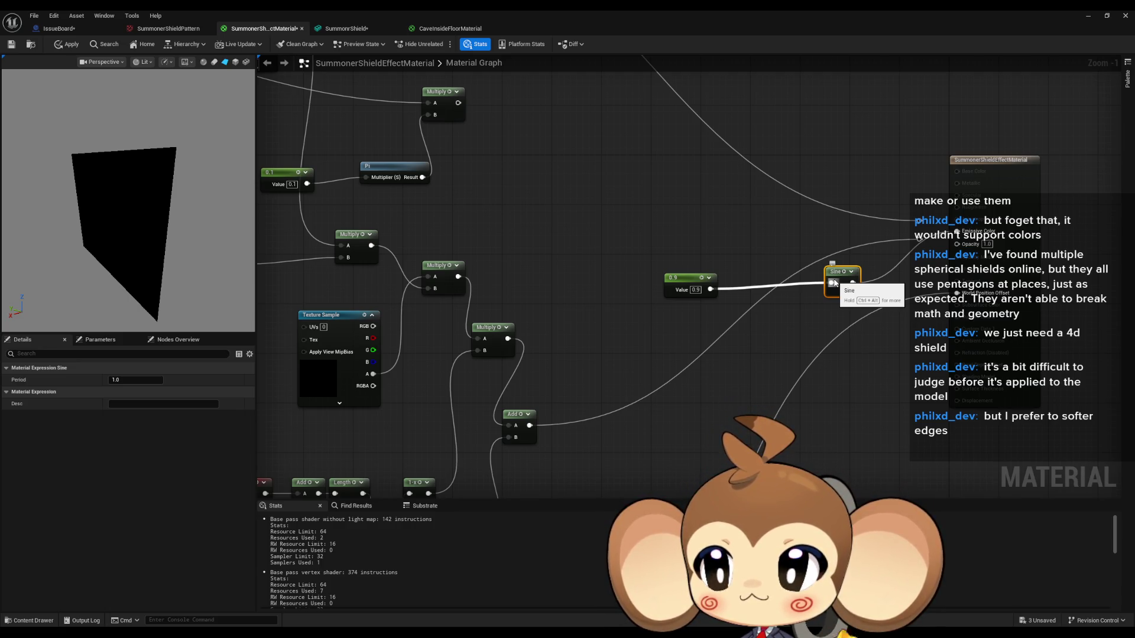
Wire the top Multiply output into the Sine input, discarding a stray Multiply node
left_click(621, 253)
mouse_move(620, 253)
left_mouse_down()
mouse_move(570, 286)
mouse_move(448, 234)
mouse_move(511, 239)
left_mouse_up()
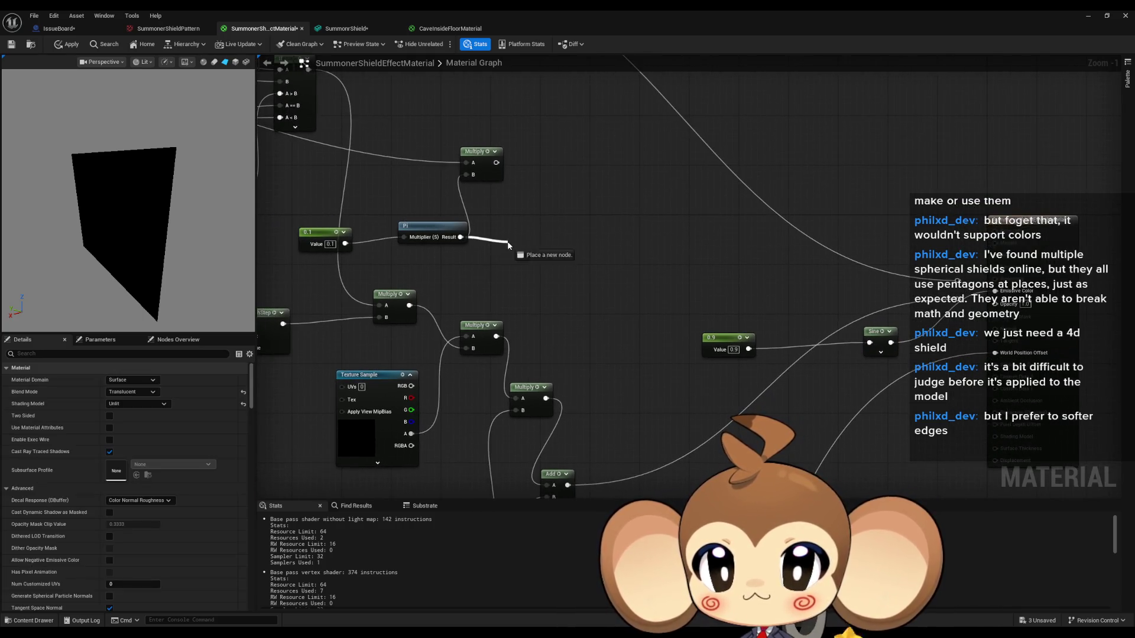
type("multiply")
key("Return")
key("ctrl+z")
key("ctrl+z")
mouse_move(461, 237)
left_mouse_down()
mouse_move(760, 330)
mouse_move(870, 343)
left_mouse_up()
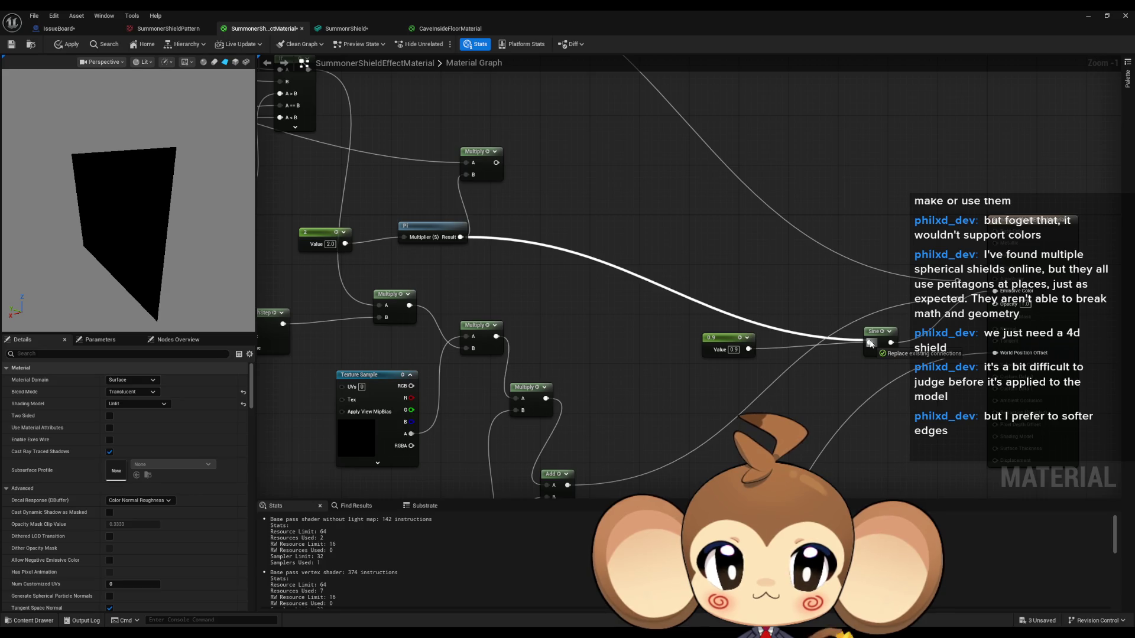
mouse_move(871, 343)
left_mouse_down()
mouse_move(680, 275)
mouse_move(535, 192)
mouse_move(881, 346)
left_mouse_up()
Raise Param's default value off 0.0 to brighten the preview
scroll(641, 246, "down", 2)
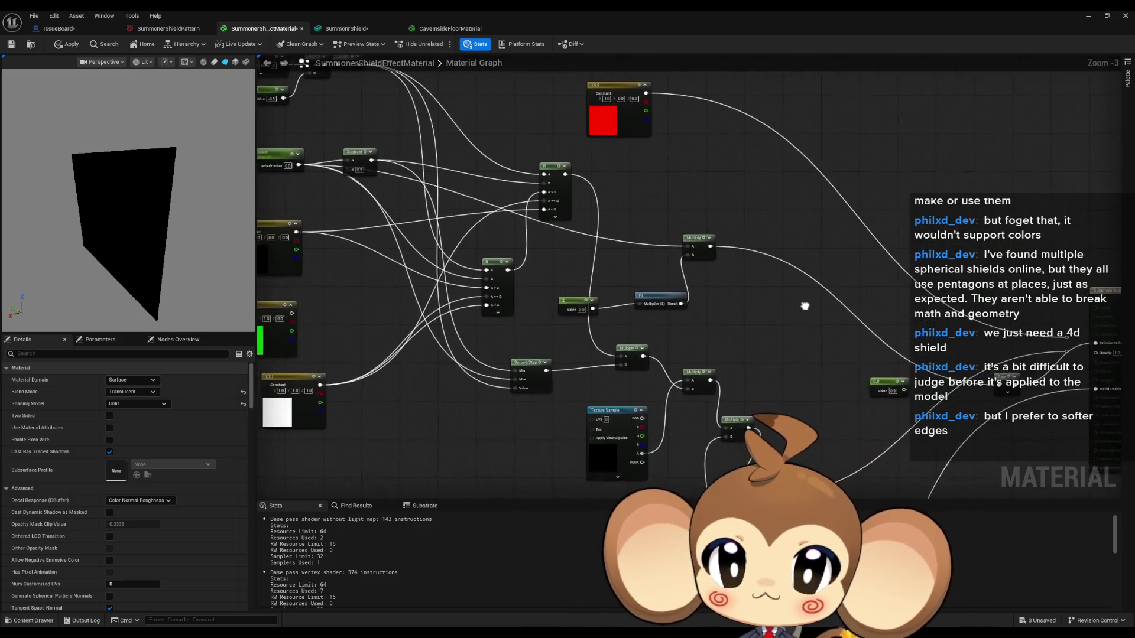
left_click(316, 169)
mouse_move(125, 405)
left_mouse_down()
mouse_move(153, 405)
mouse_move(142, 405)
left_mouse_up()
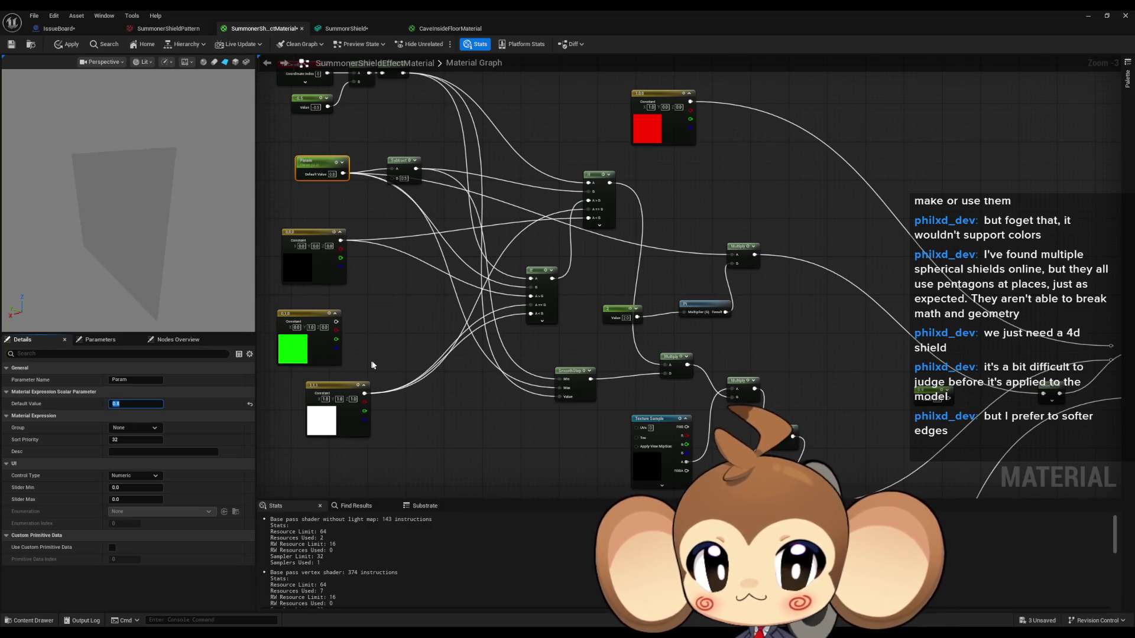
Set the 2.0 constant to 0.5 and Param's default value to 0.032
left_click(626, 317)
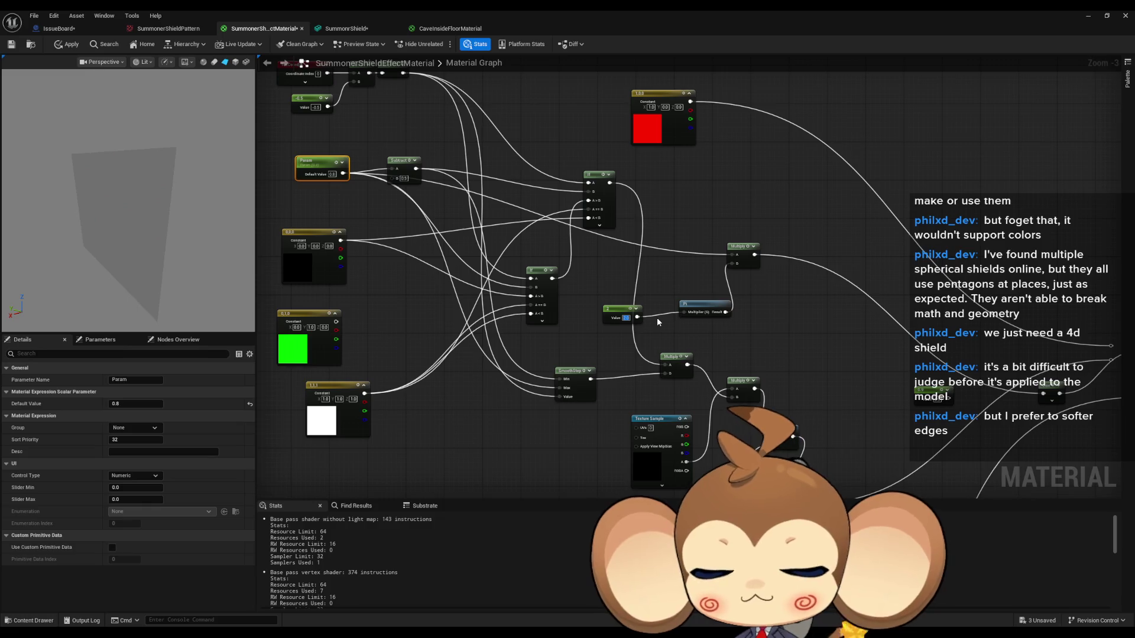
type(".5")
key("Return")
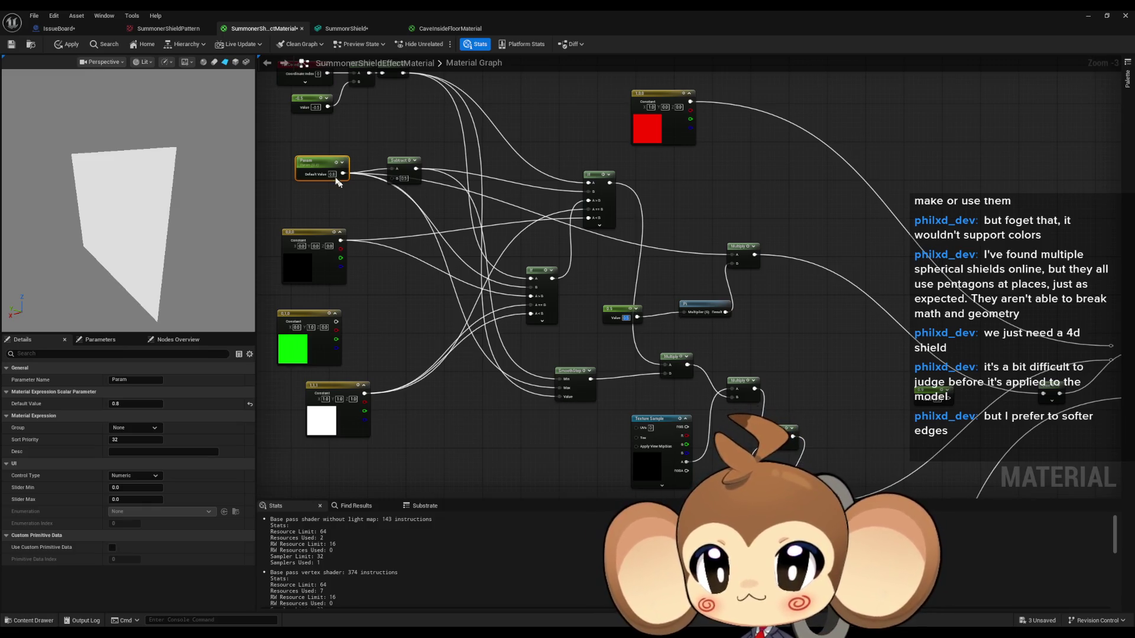
left_click(136, 403)
type("0.04")
key("BackSpace")
type("32")
Set the Sine node's Period to 3.14
left_click_drag(765, 319, 547, 269)
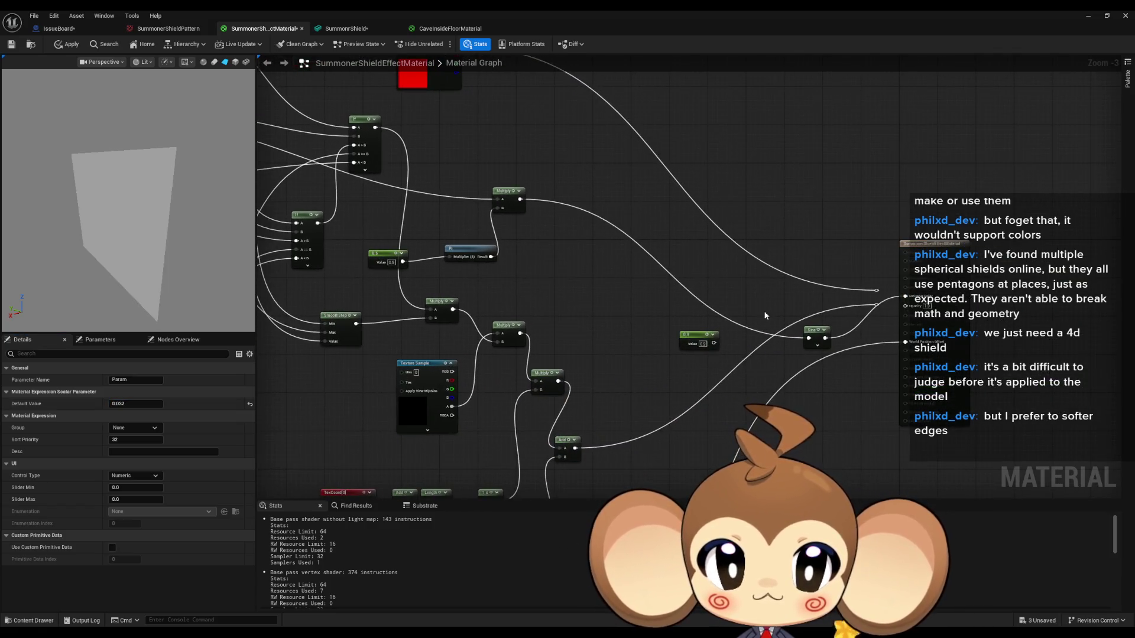
left_click(817, 334)
left_click(127, 379)
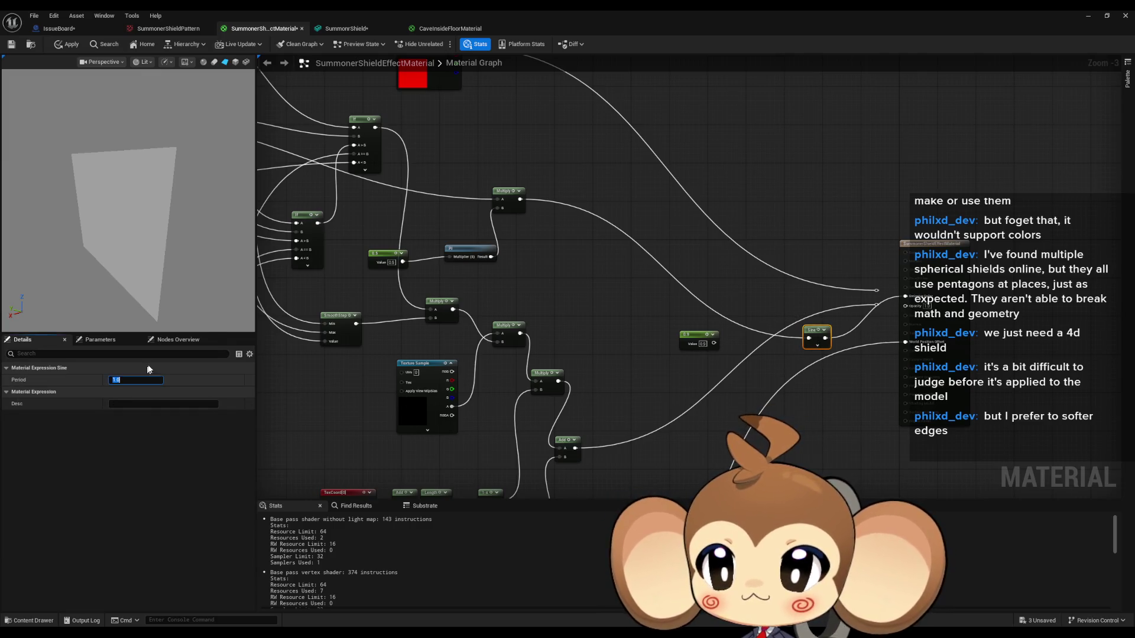
type("3.14")
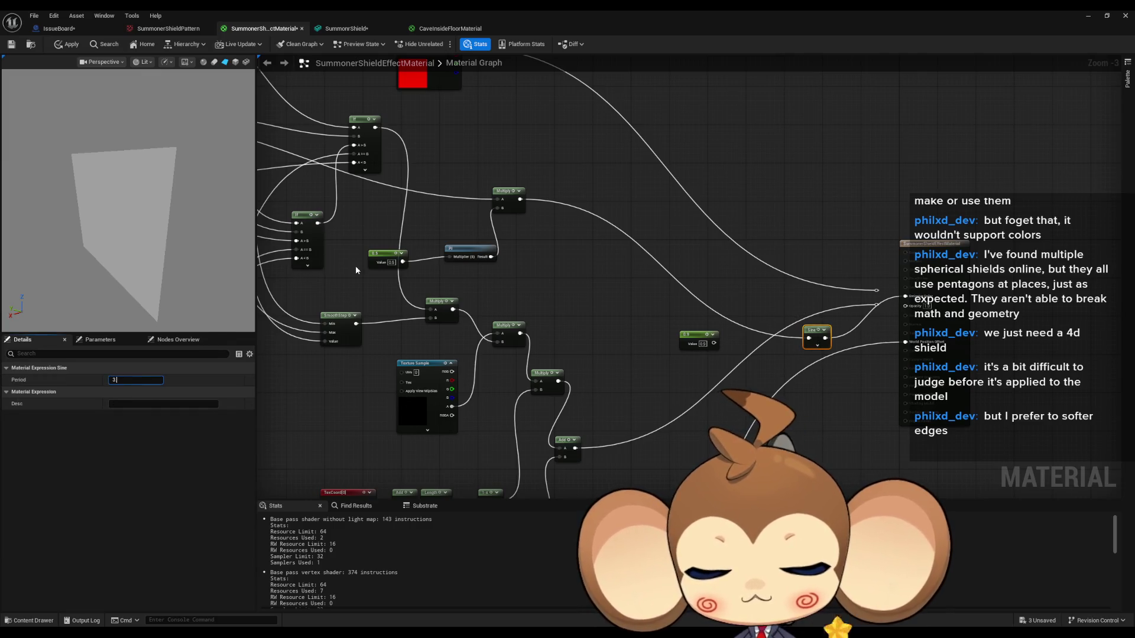
key("Return")
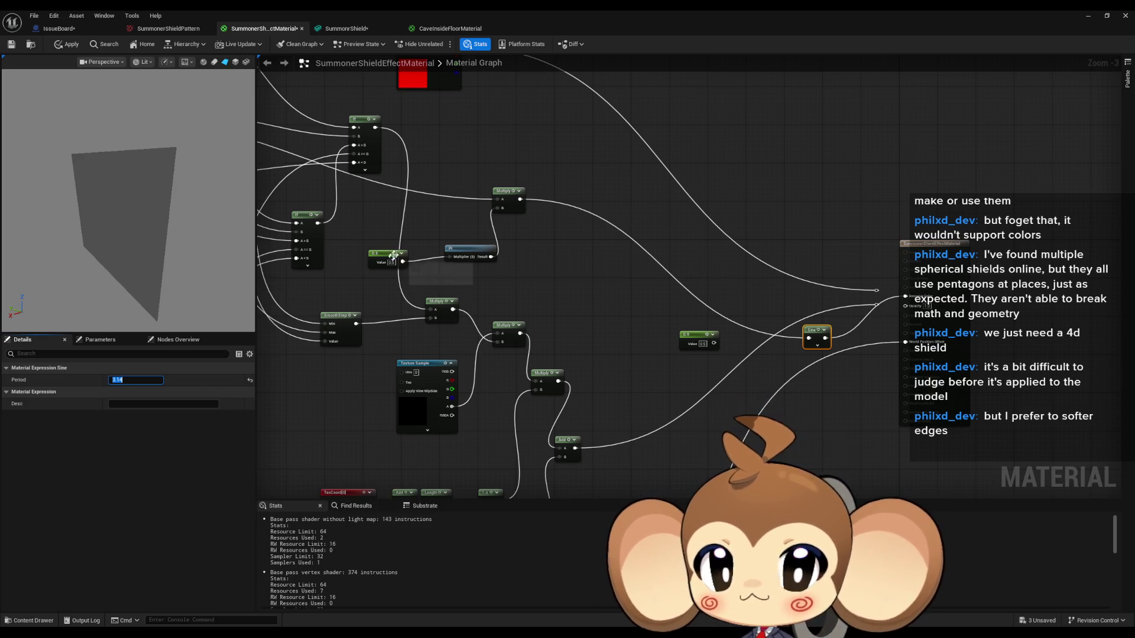
Break the Pi link into Multiply's B input, then scrub Param's default value
left_click_drag(500, 237, 604, 250)
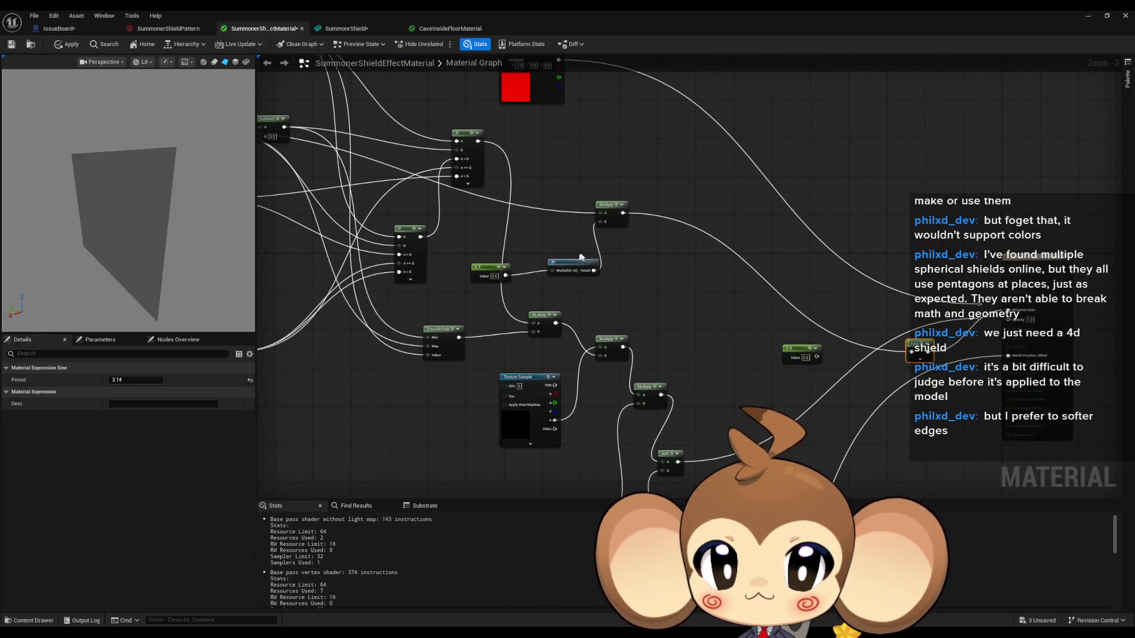
left_click(602, 221, "alt")
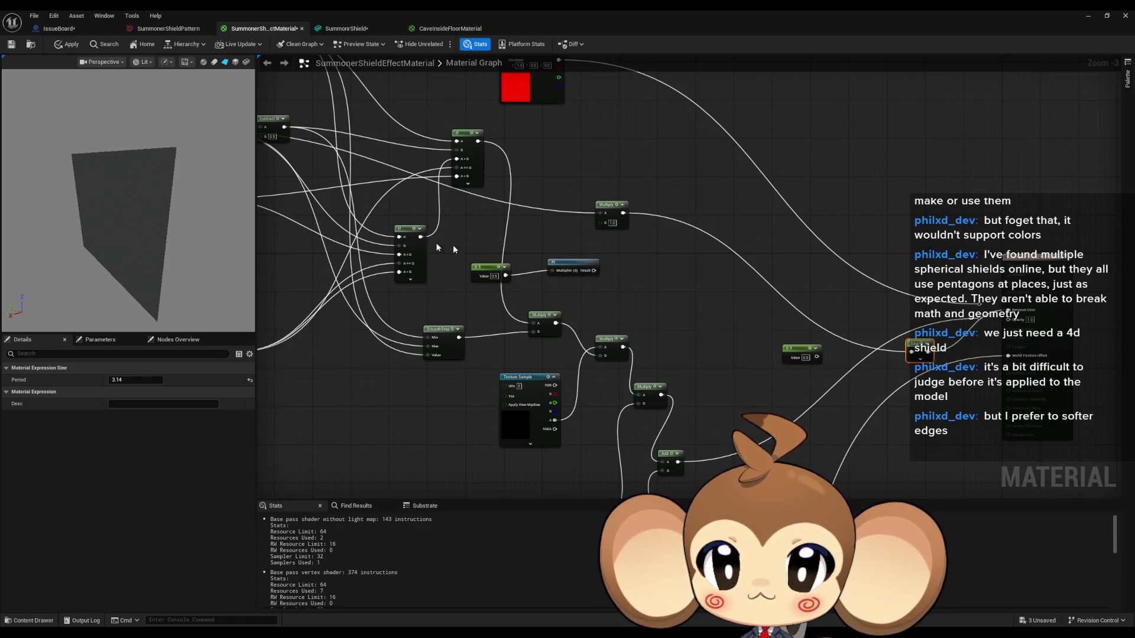
left_click_drag(456, 245, 639, 266)
left_click(373, 141)
mouse_move(132, 401)
left_mouse_down()
mouse_move(100, 401)
mouse_move(283, 401)
mouse_move(157, 401)
left_mouse_up()
Open and dismiss the node search list, then break the existing link into the Sine input
left_click_drag(870, 336, 742, 321)
right_click(751, 322)
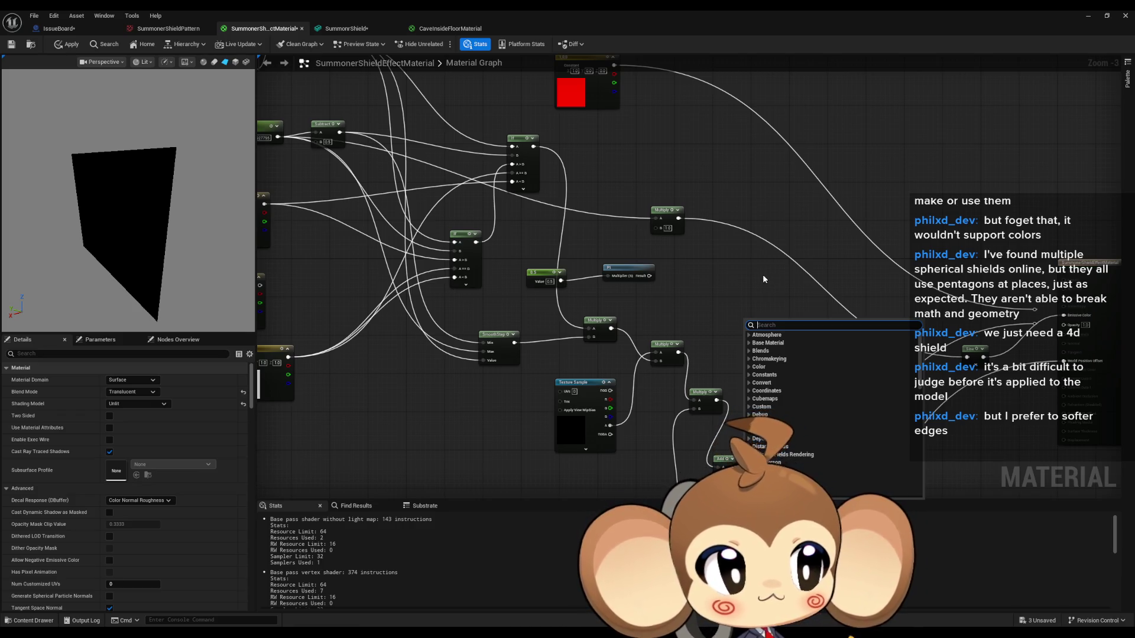
key("Escape")
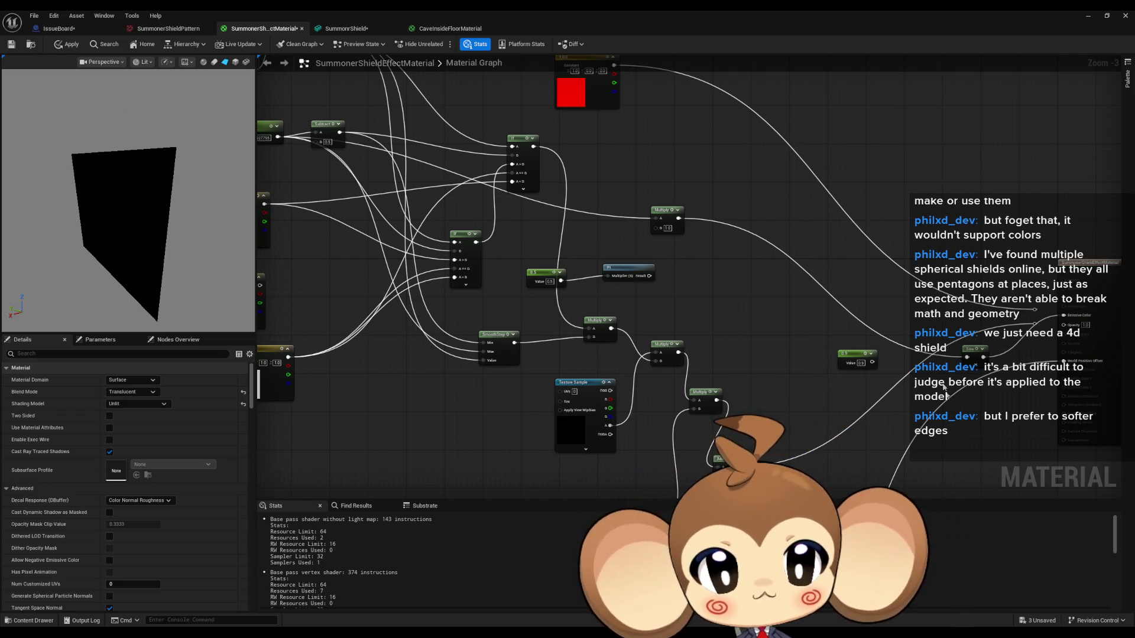
left_click(967, 357, "alt")
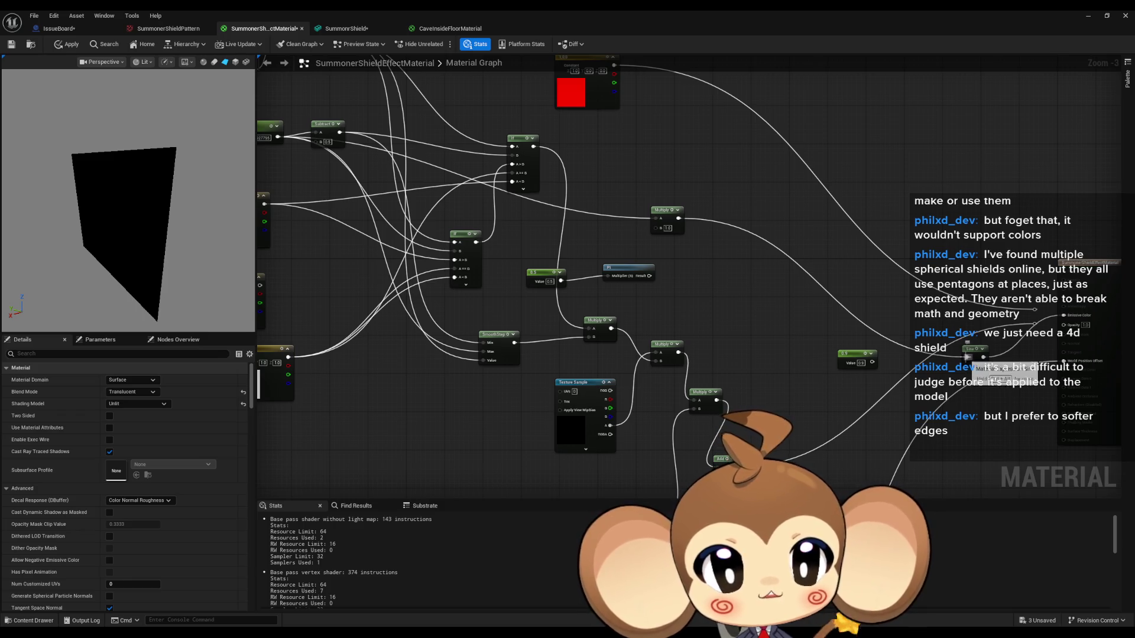
Set the Sine node's period to 0 and remove an unwanted new constant
left_click(833, 344)
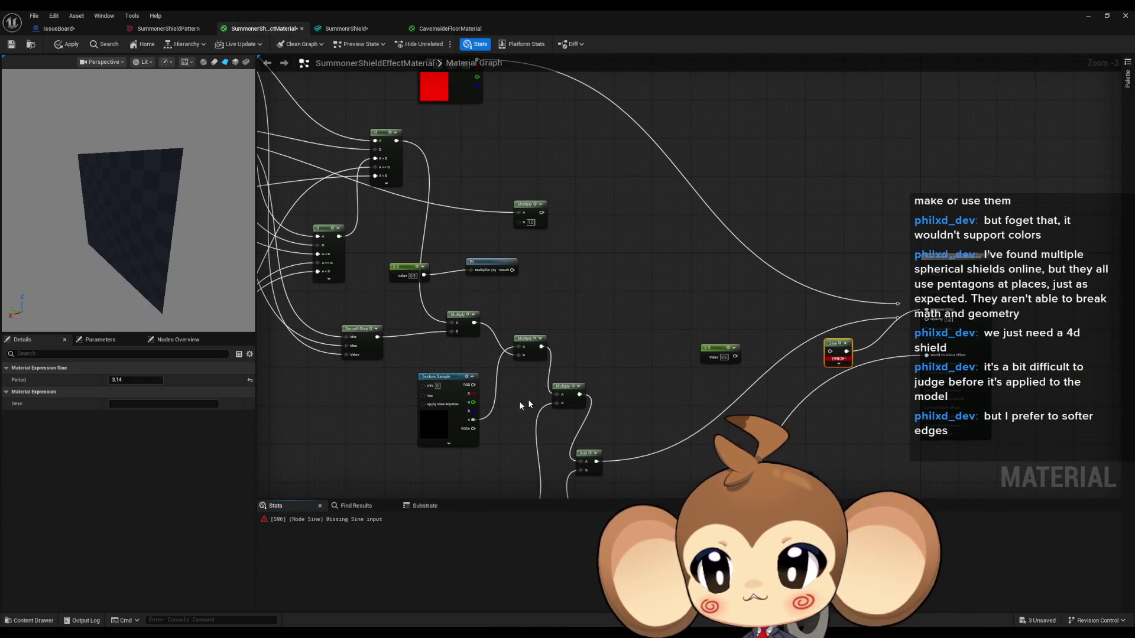
left_click(136, 380)
type("0")
key("Return")
left_click(517, 287)
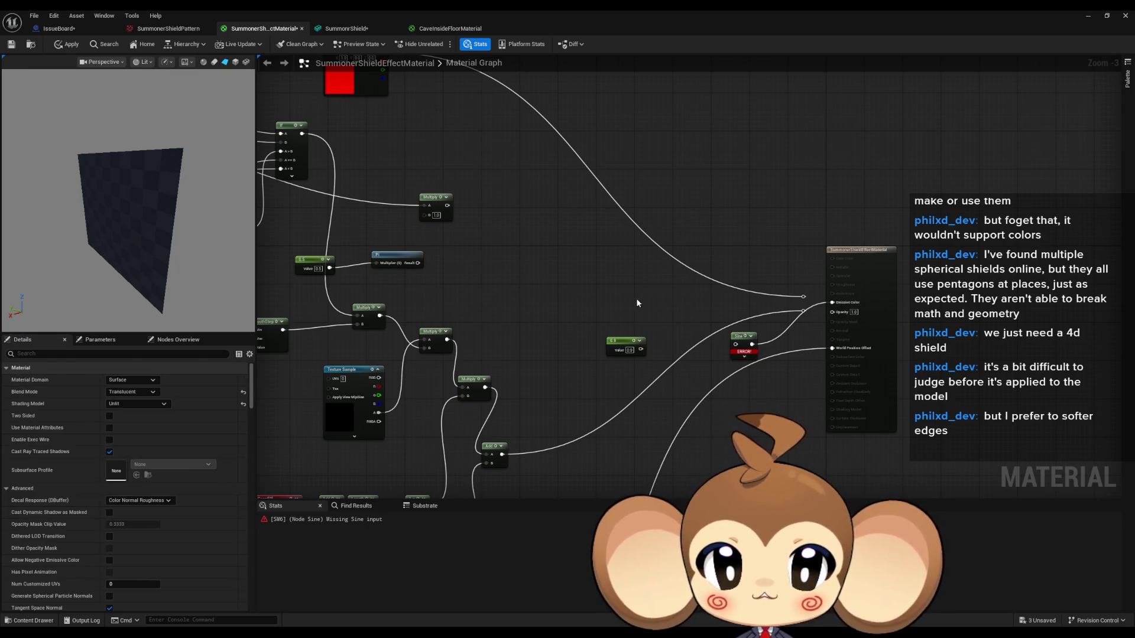
left_click(637, 301)
key("Delete")
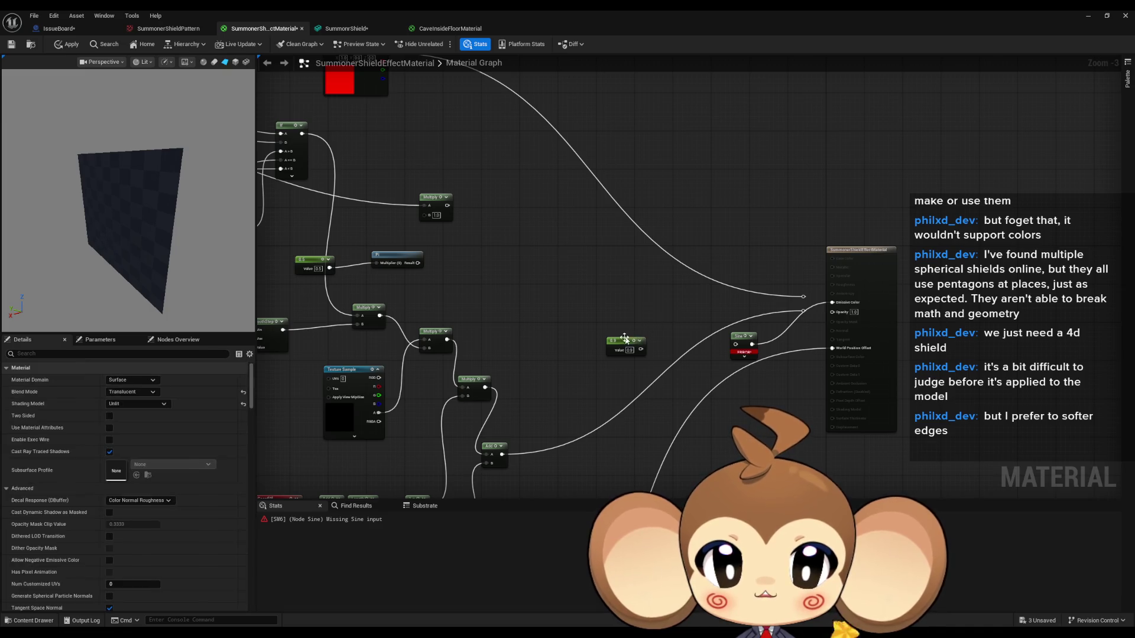
Convert the 0.9 constant into parameter Param_2, wire it into the Sine, and scrub its default
right_click(622, 343)
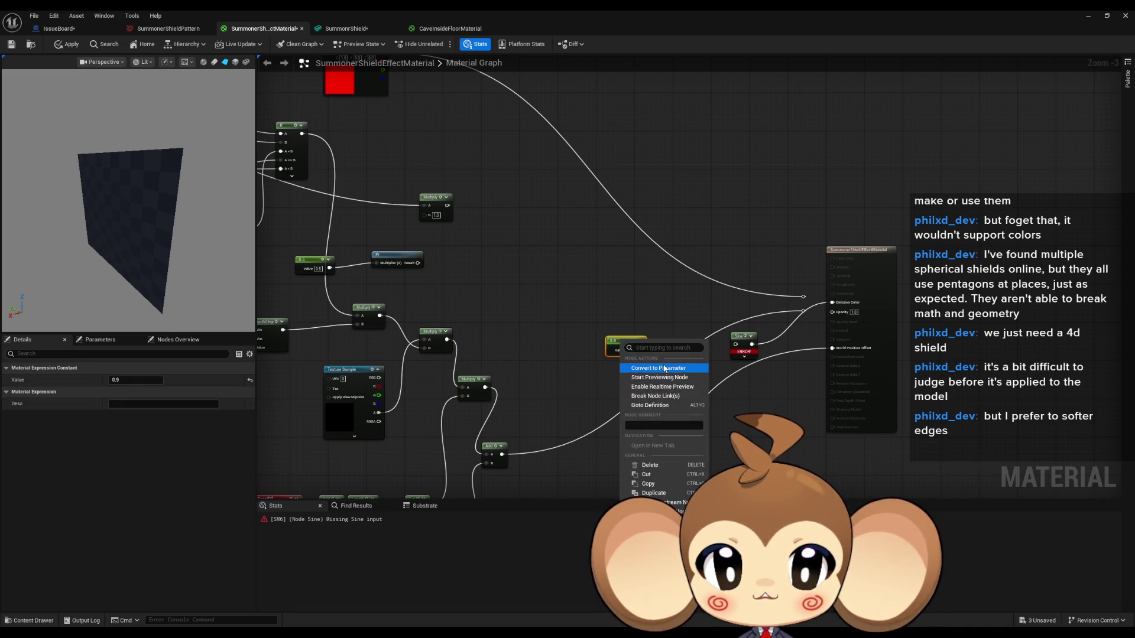
left_click(650, 367)
left_click_drag(651, 354, 736, 344)
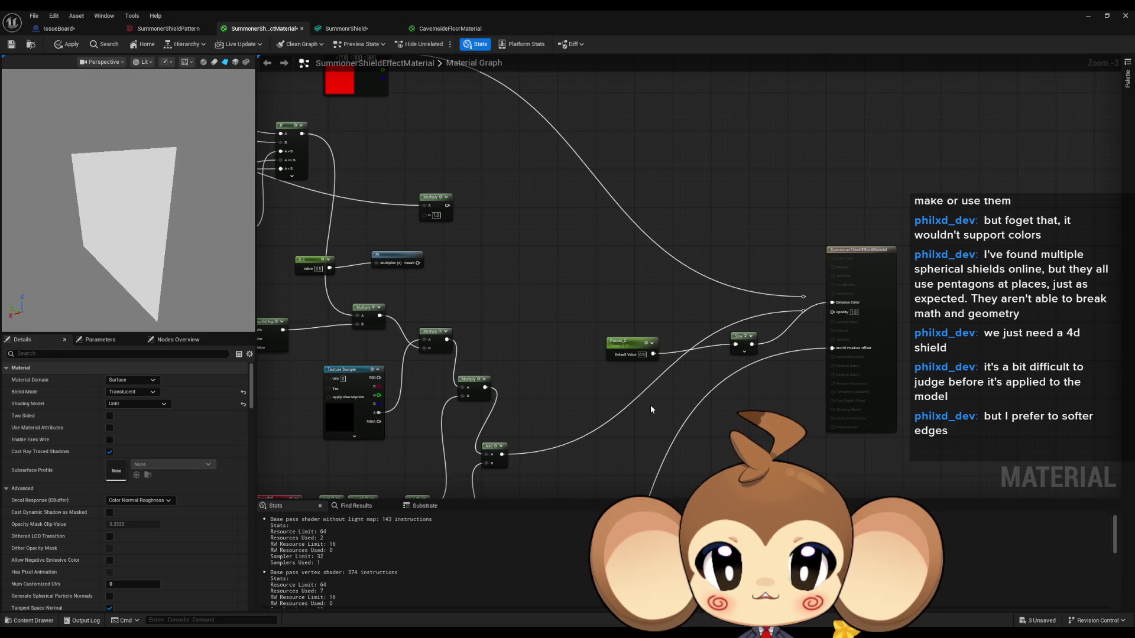
scroll(643, 335, "up", 3)
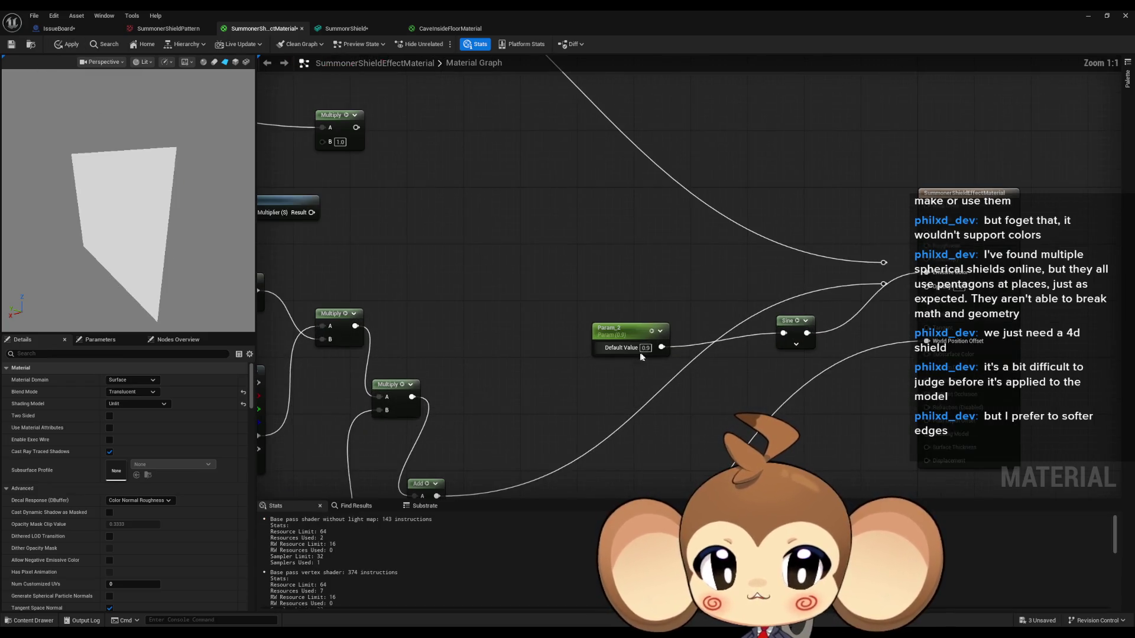
left_click(643, 335)
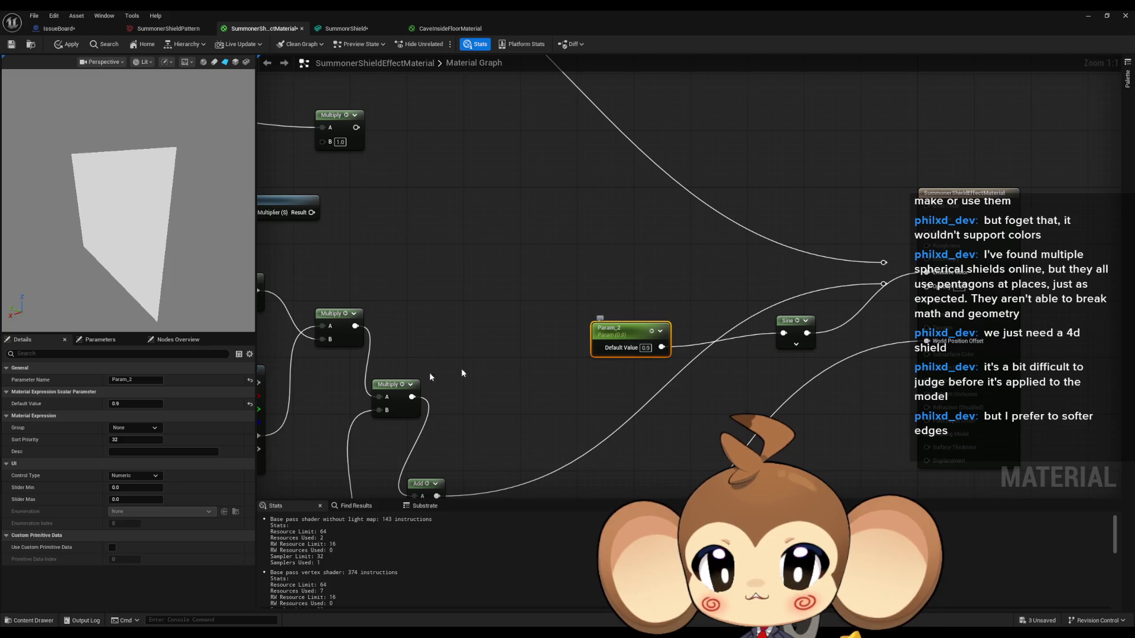
mouse_move(124, 406)
left_mouse_down()
mouse_move(98, 407)
mouse_move(201, 407)
left_mouse_up()
Scrub Param_2's default value down to 0.035639 while watching the preview darken
mouse_move(136, 403)
left_mouse_down()
mouse_move(65, 403)
mouse_move(79, 403)
left_mouse_up()
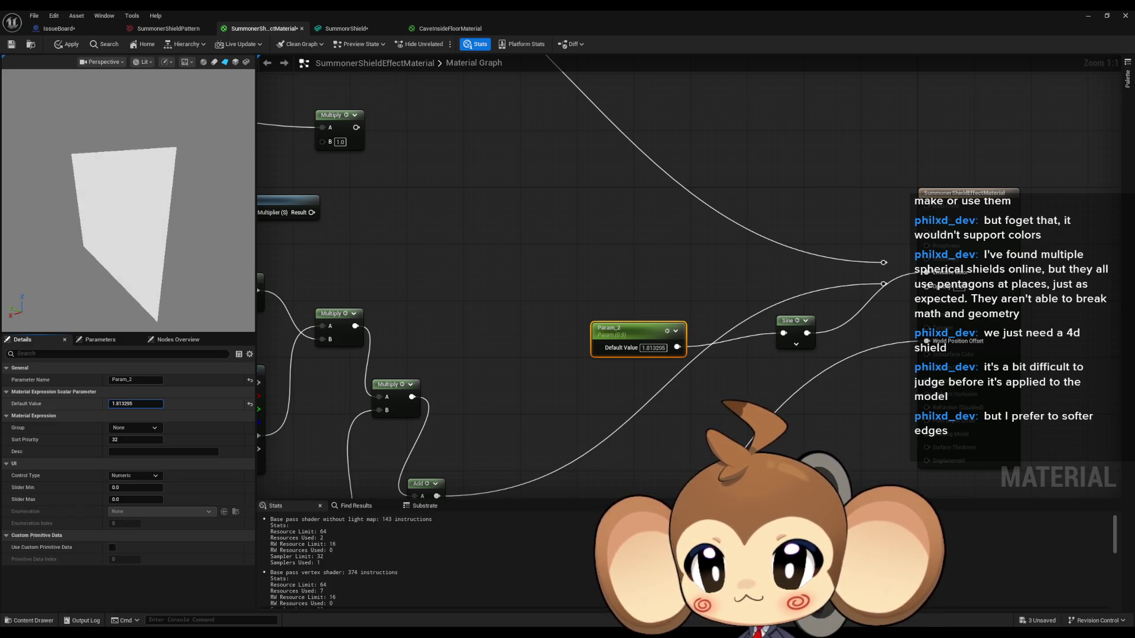
left_click_drag(80, 404, 75, 404)
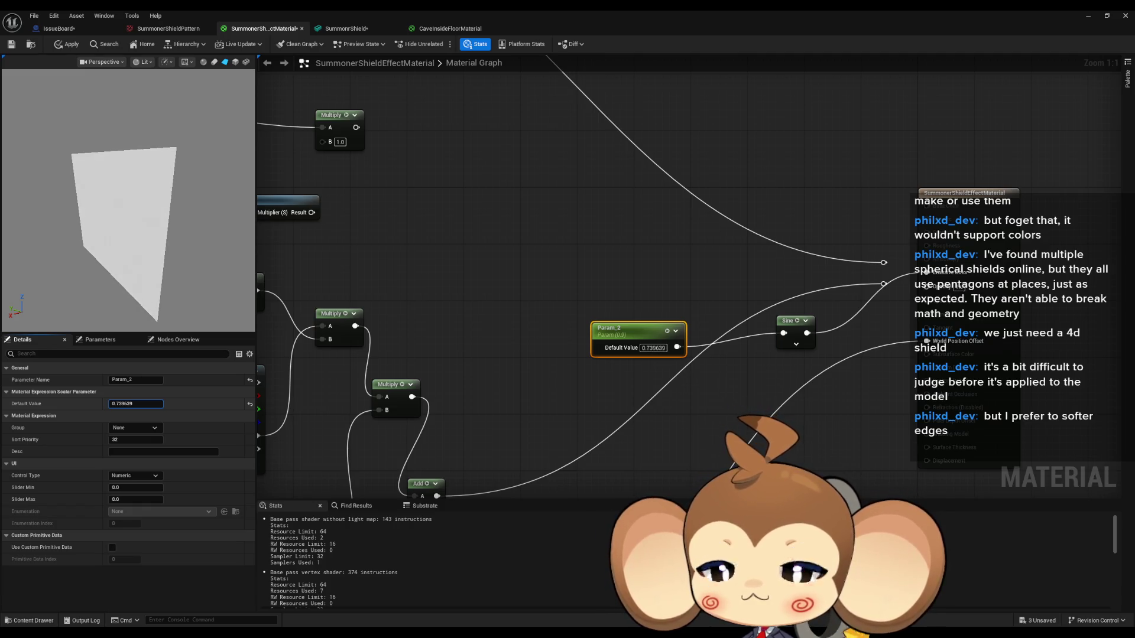
left_click_drag(75, 404, 71, 404)
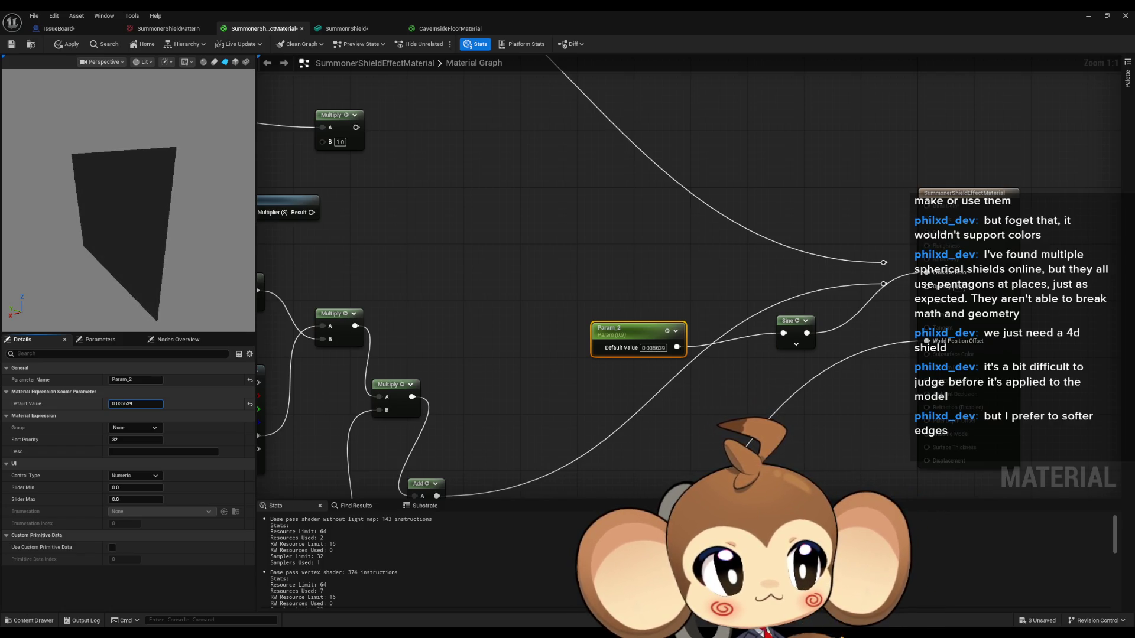
left_click_drag(72, 404, 71, 403)
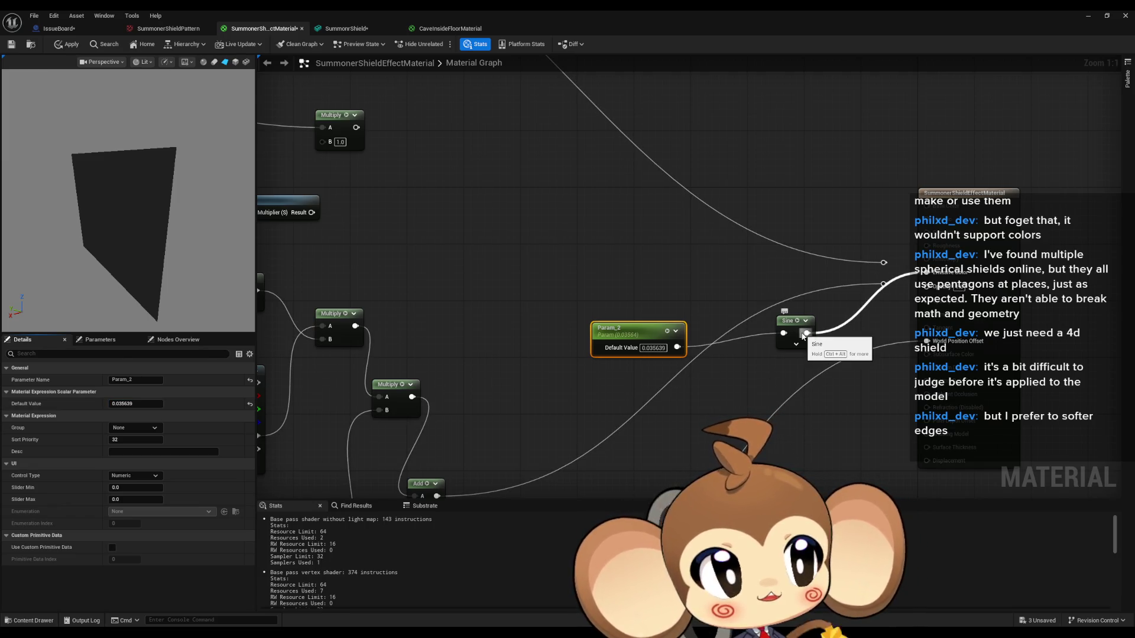
Nudge Param_2's default value and add a Multiply node fed by the Sine output
left_click_drag(71, 403, 72, 404)
left_click_drag(807, 333, 804, 379)
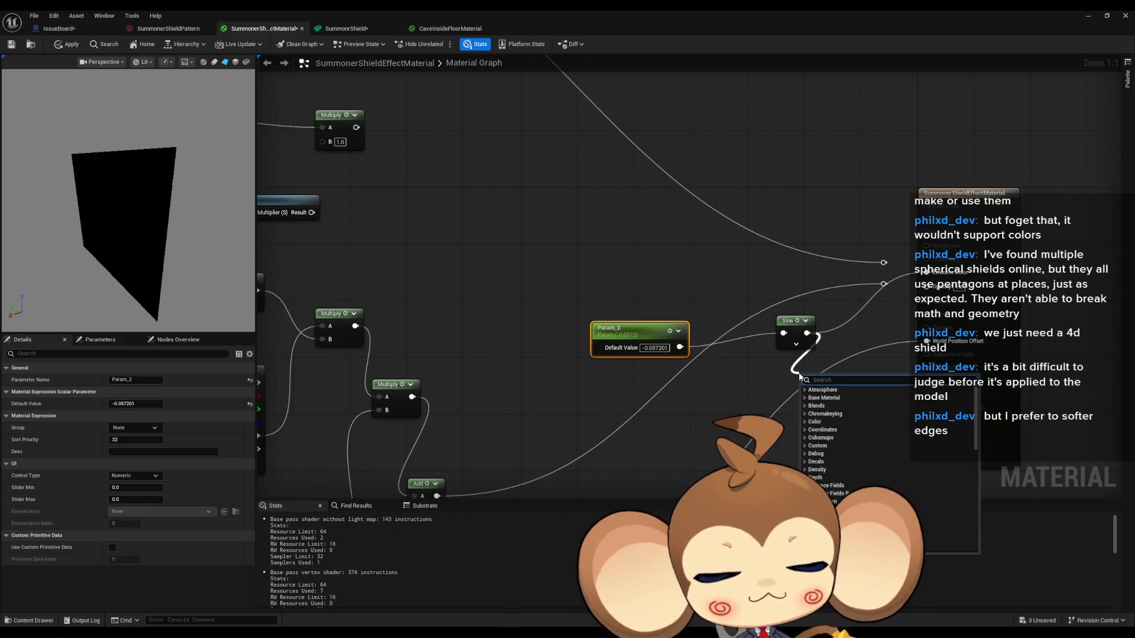
left_click(821, 398)
Set the Multiply's B to 0.1 and wire its result into the material output node
left_click(822, 405)
type("0.5")
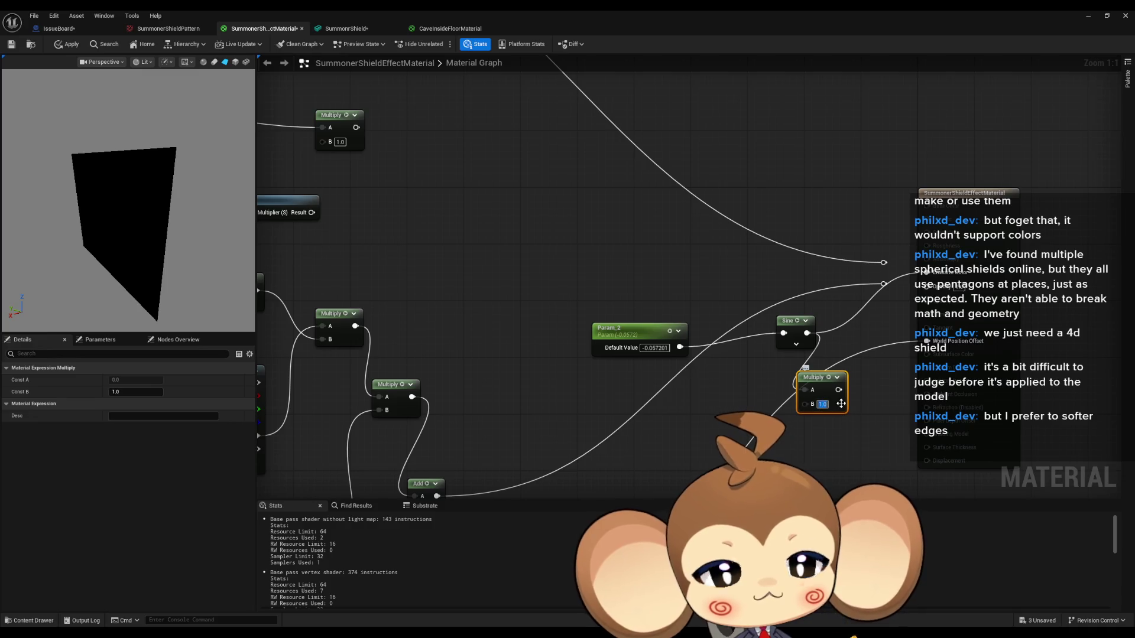
key("Return")
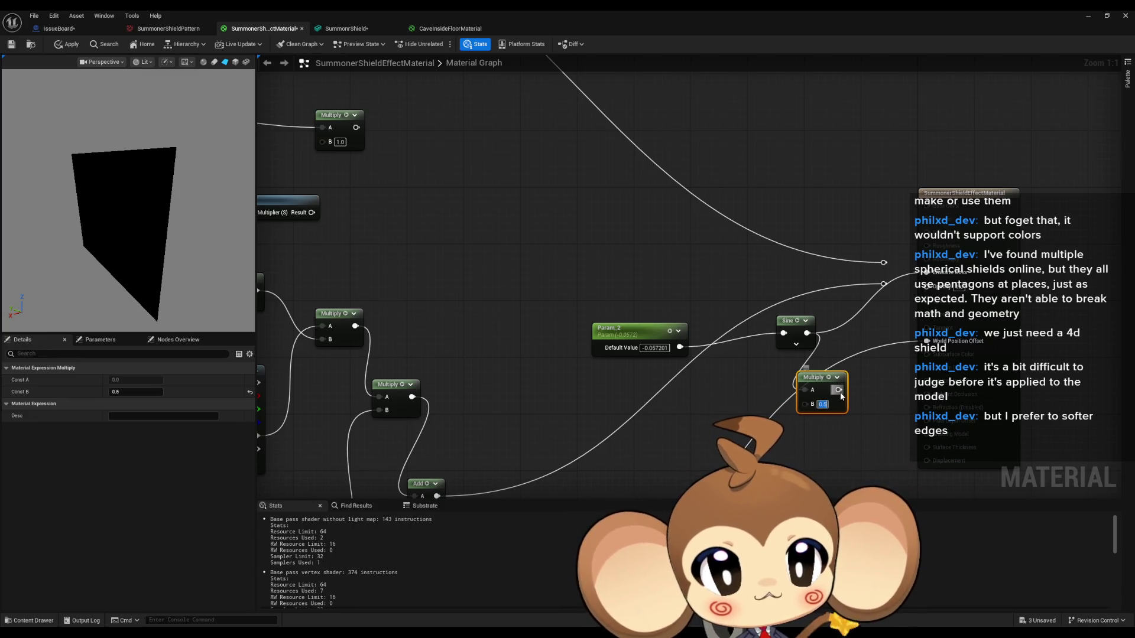
type("0.1")
key("Return")
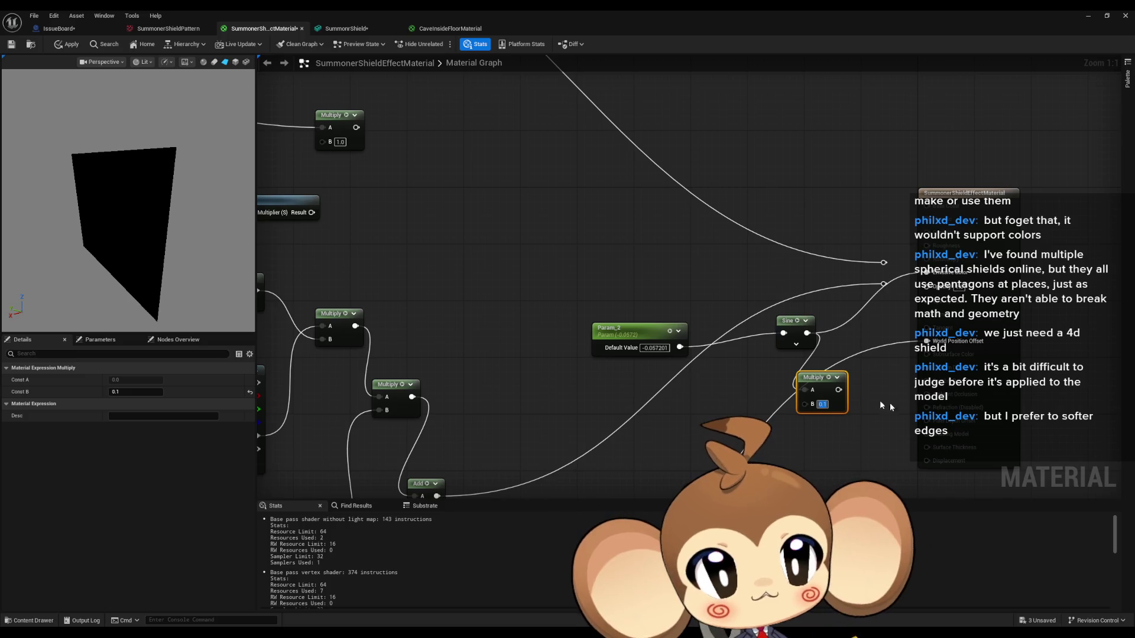
mouse_move(839, 390)
left_mouse_down()
mouse_move(864, 395)
mouse_move(925, 273)
left_mouse_up()
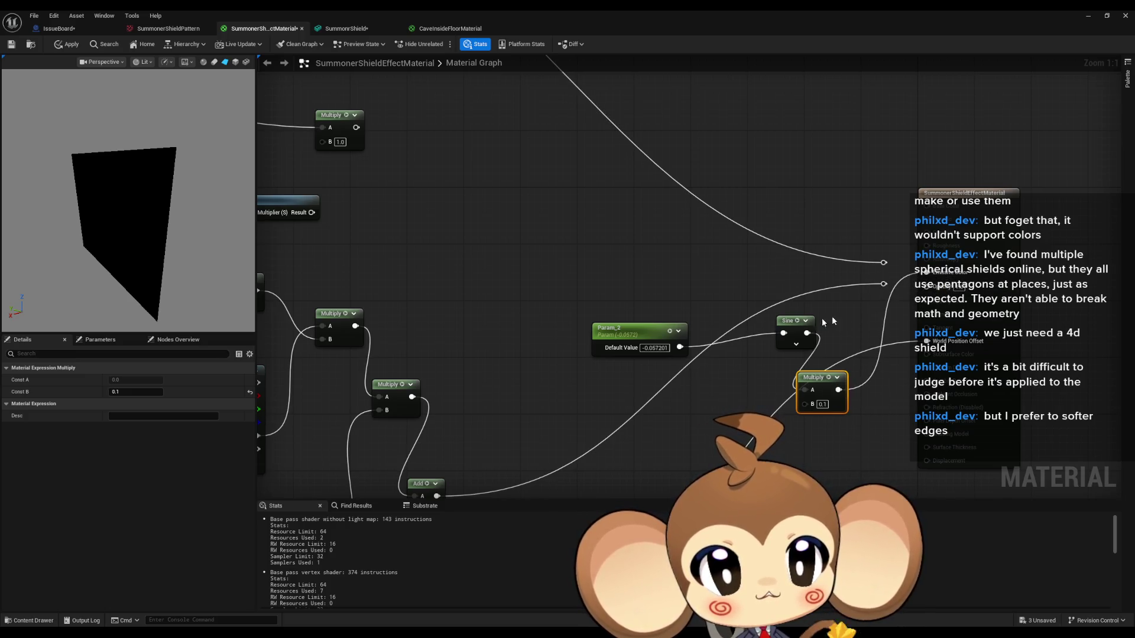
left_click(636, 331)
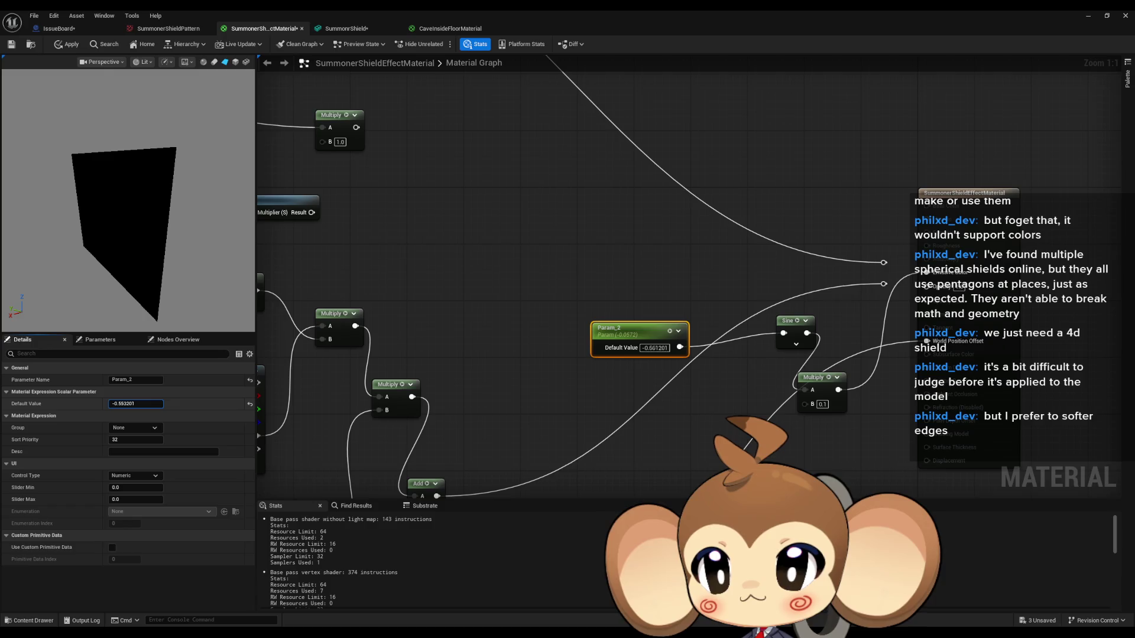